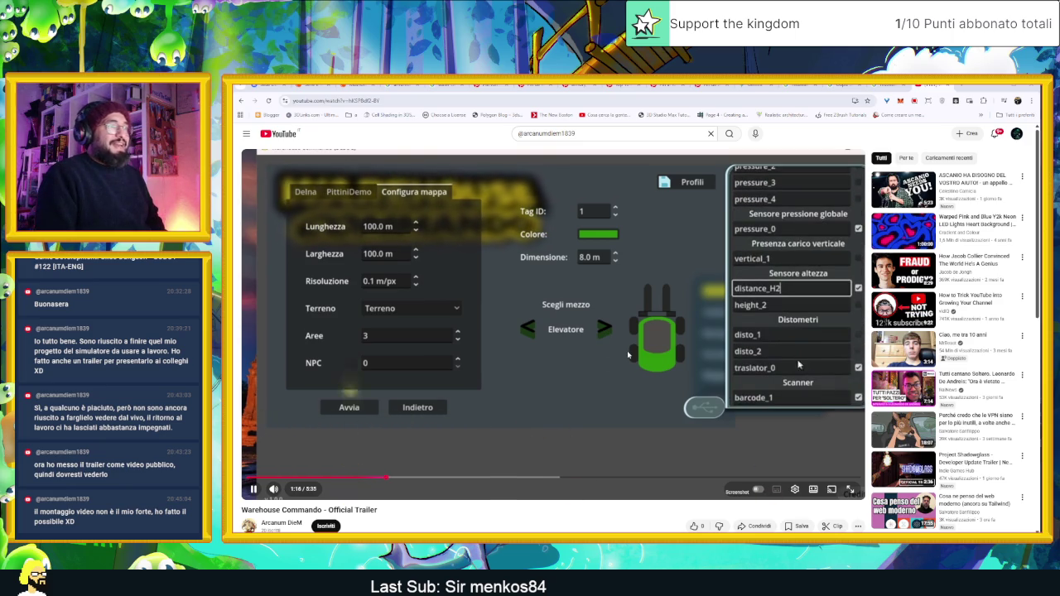
Pause and resume the Warehouse Commando trailer, then set its playback speed to 1.5x.
click(716, 335)
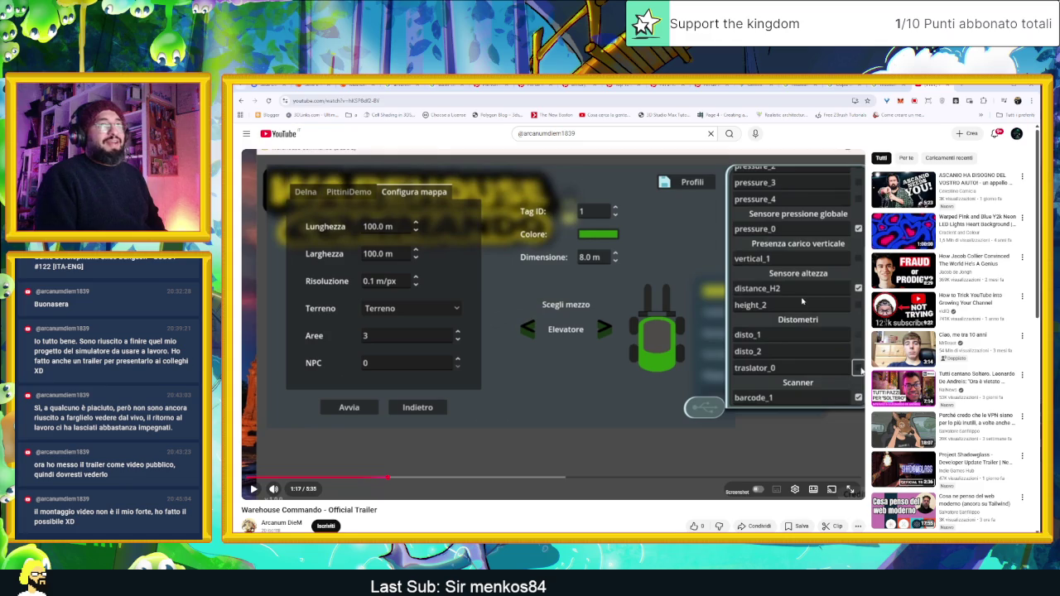
click(663, 305)
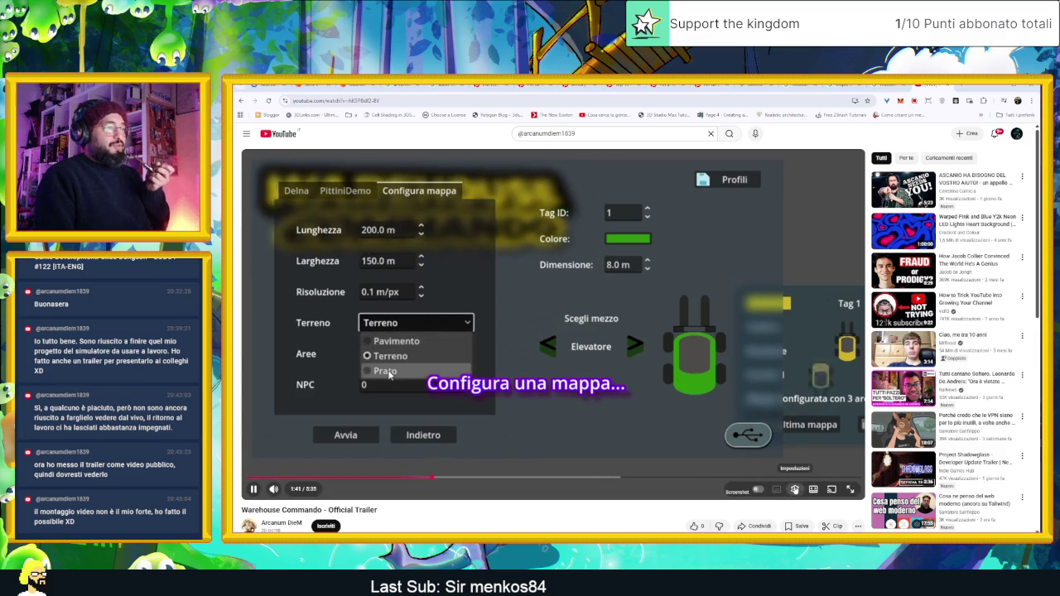
click(795, 490)
click(839, 448)
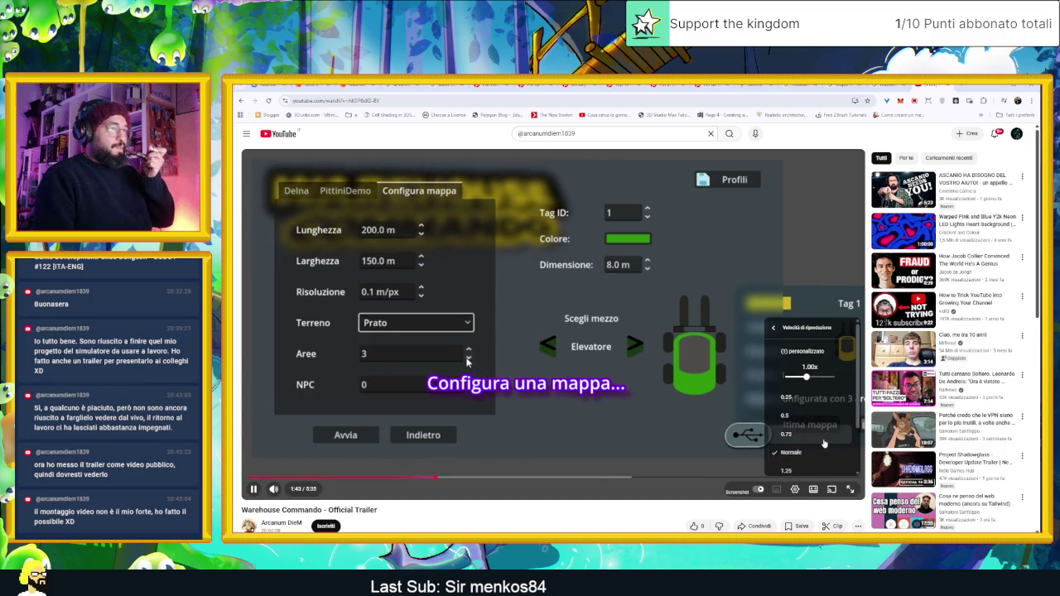
click(815, 450)
click(612, 491)
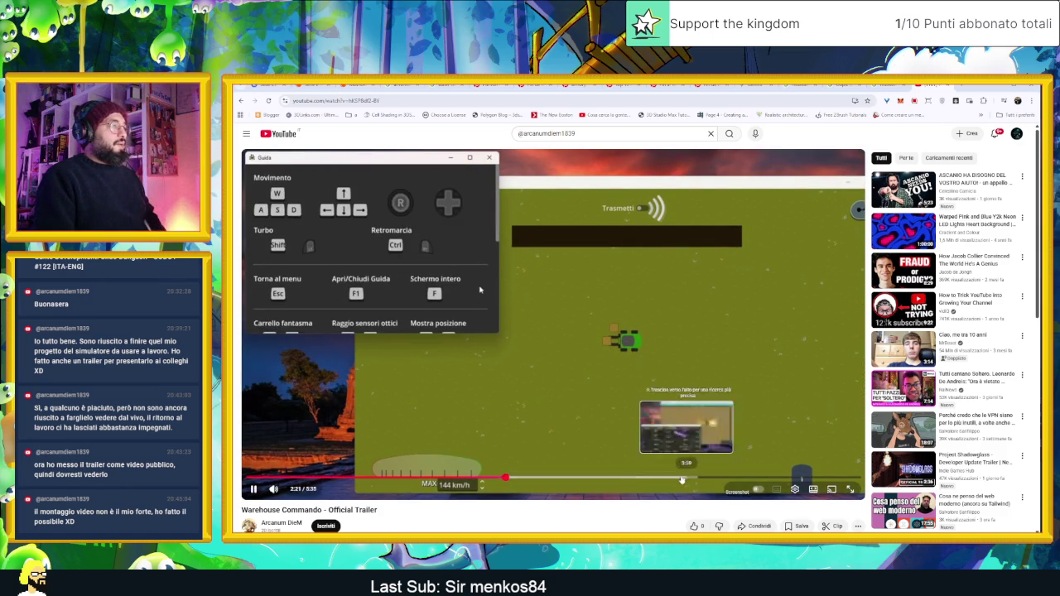
Rewind the trailer a few seconds to its controls guide, pausing and resuming it several times.
click(495, 480)
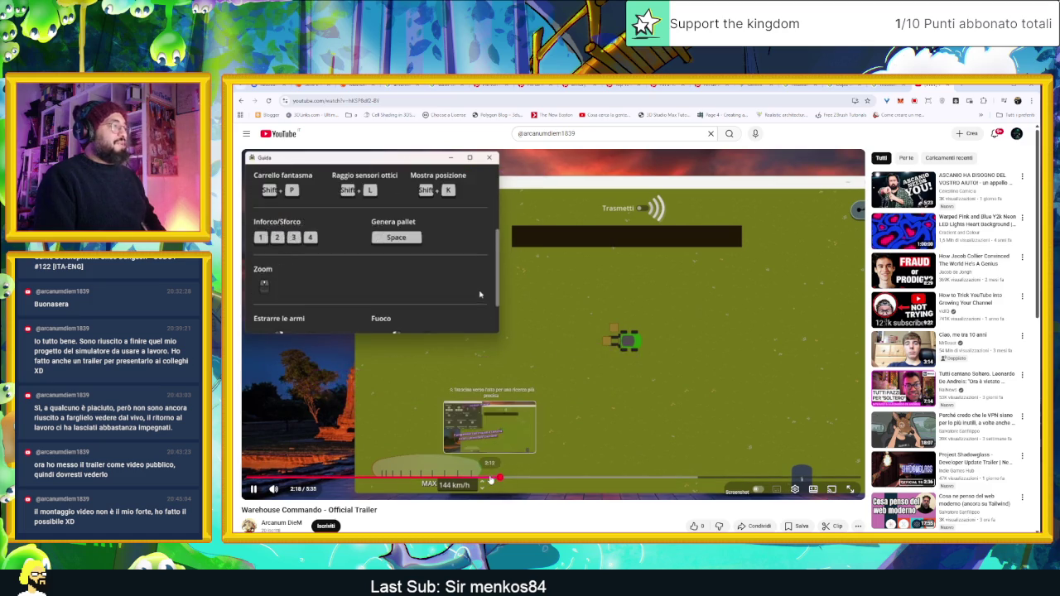
key(Left)
click(650, 402)
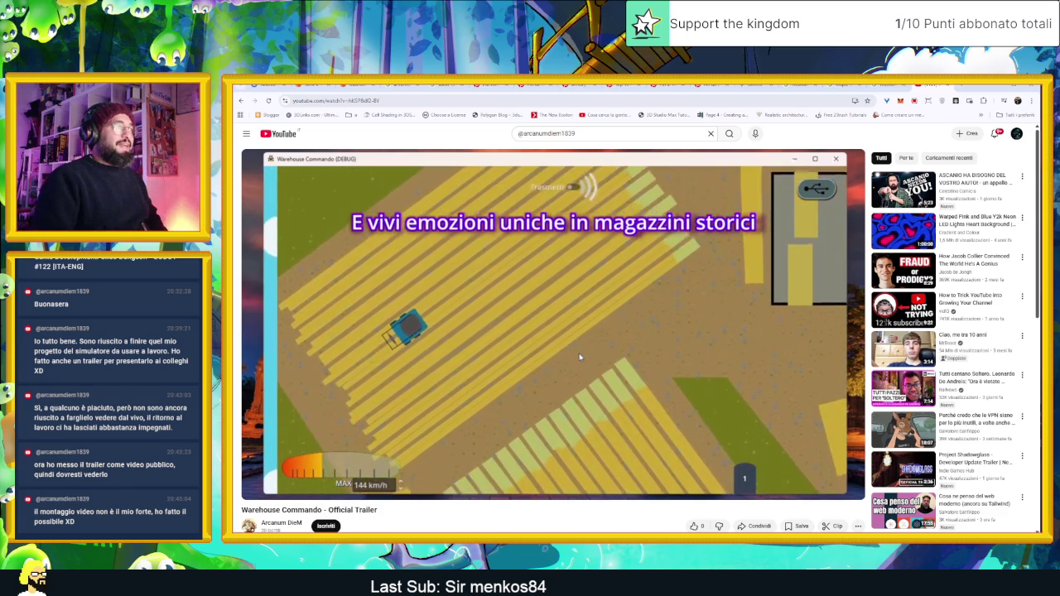
click(584, 420)
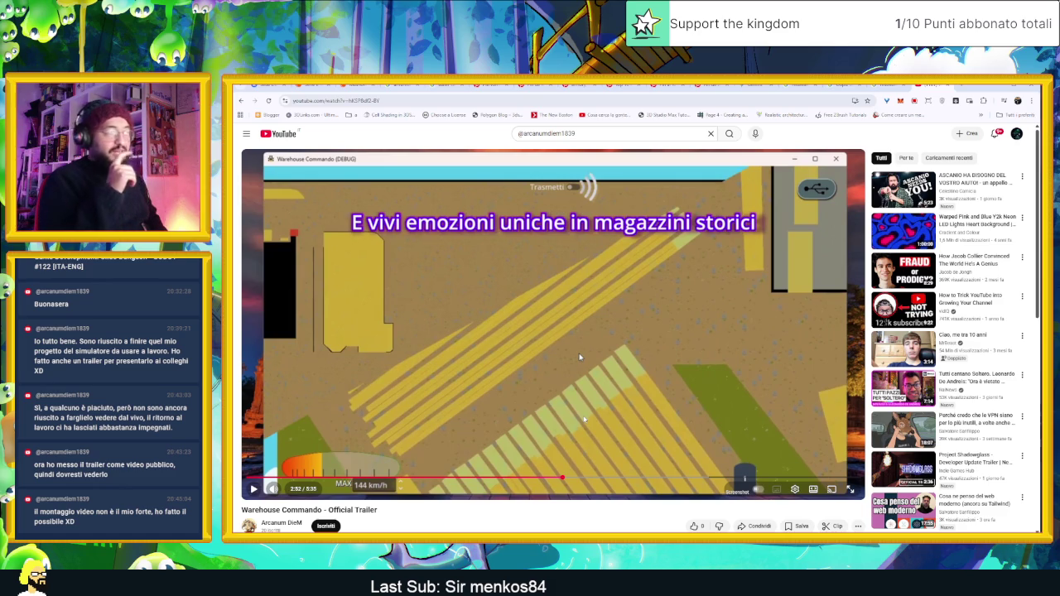
click(580, 358)
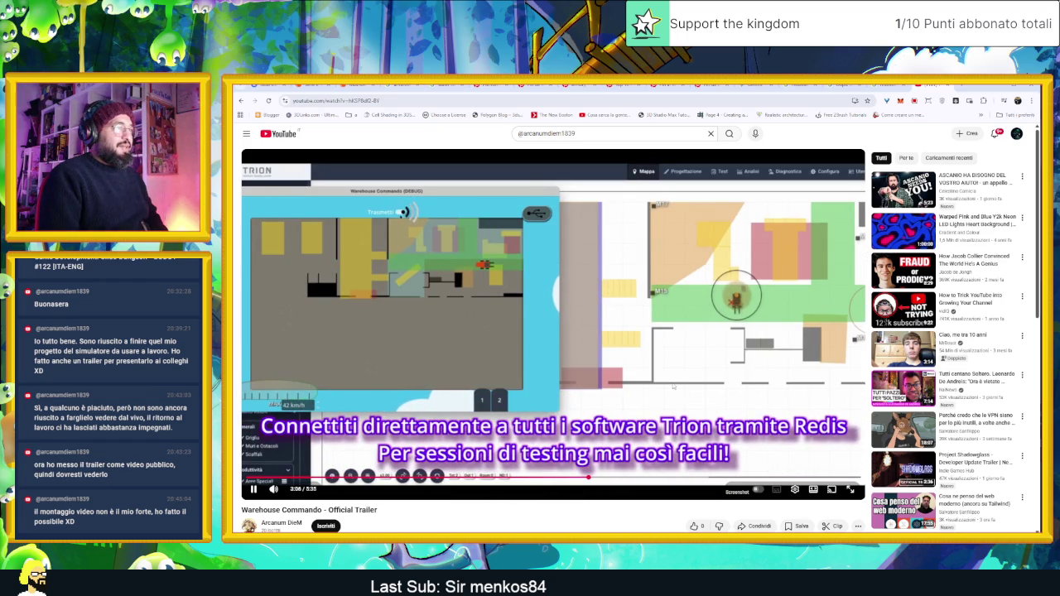
click(686, 385)
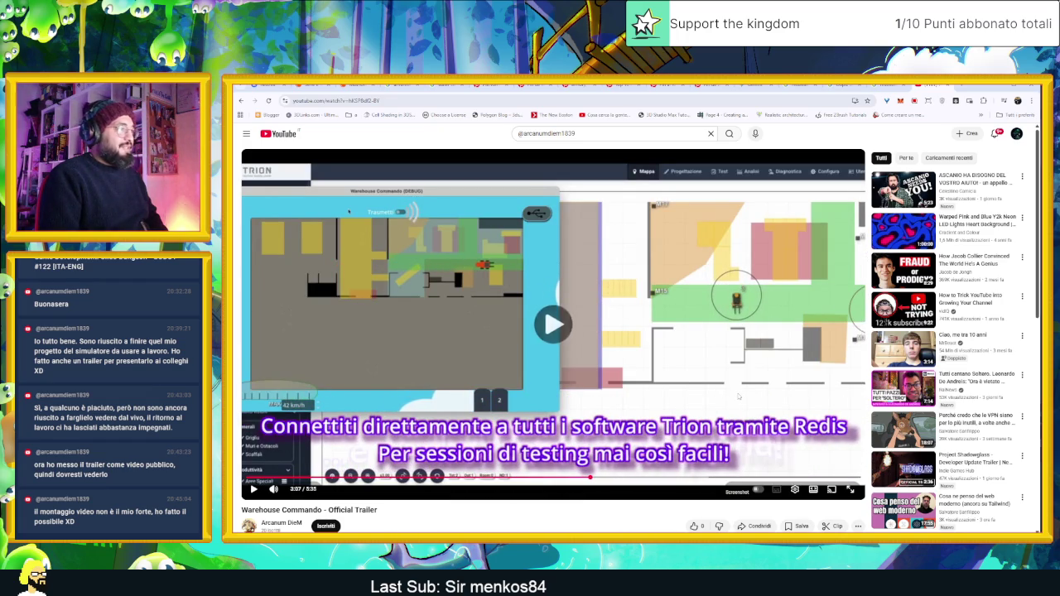
click(737, 396)
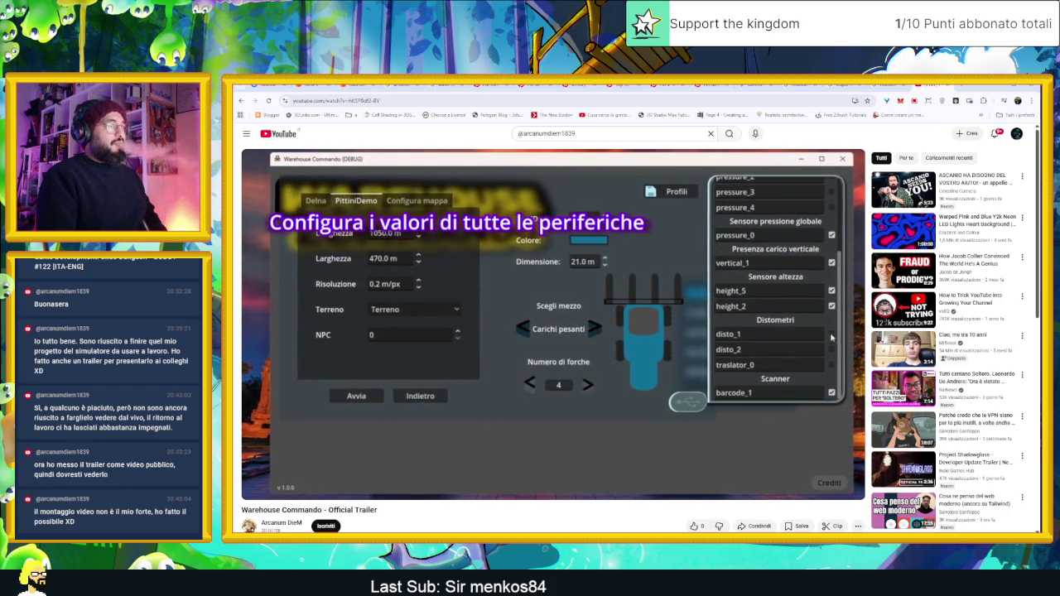
Pause and resume the trailer, let it reach the end screen, then minimize the browser.
click(647, 355)
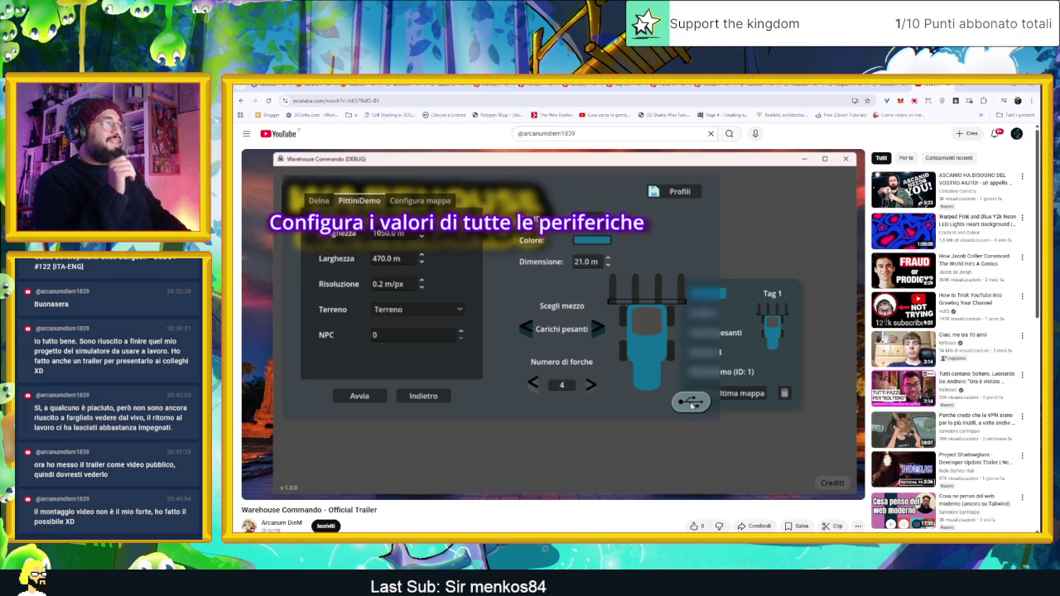
click(642, 325)
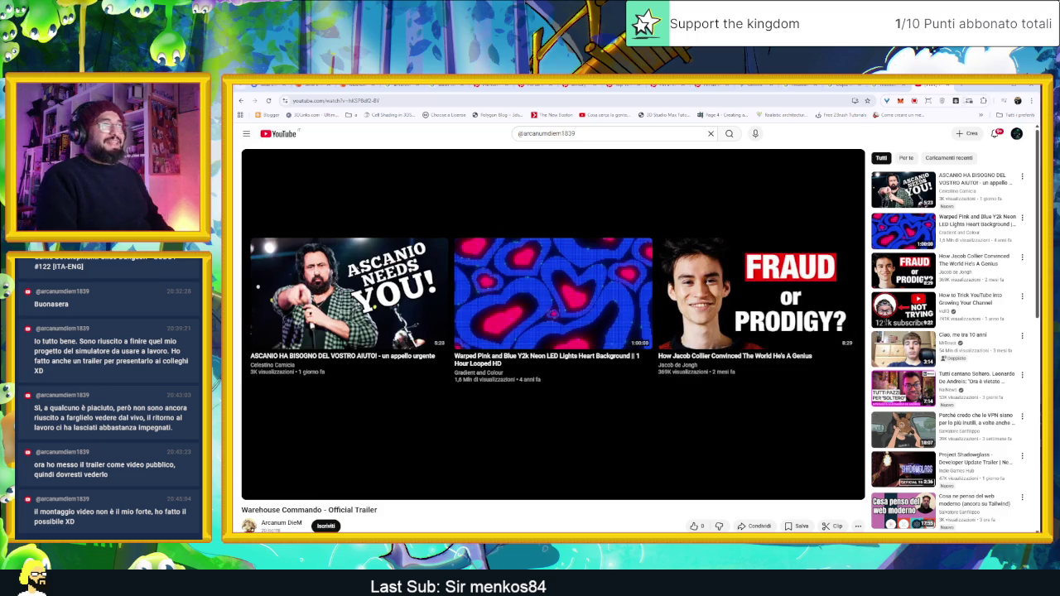
click(994, 87)
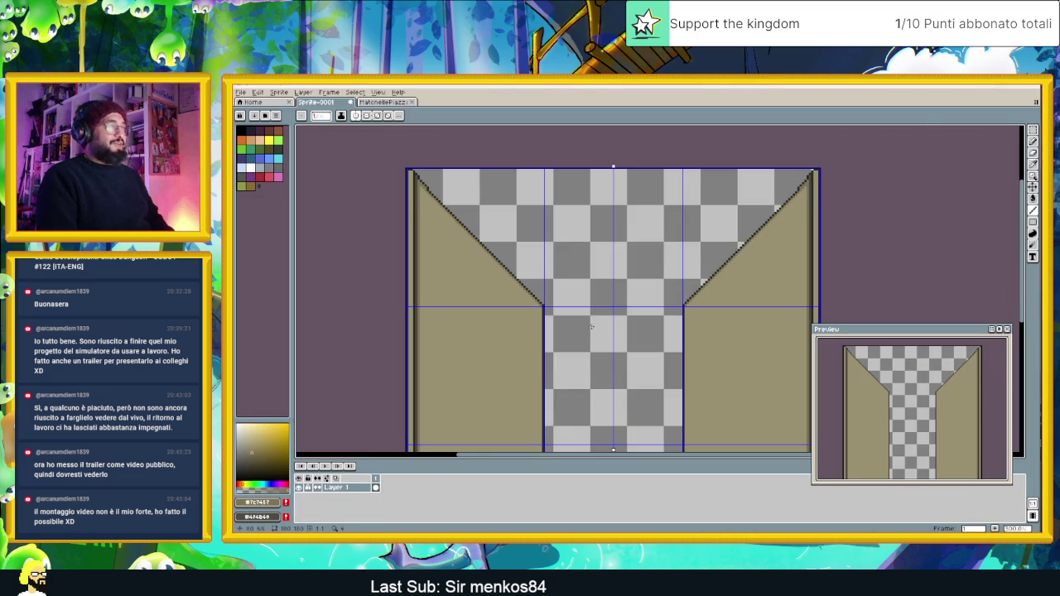
scroll(590, 327, down, 1)
scroll(507, 275, up, 3)
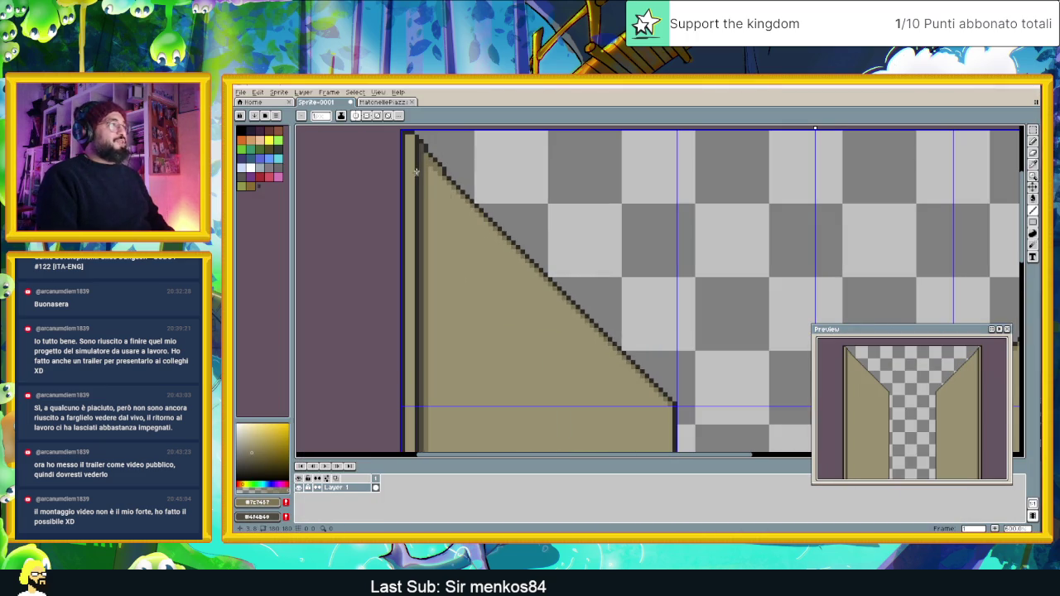
scroll(429, 172, up, 2)
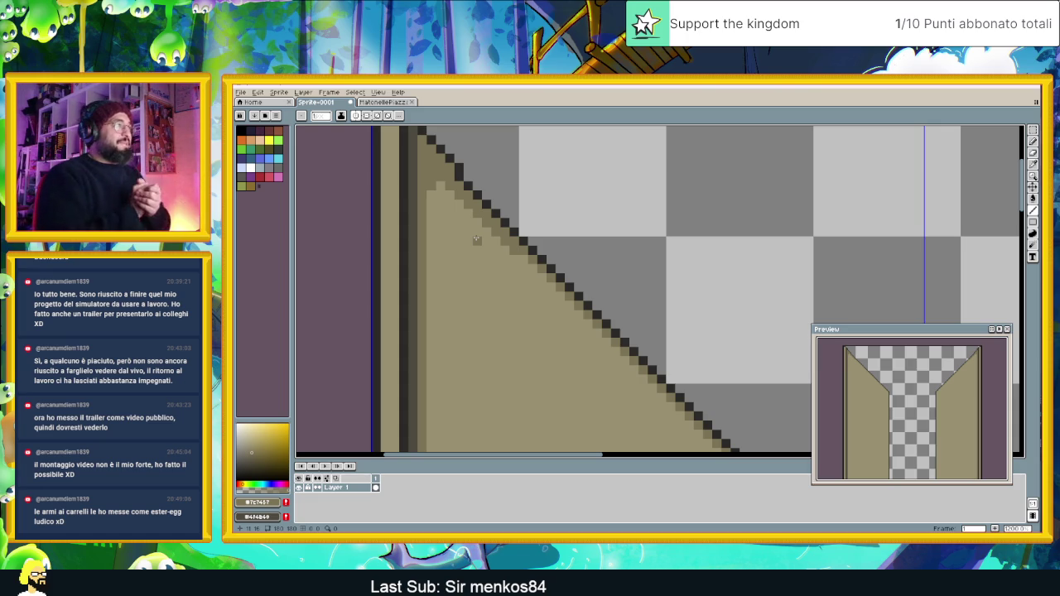
scroll(485, 241, down, 3)
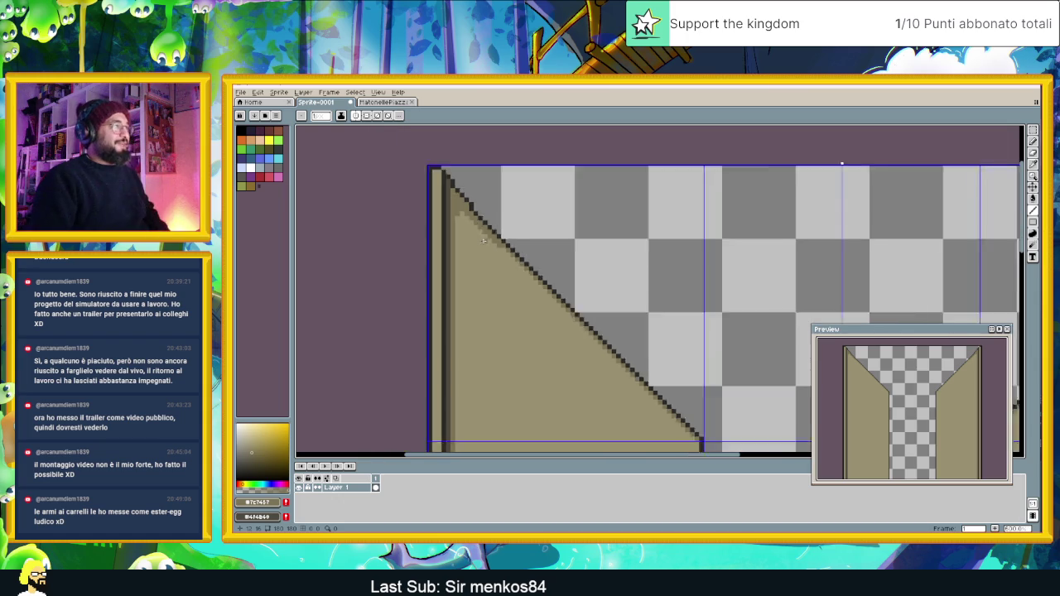
scroll(683, 227, up, 4)
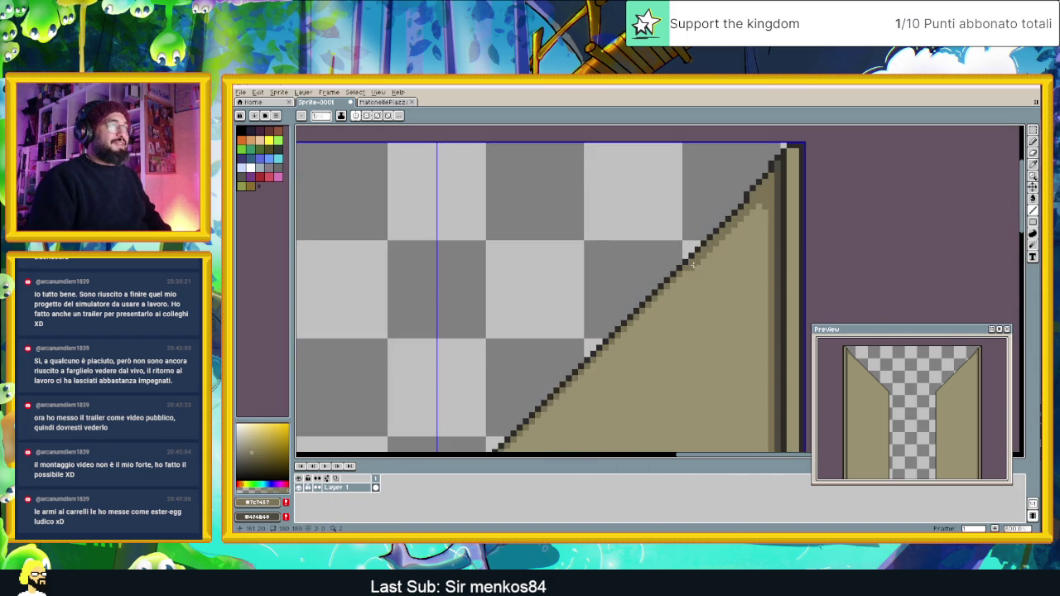
drag(661, 295, 560, 401)
key(ctrl+z)
scroll(497, 426, down, 2)
scroll(465, 447, down, 2)
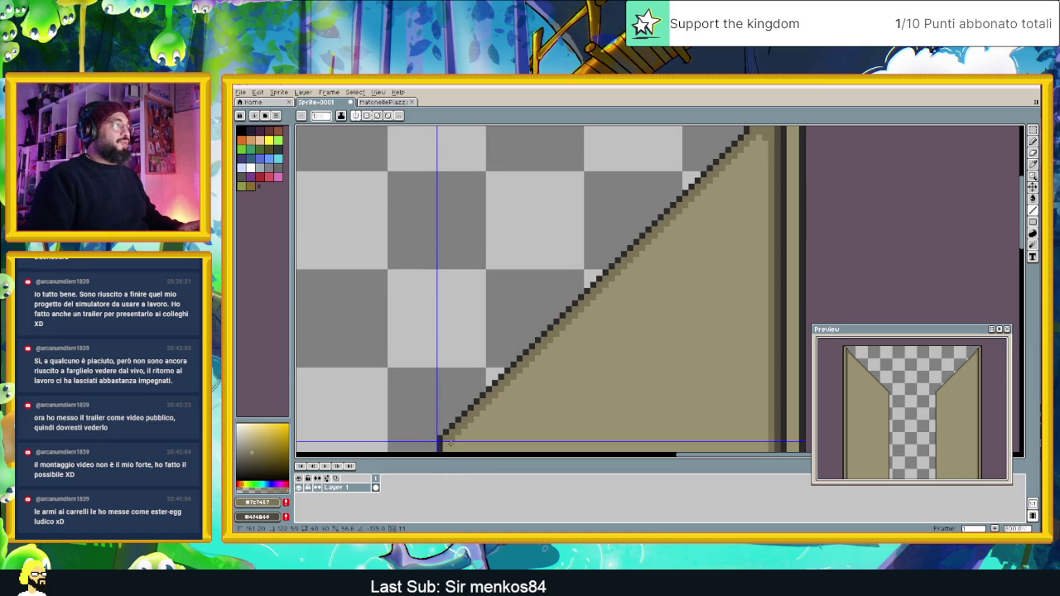
scroll(463, 423, down, 1)
scroll(514, 430, down, 10)
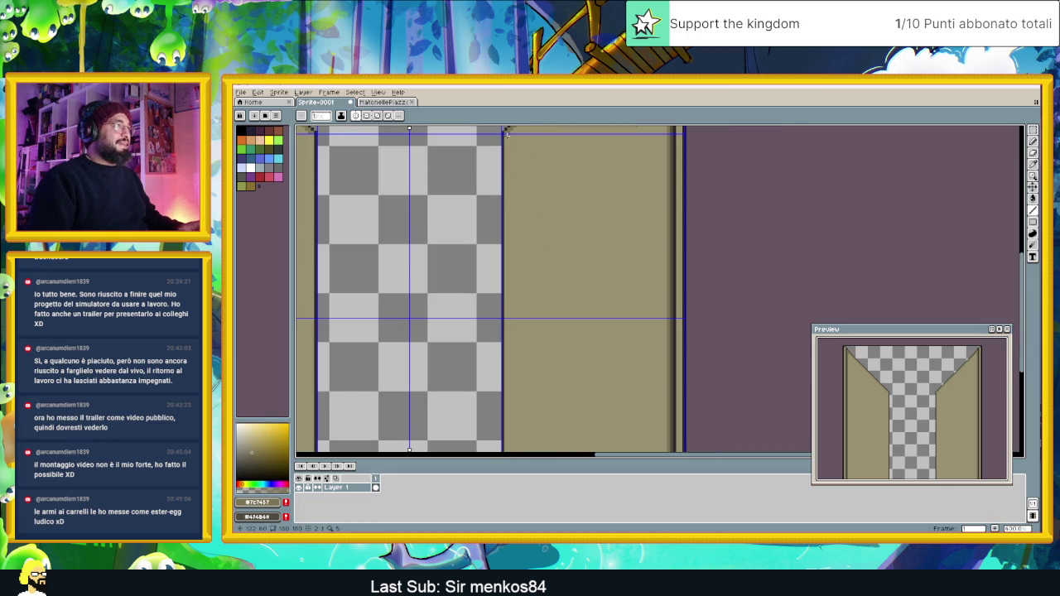
scroll(490, 444, down, 2)
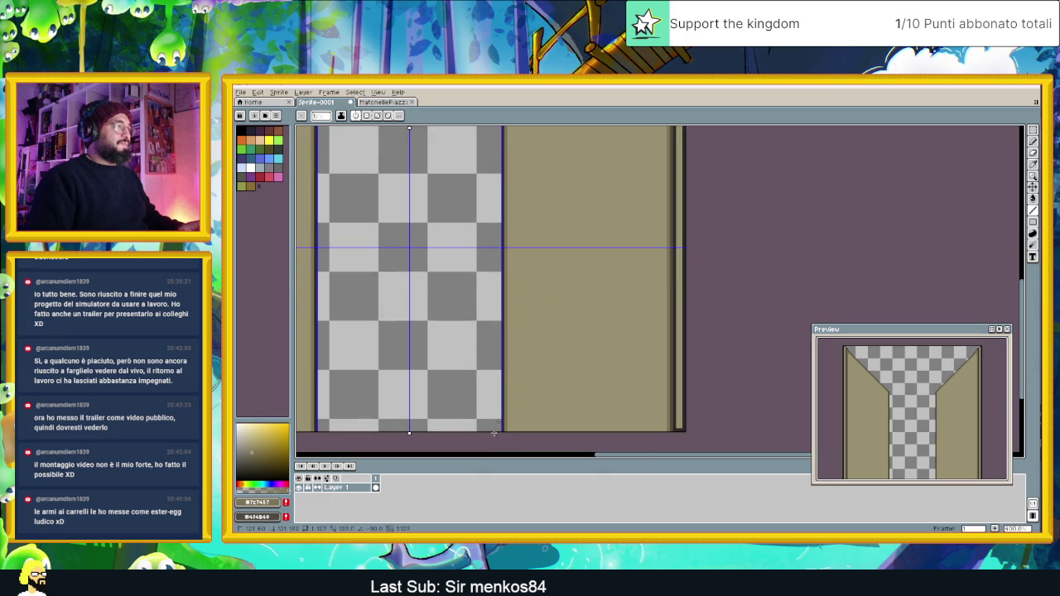
scroll(549, 293, up, 12)
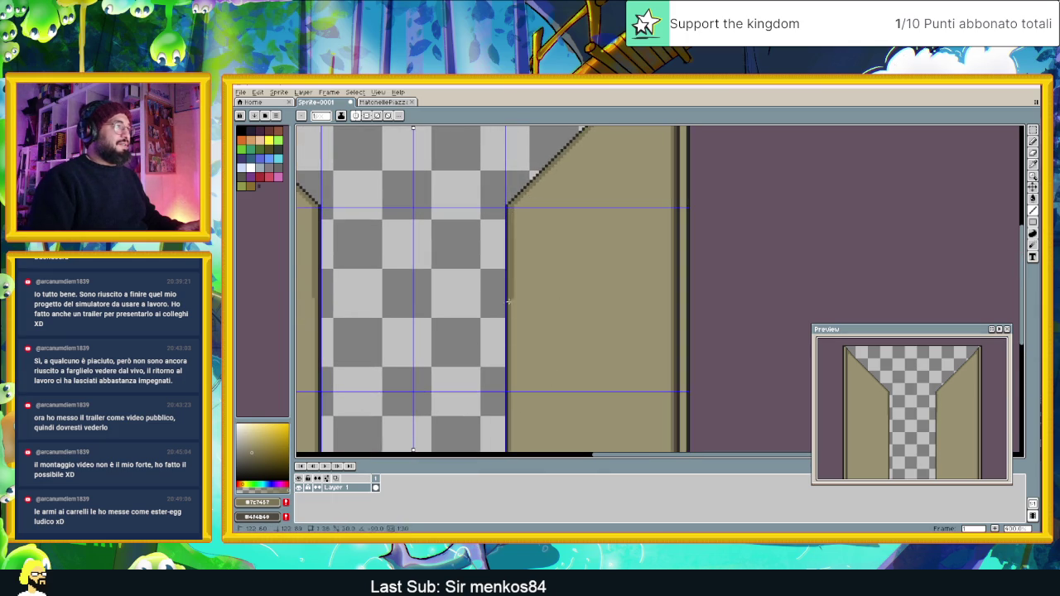
scroll(515, 451, down, 4)
scroll(515, 452, down, 2)
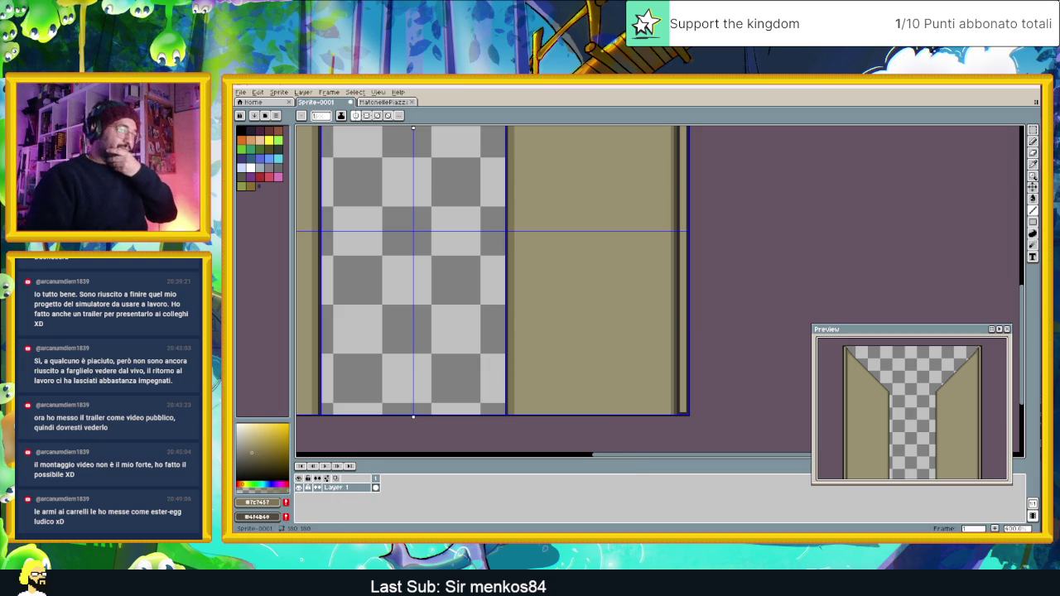
key(alt+Tab)
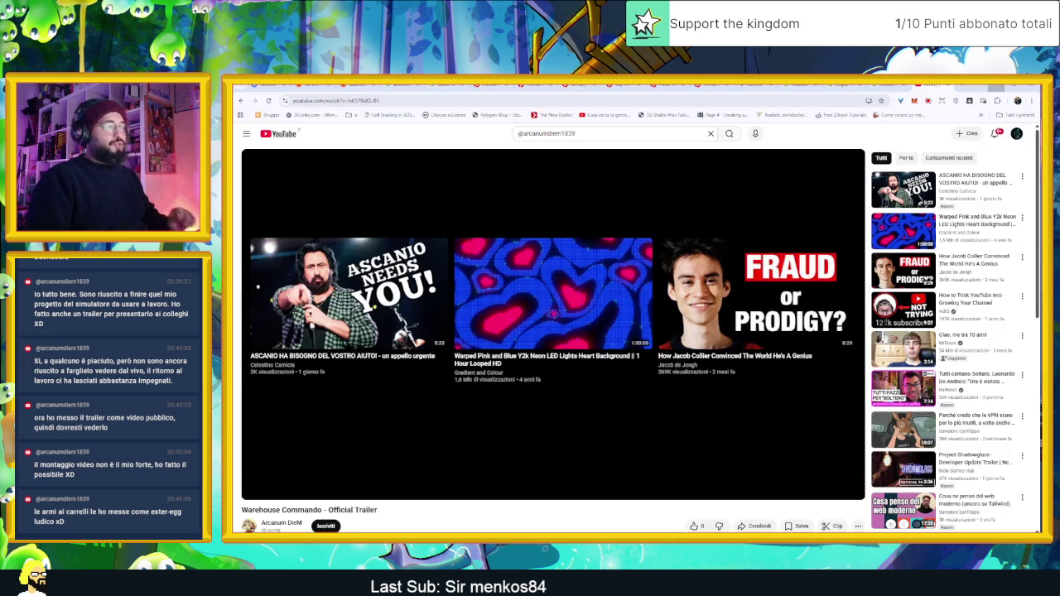
Search Google for 'spaceship emulator' in a new tab and glance at the Starship Simulator Steam page.
click(963, 87)
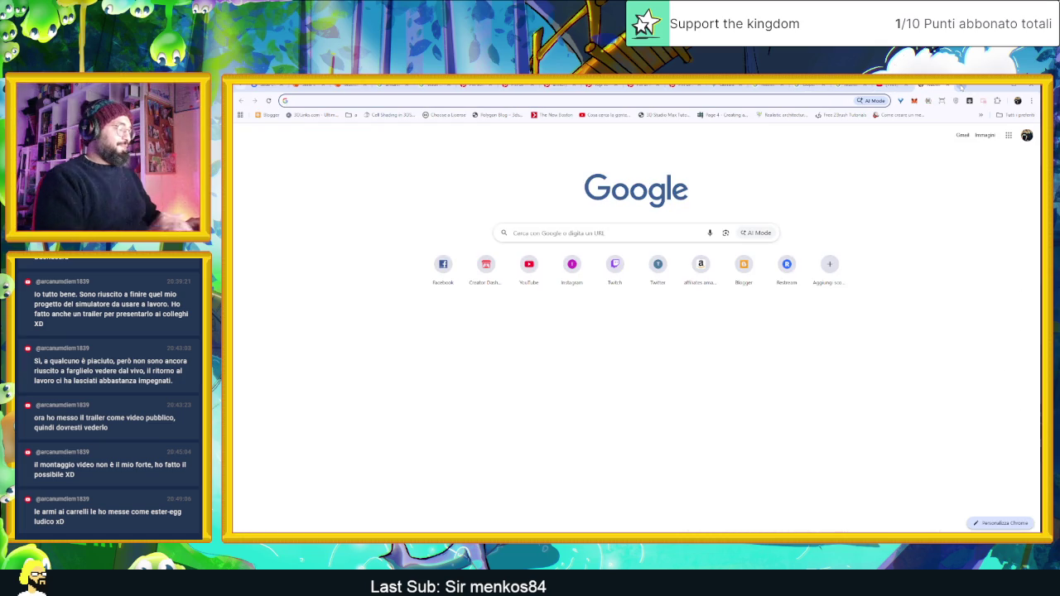
text(p)
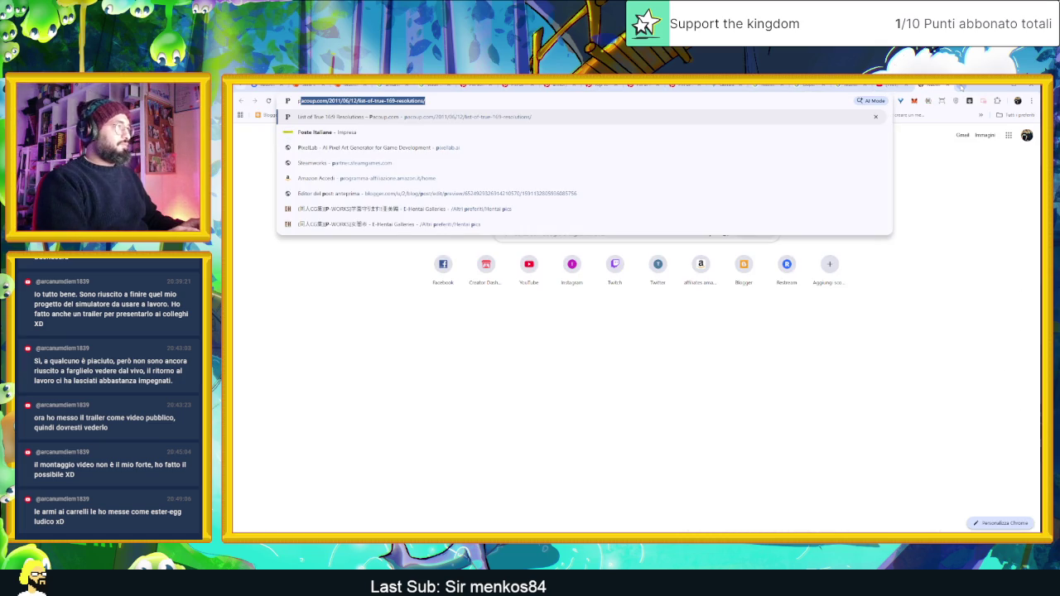
key(BackSpace)
key(BackSpace)
text(spaceship)
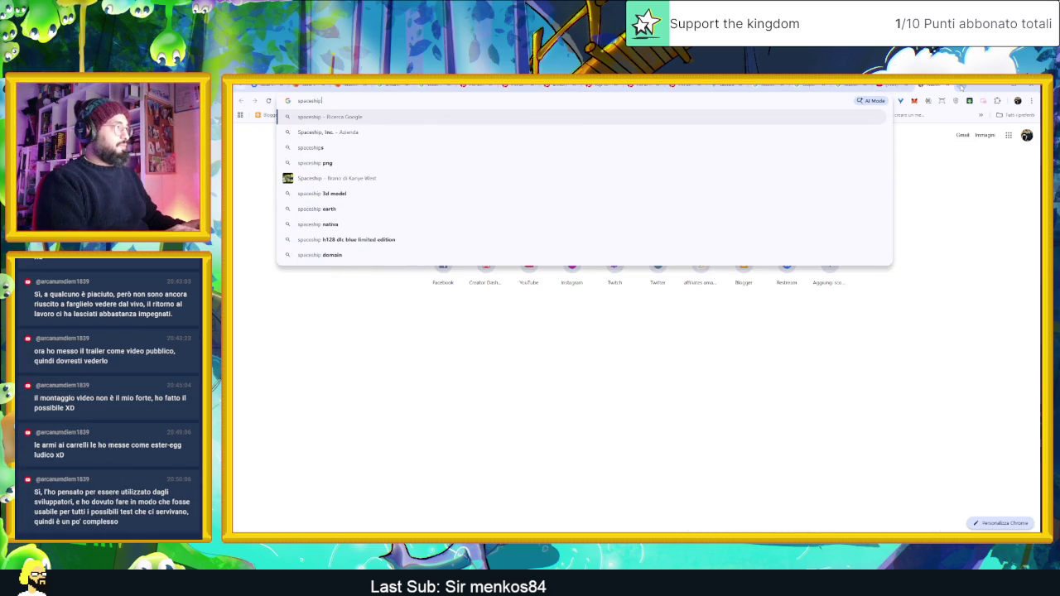
text( emulator)
key(Return)
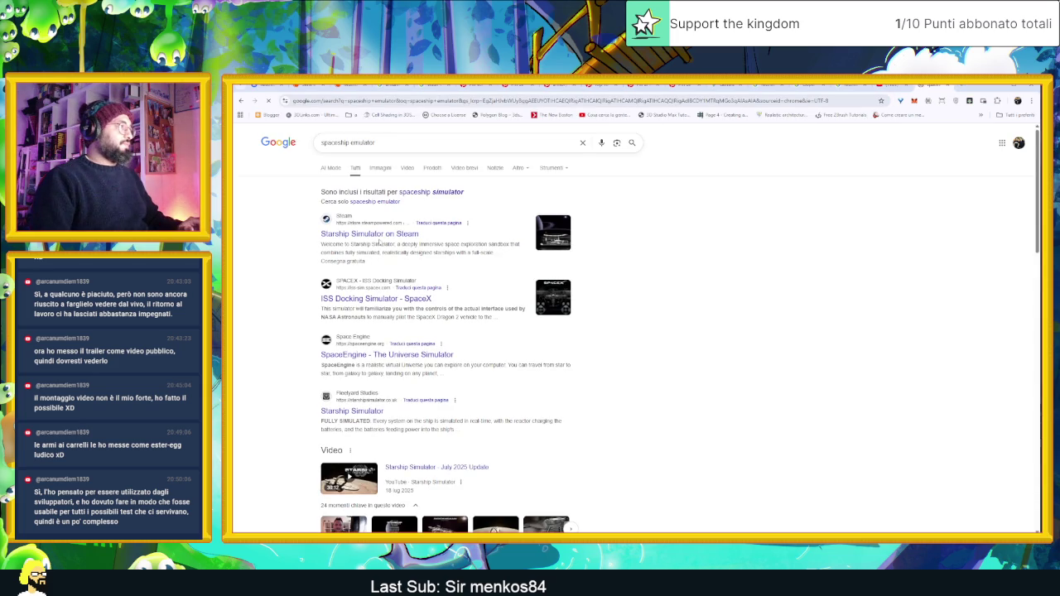
click(373, 235)
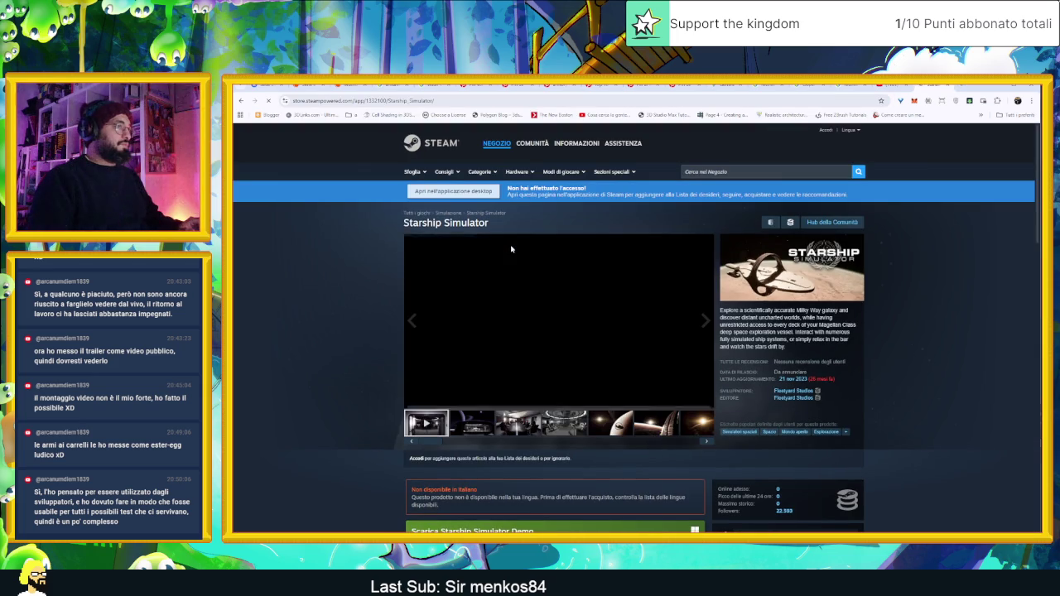
scroll(454, 356, down, 3)
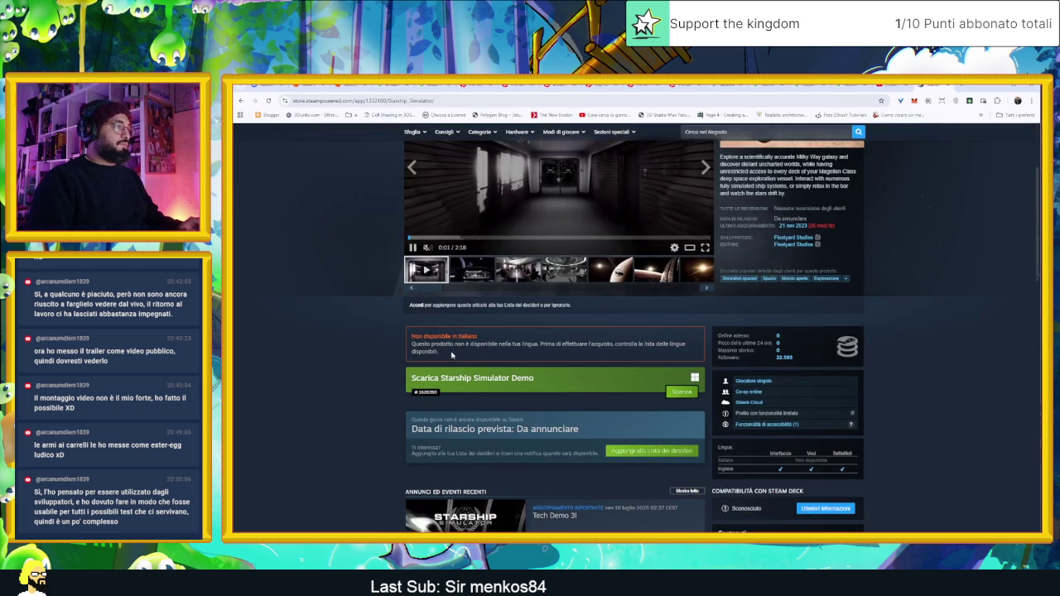
key(alt+Left)
Refine the query to 'spaceship control emulator' and scroll through the results.
click(351, 143)
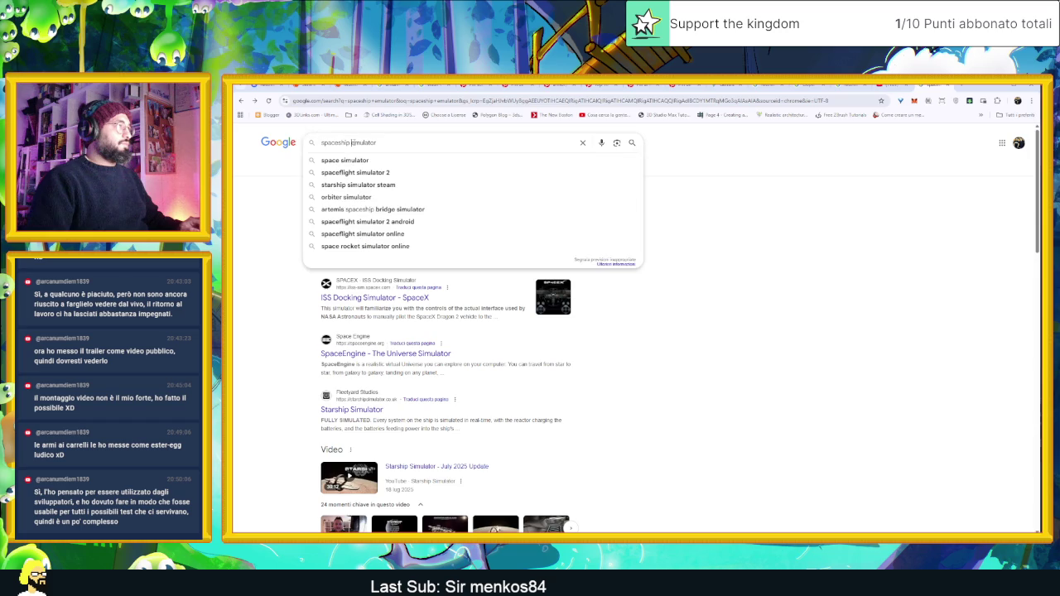
text(contr)
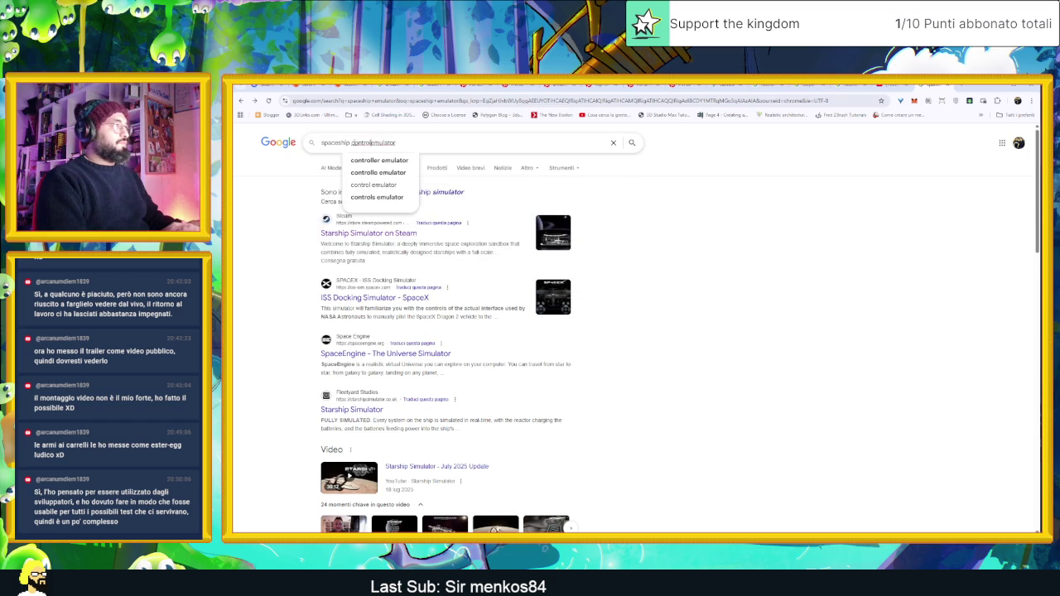
text(ol)
key(Return)
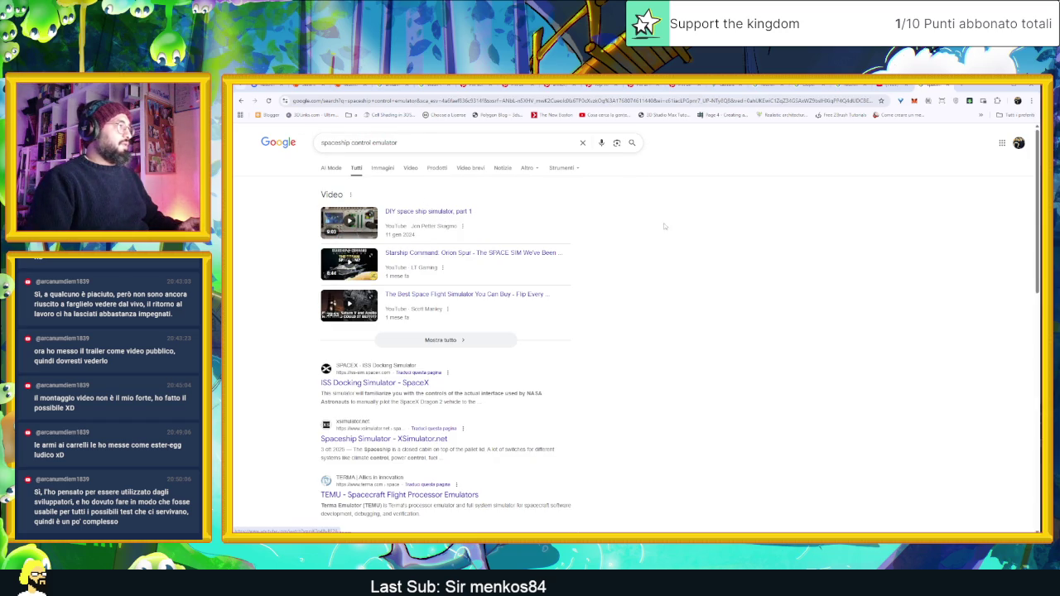
scroll(723, 253, down, 1)
scroll(724, 252, down, 3)
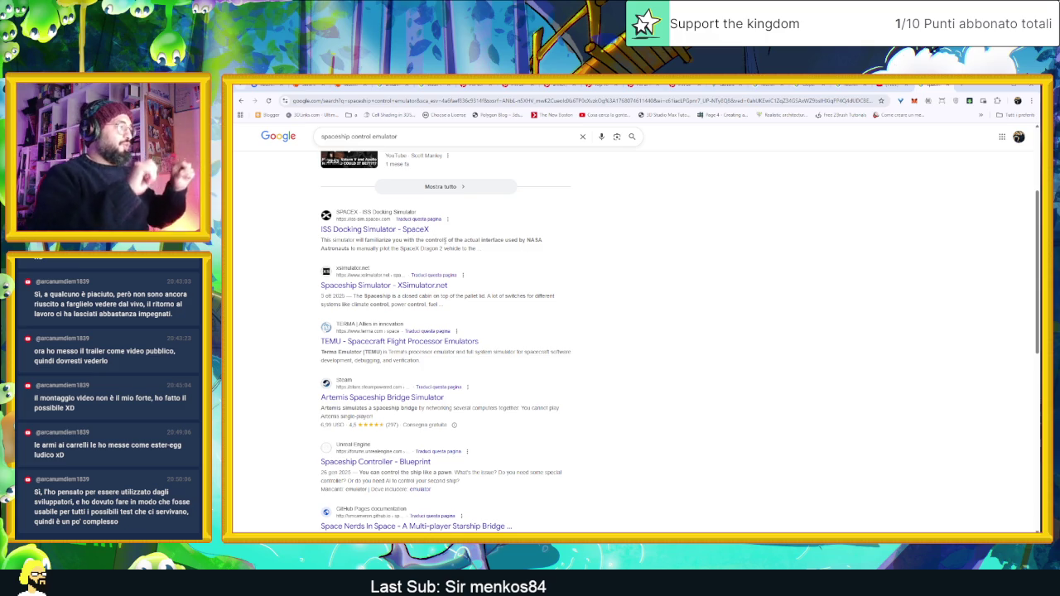
Replace the query with 'aereo controllo' and run the search.
click(417, 142)
key(ctrl+a)
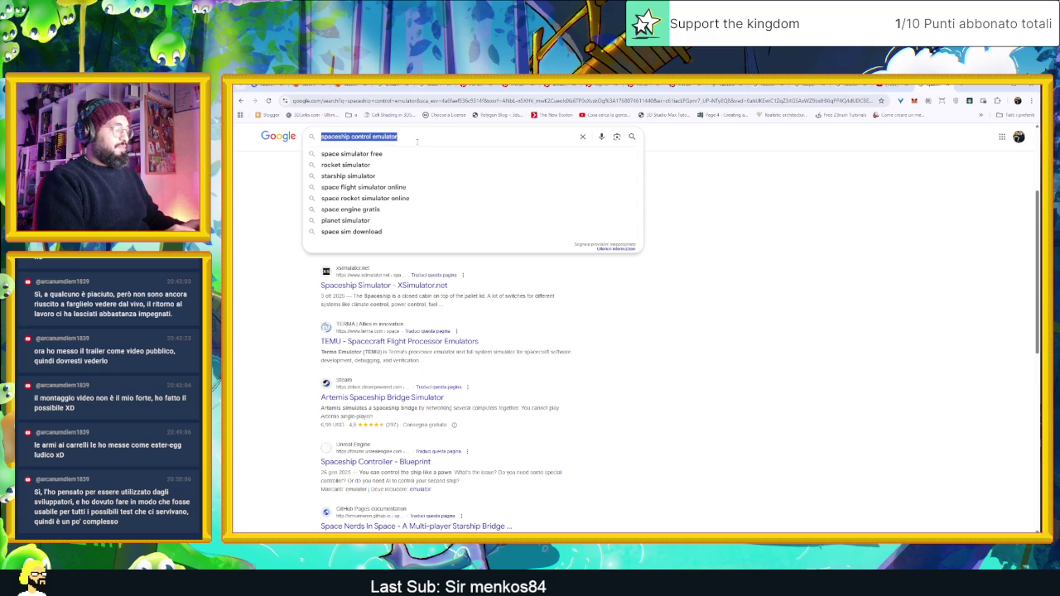
text(aereo controllo)
key(Return)
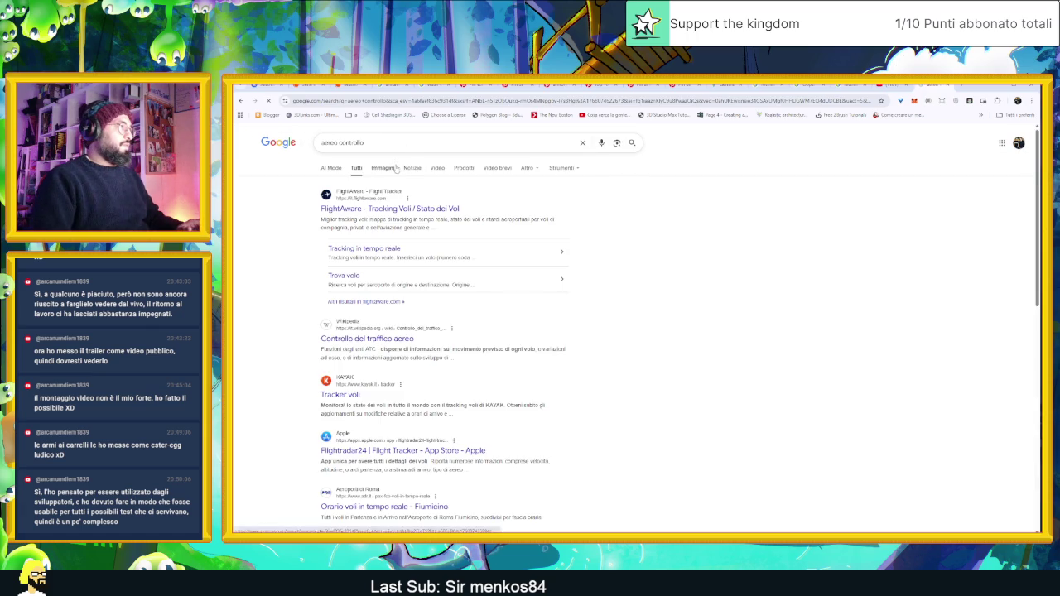
View image results, open the cockpit instrument-panel photo on Alamy accepting cookies, then return.
click(385, 168)
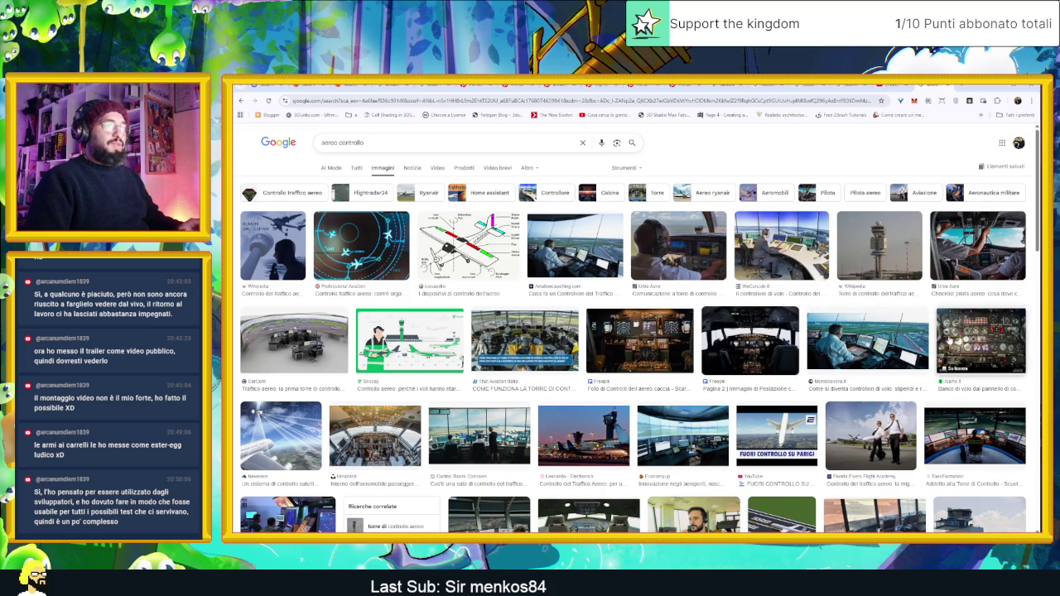
click(949, 340)
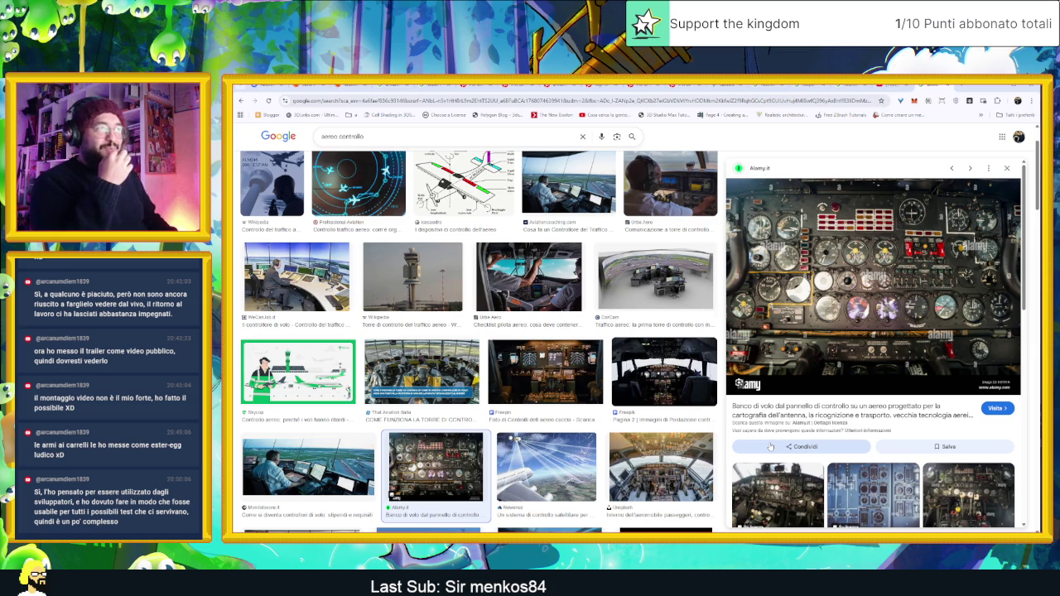
click(797, 278)
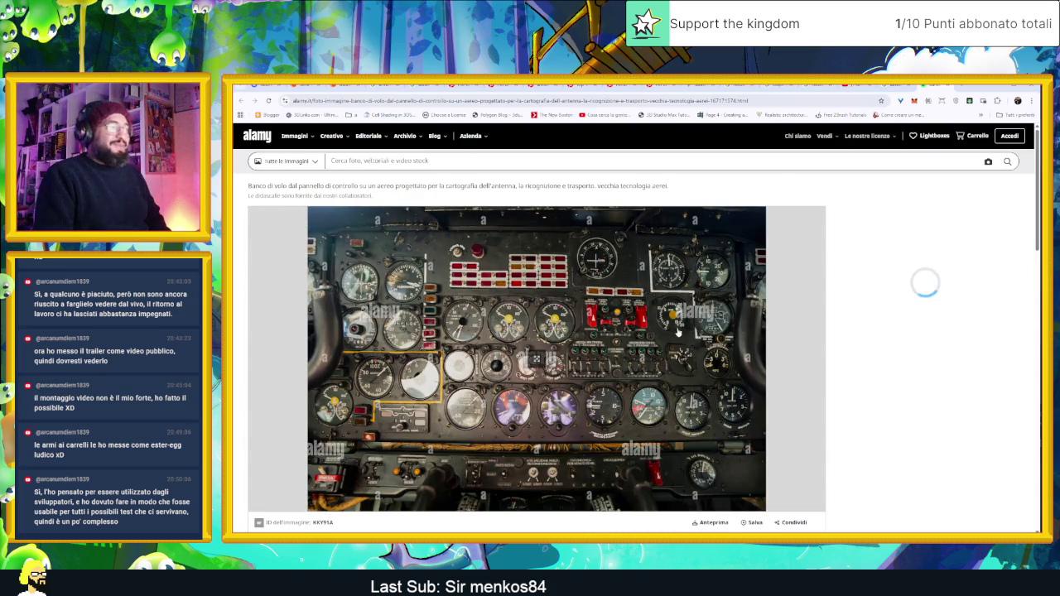
click(683, 369)
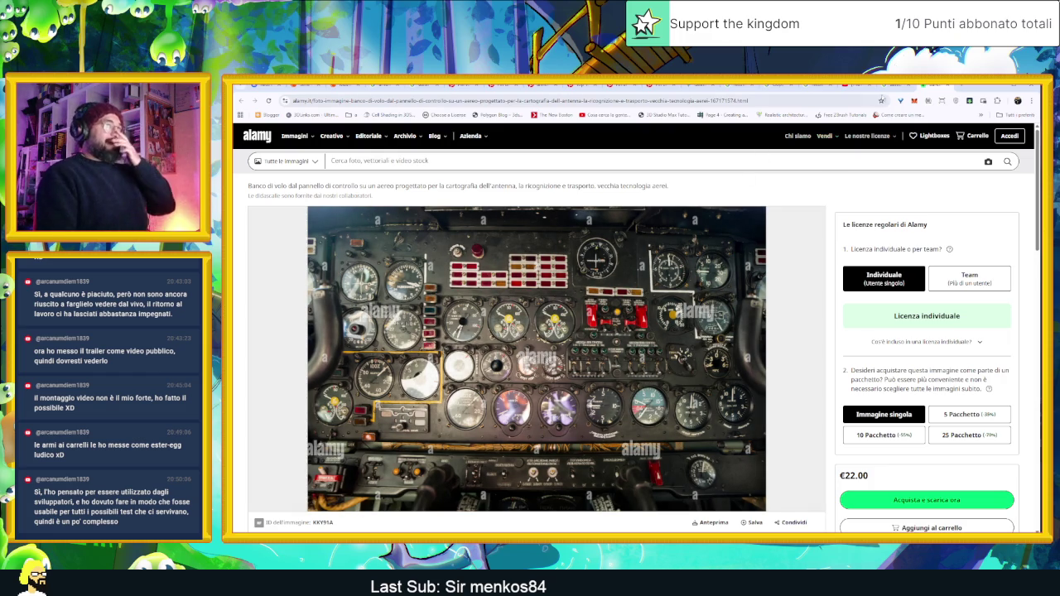
key(alt+Left)
click(994, 85)
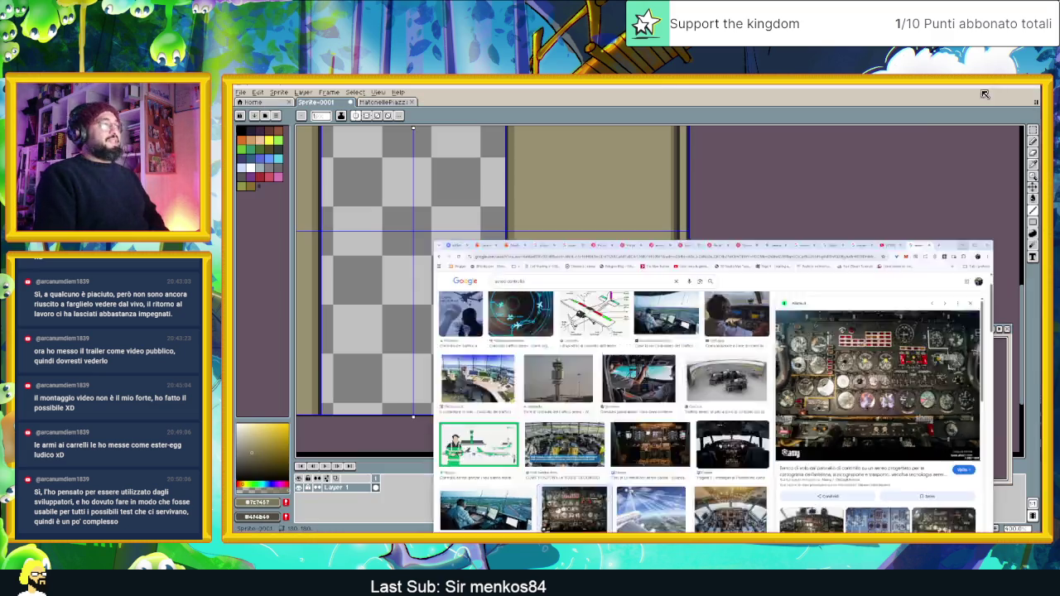
Touch up the left wall's diagonal edge with dark grey outline pixels.
scroll(514, 224, left, 3)
scroll(506, 267, down, 2)
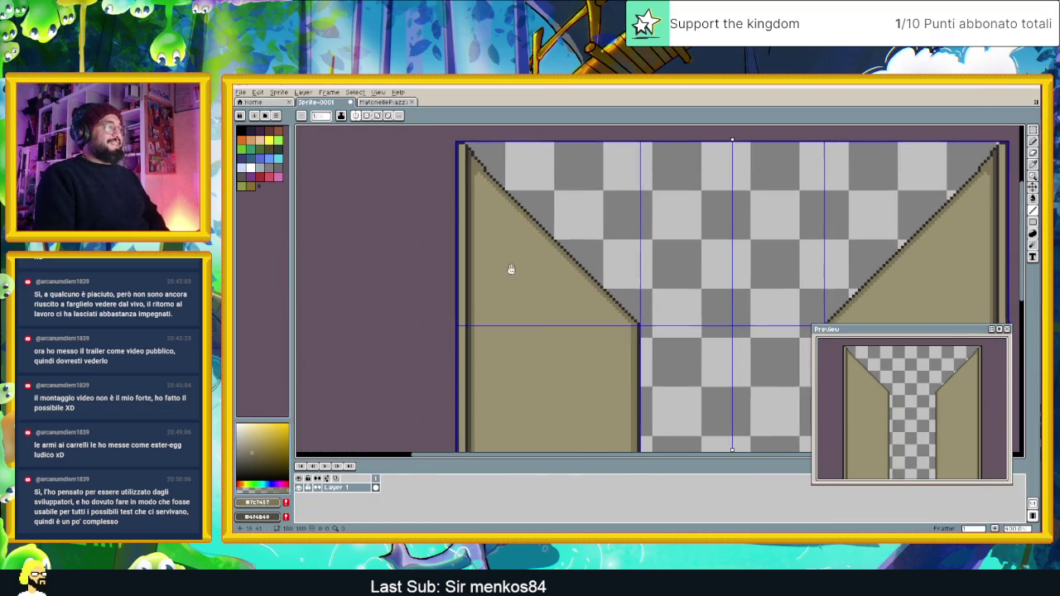
scroll(471, 166, up, 3)
alt+click(466, 151)
click(477, 163)
scroll(474, 207, down, 2)
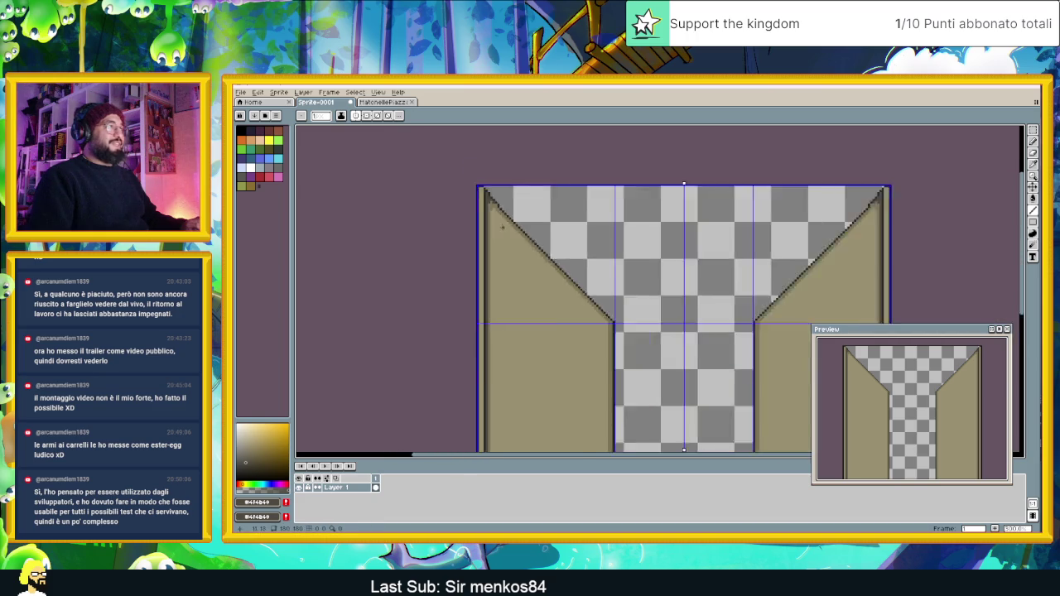
scroll(481, 207, up, 3)
mouse_move(530, 206)
mouse_down()
mouse_move(521, 220)
mouse_move(543, 219)
mouse_up()
scroll(580, 281, down, 5)
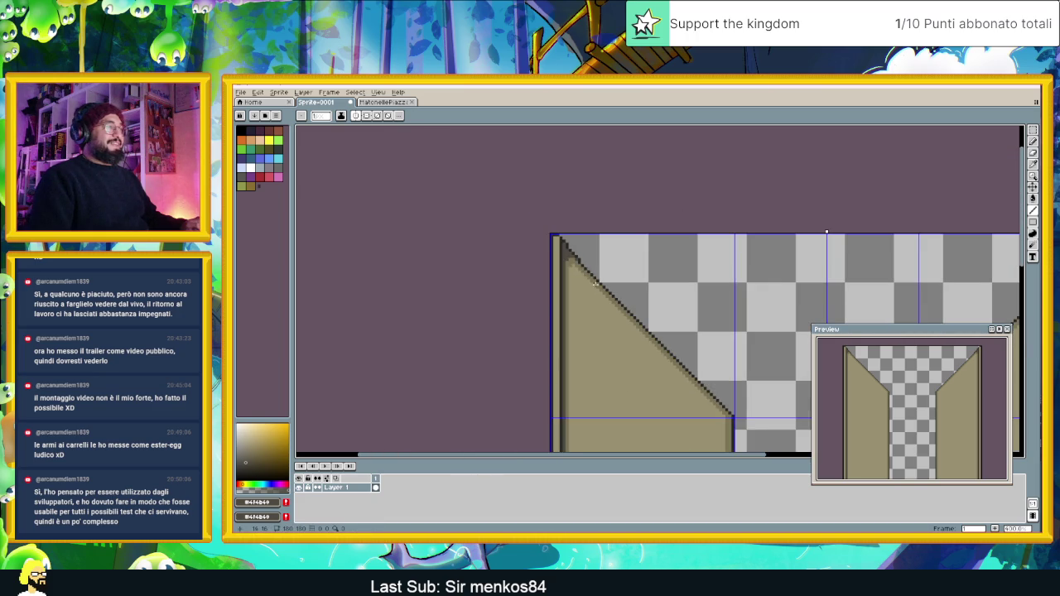
scroll(513, 195, up, 4)
scroll(539, 217, down, 2)
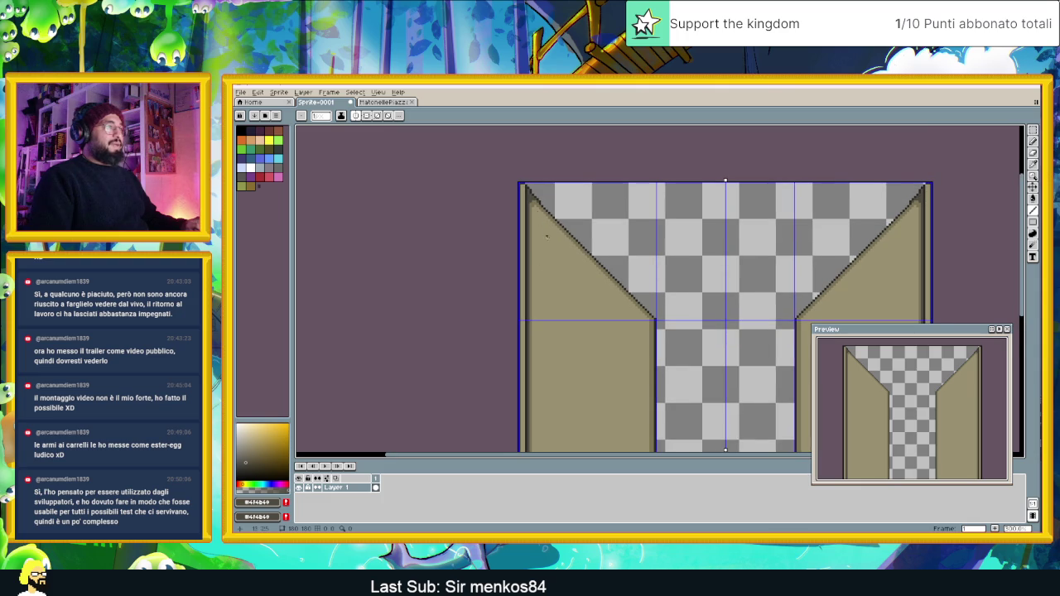
scroll(544, 231, down, 1)
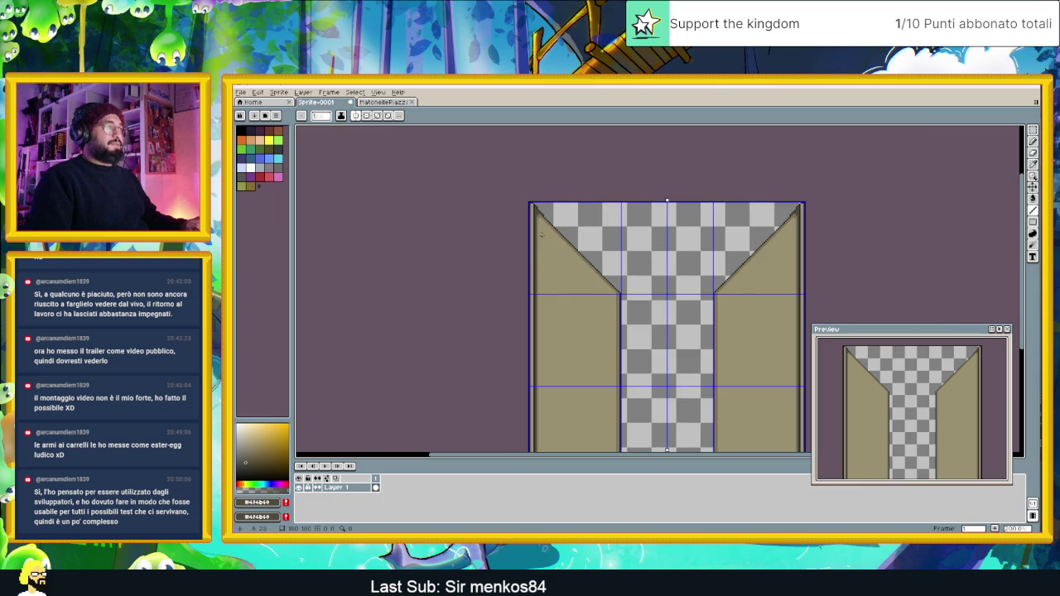
scroll(540, 237, up, 3)
scroll(592, 263, down, 2)
scroll(591, 263, down, 6)
scroll(581, 248, up, 6)
drag(610, 268, 581, 226)
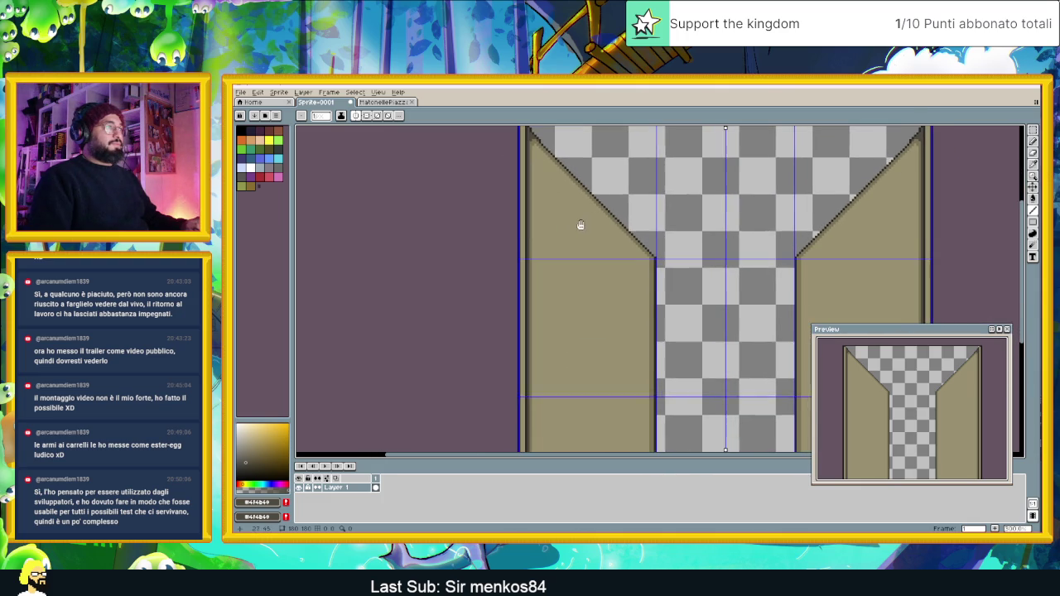
scroll(555, 166, down, 1)
scroll(543, 144, up, 3)
Draw a vertical tan line near the wall edge, then fill both walls with darker olive.
alt+click(543, 144)
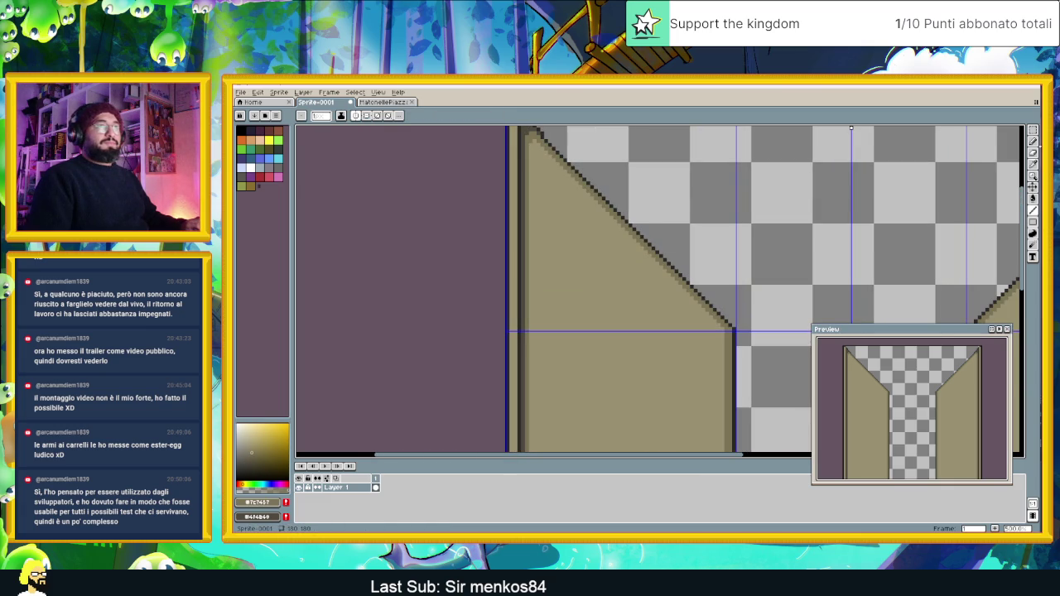
click(1033, 209)
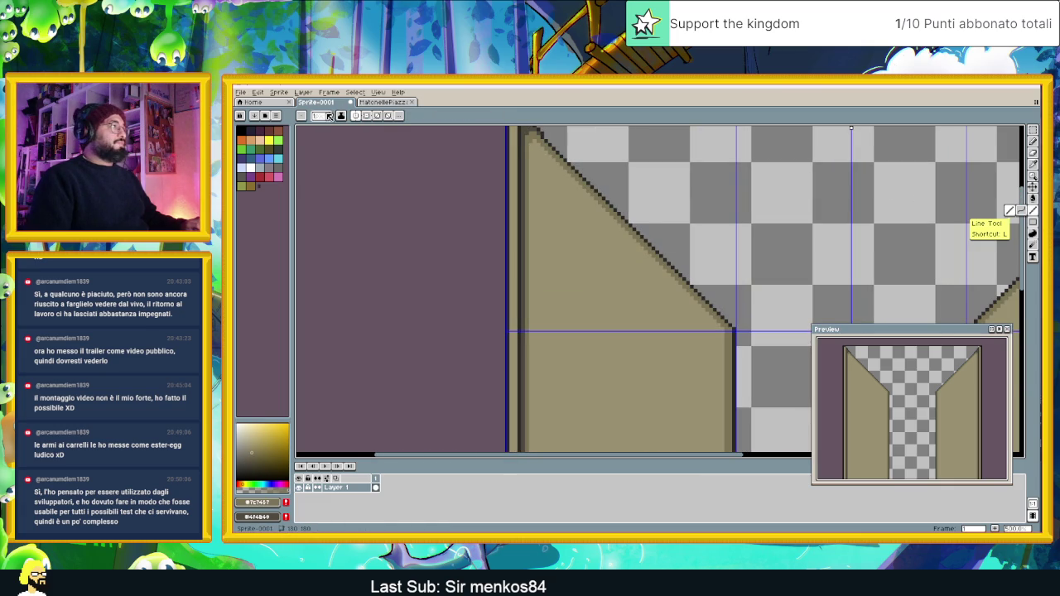
mouse_move(534, 142)
mouse_down()
mouse_move(535, 450)
mouse_move(547, 453)
mouse_up()
scroll(603, 141, down, 3)
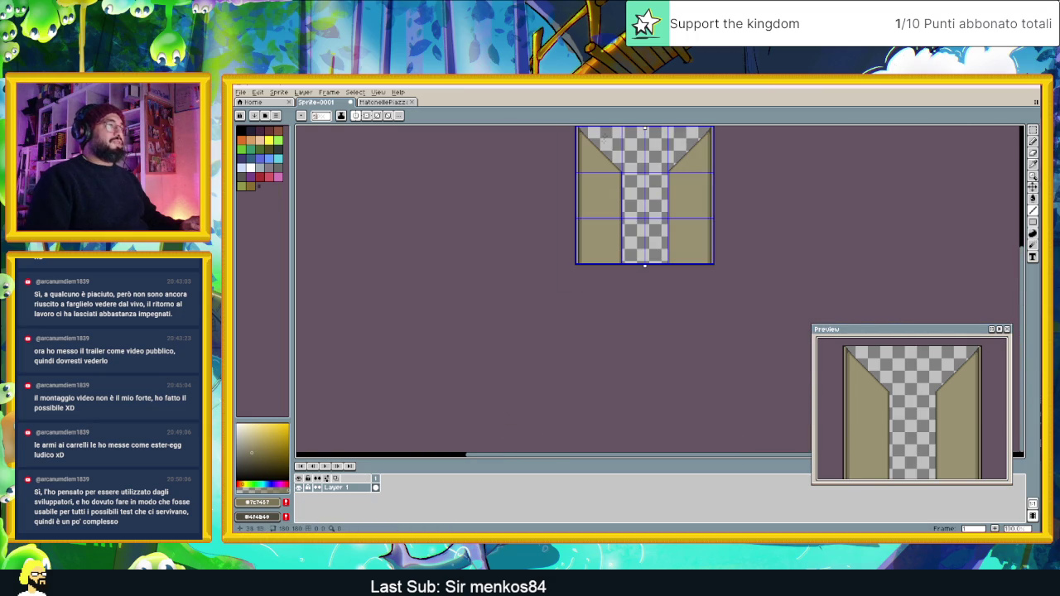
scroll(663, 249, up, 3)
scroll(703, 267, down, 2)
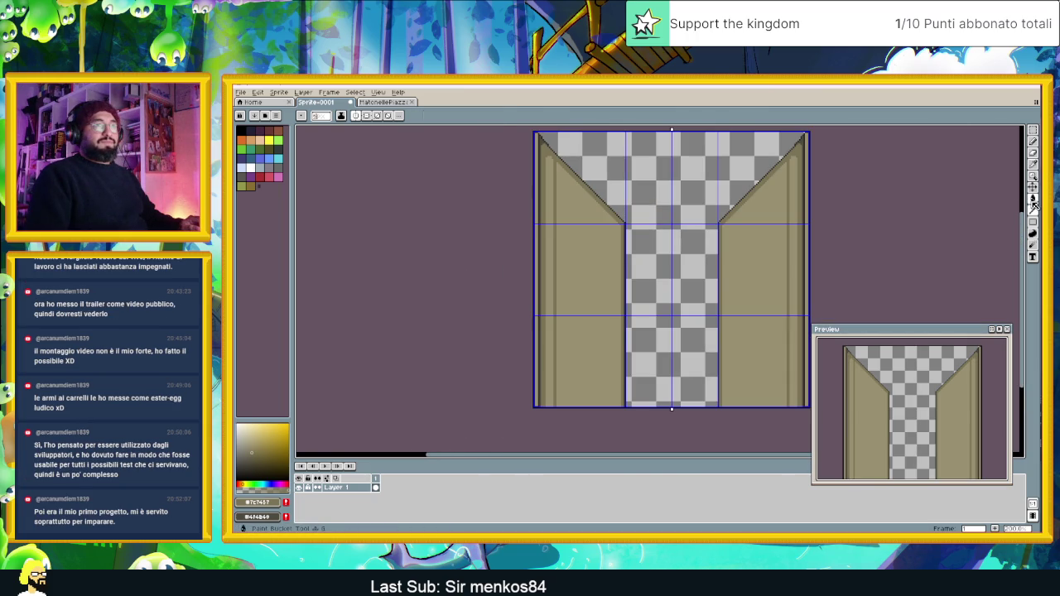
key(g)
click(608, 271)
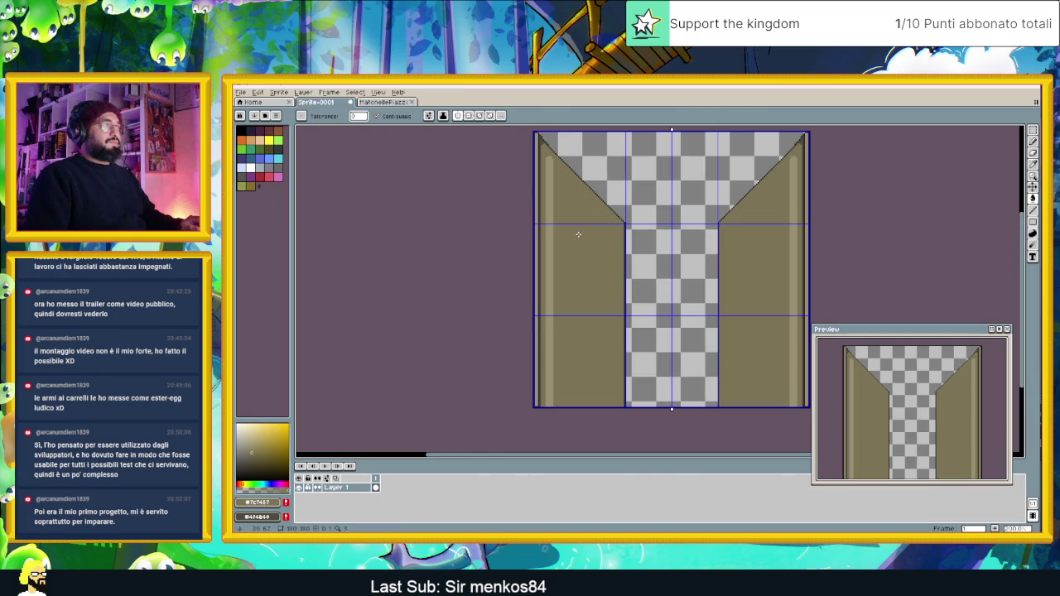
scroll(576, 231, up, 2)
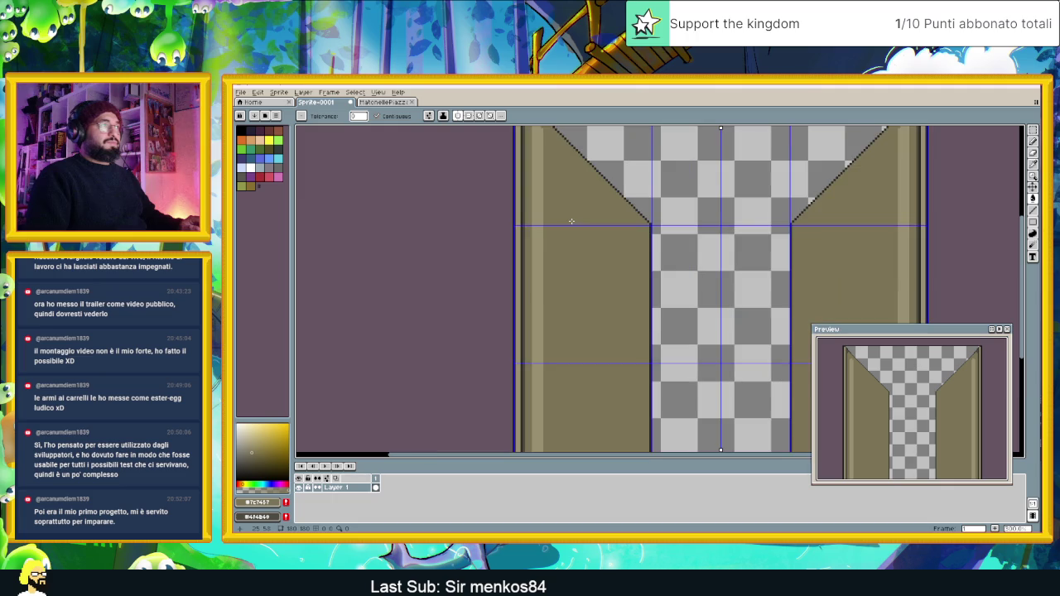
scroll(570, 267, down, 1)
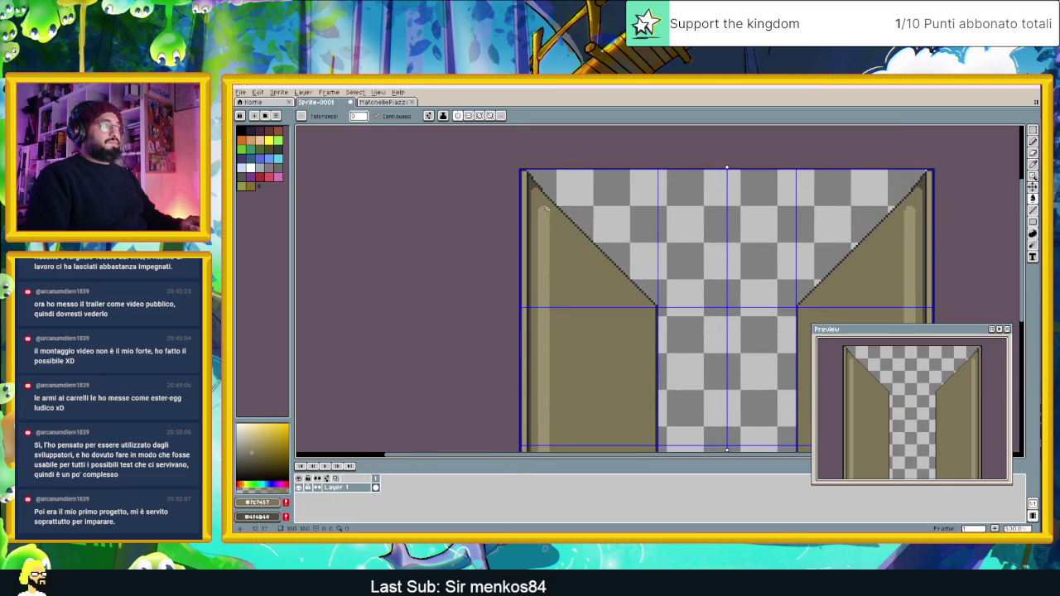
scroll(546, 211, up, 1)
Using a lighter tan, redraw the left wall's diagonal as a straight line after undoing two trial strokes.
click(1035, 141)
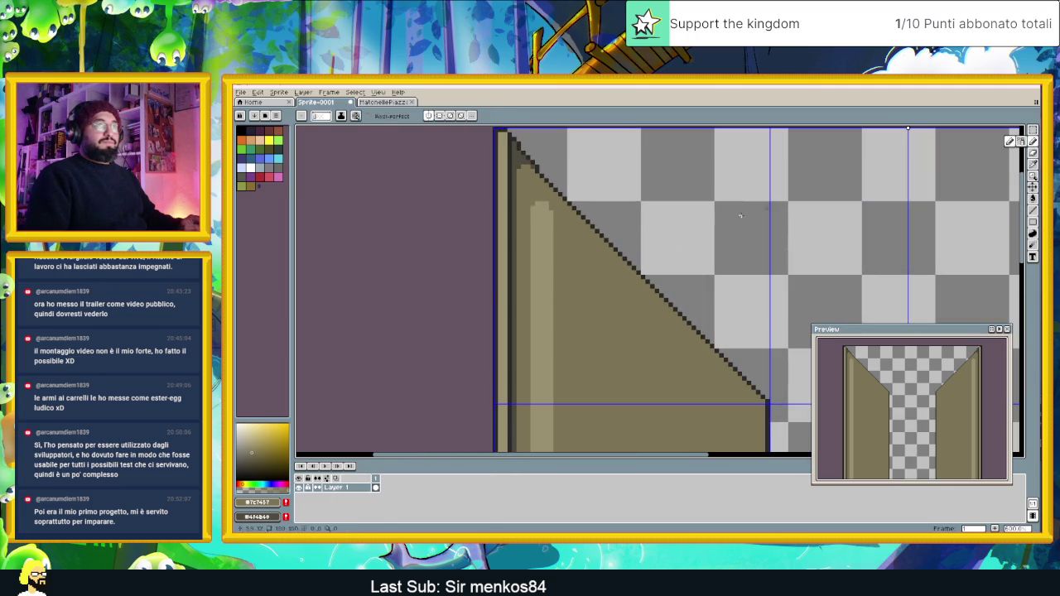
alt+click(534, 202)
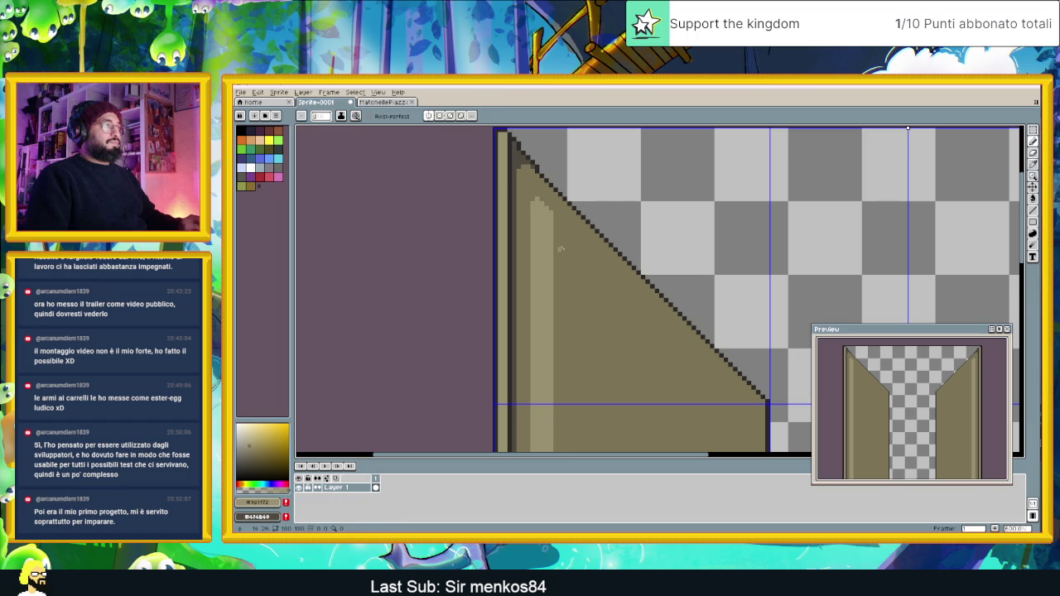
scroll(585, 269, down, 2)
scroll(594, 300, down, 1)
scroll(588, 310, up, 4)
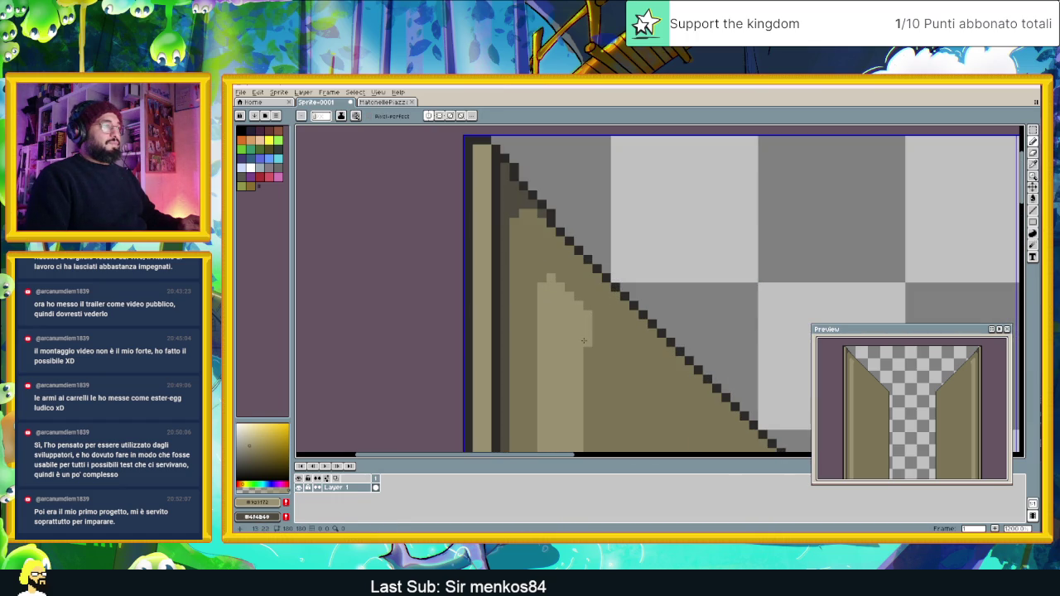
scroll(587, 314, down, 2)
scroll(586, 312, down, 1)
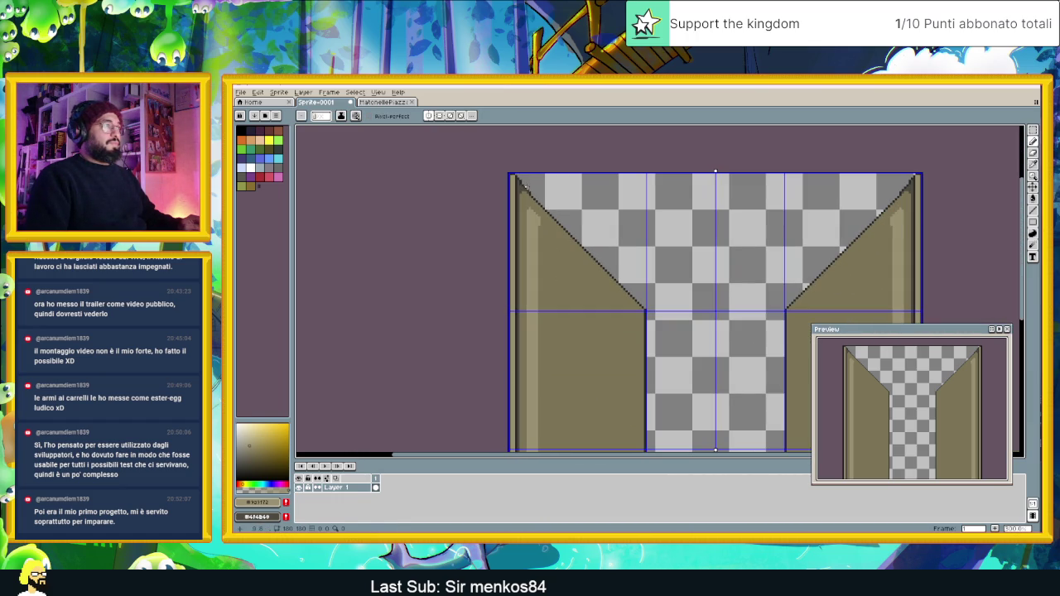
scroll(535, 200, up, 2)
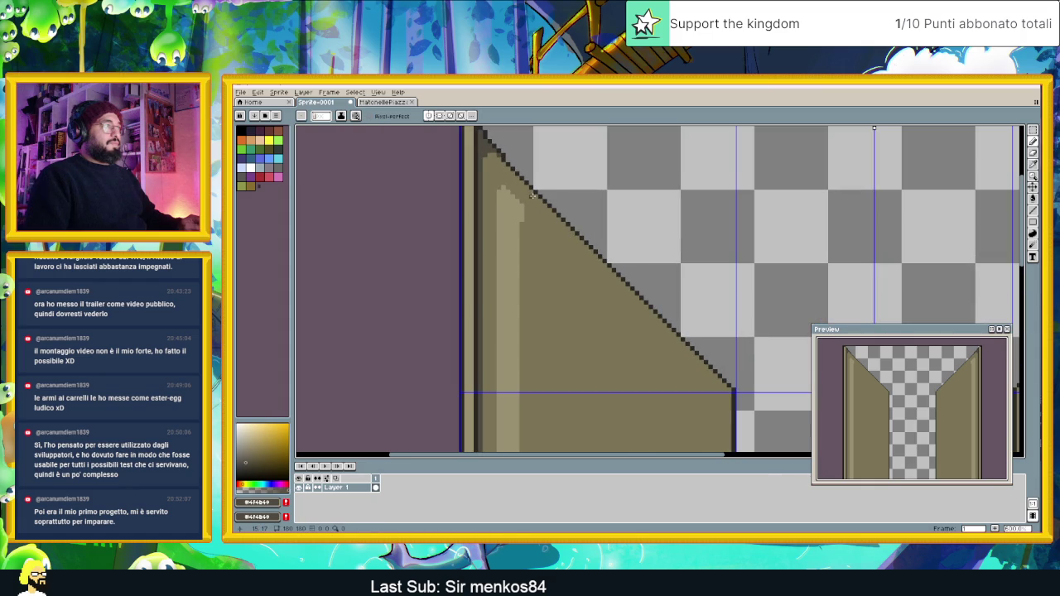
drag(533, 197, 608, 281)
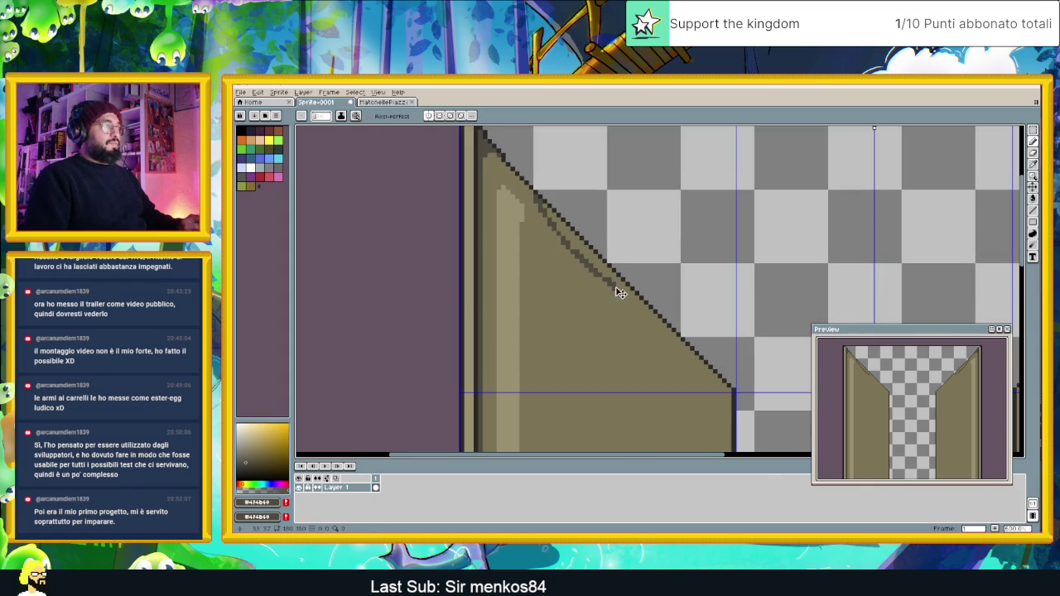
key(ctrl+z)
drag(526, 184, 543, 208)
key(ctrl+z)
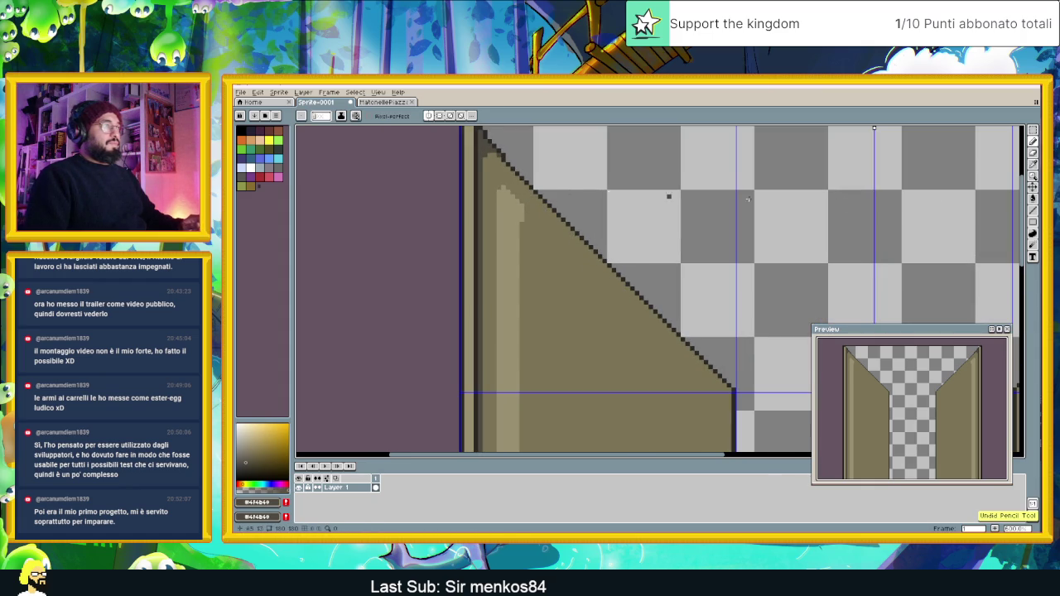
key(l)
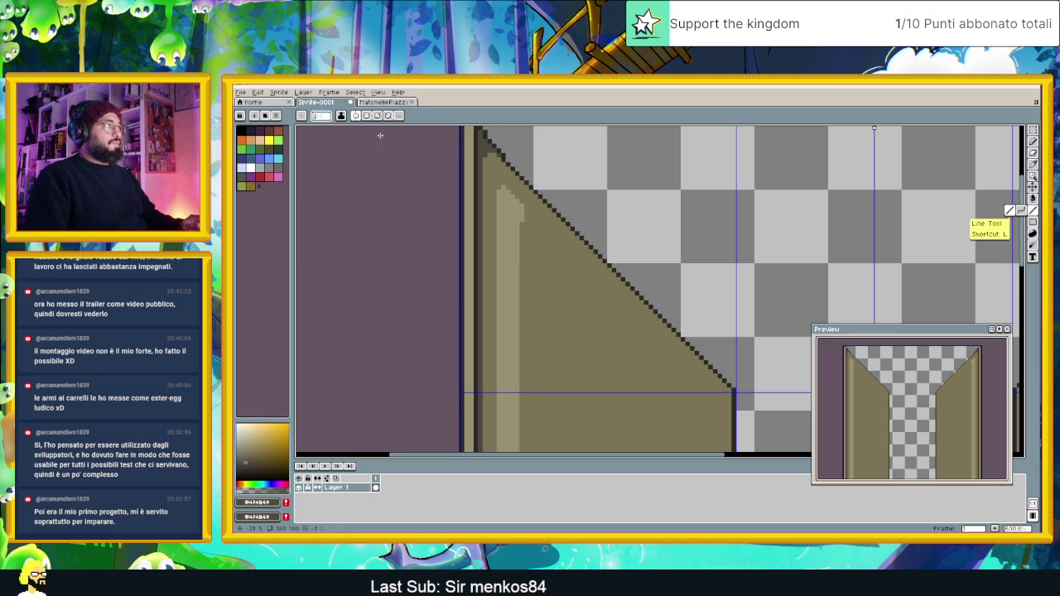
mouse_move(532, 191)
mouse_down()
mouse_move(732, 392)
mouse_move(729, 411)
mouse_move(675, 329)
mouse_up()
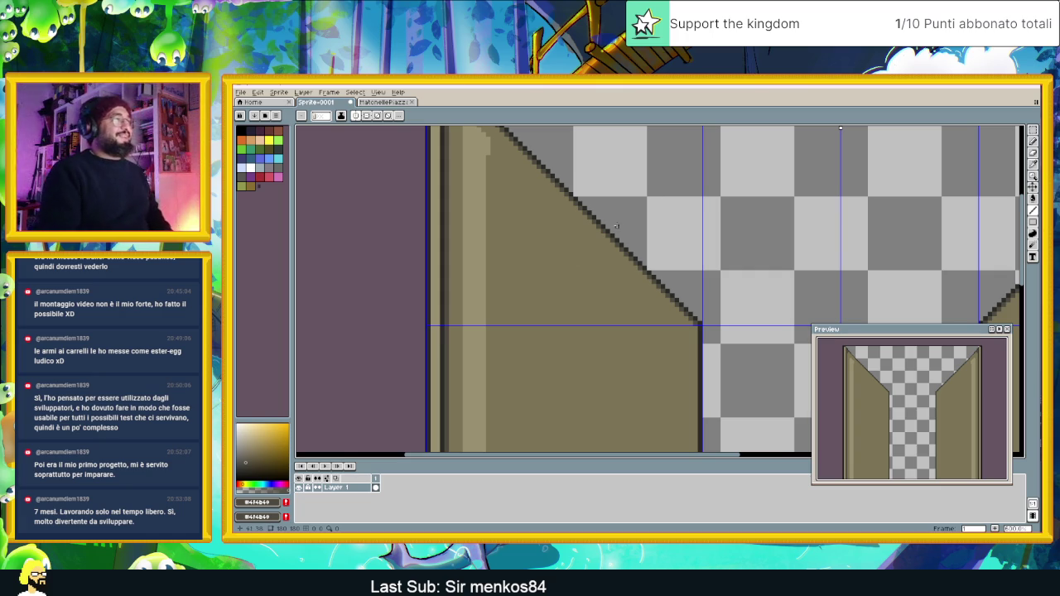
Draw a dark mirrored vertical line down each wall, extending it to the bottom edge.
scroll(545, 191, up, 1)
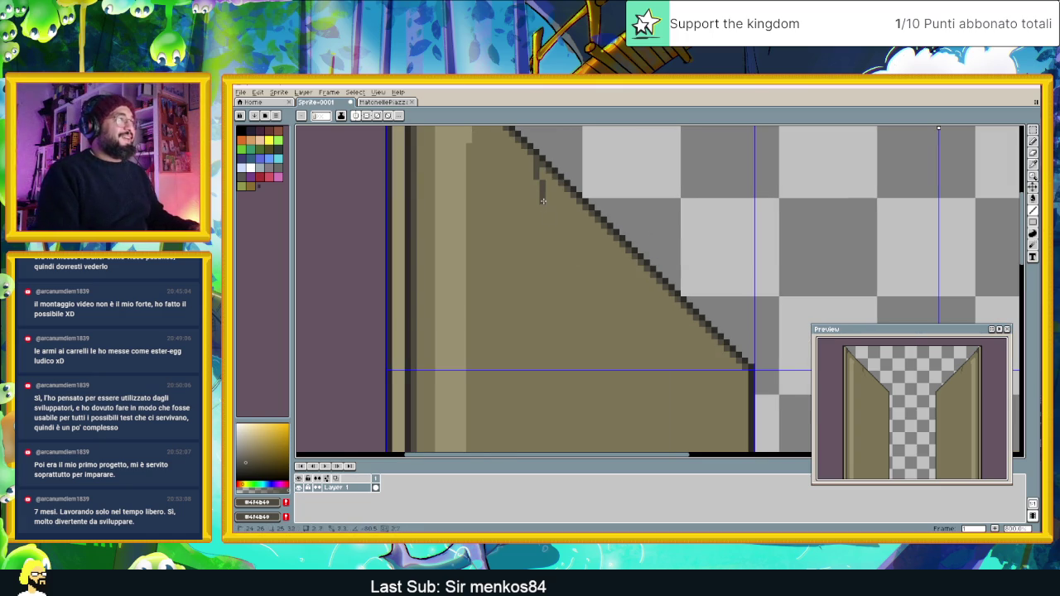
drag(543, 181, 535, 432)
scroll(580, 403, down, 3)
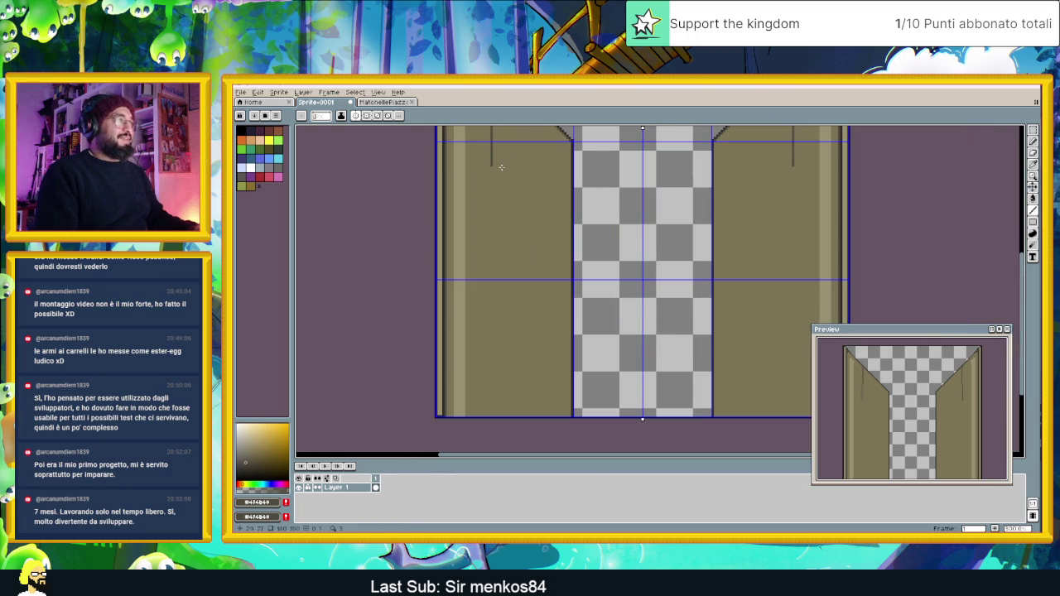
drag(491, 166, 491, 416)
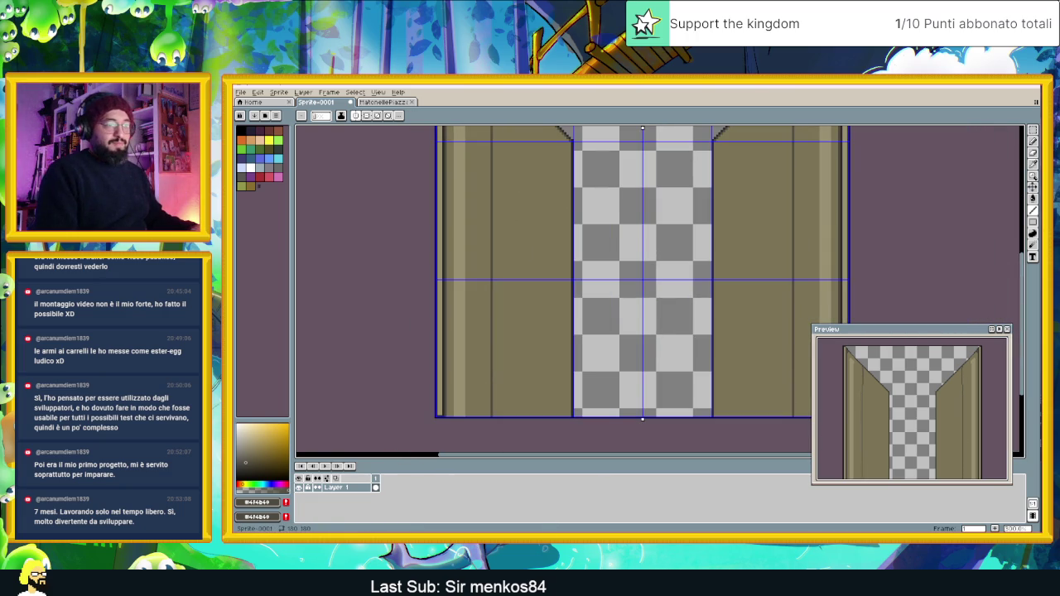
key(alt+Tab)
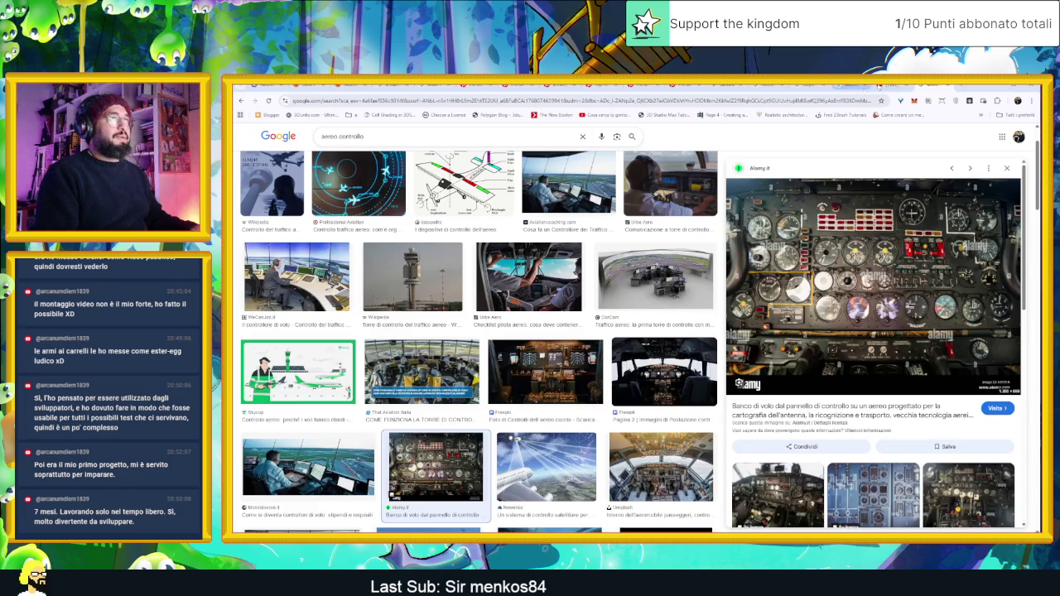
Expand the trailer's full description on YouTube, glance at the image results, and return to the video.
click(852, 88)
scroll(607, 365, down, 1)
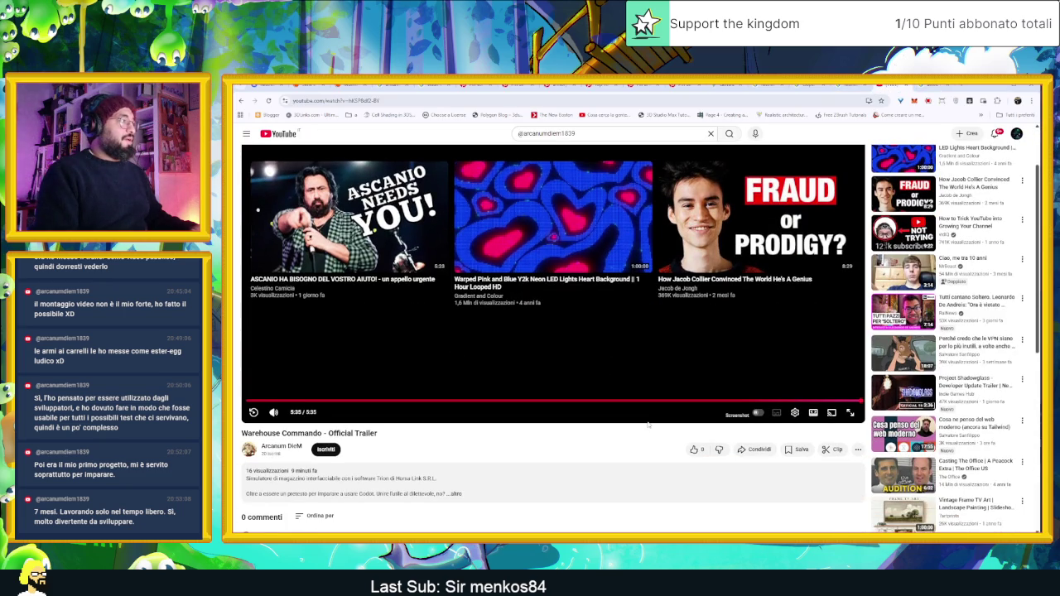
click(453, 493)
scroll(454, 492, down, 1)
scroll(456, 489, up, 1)
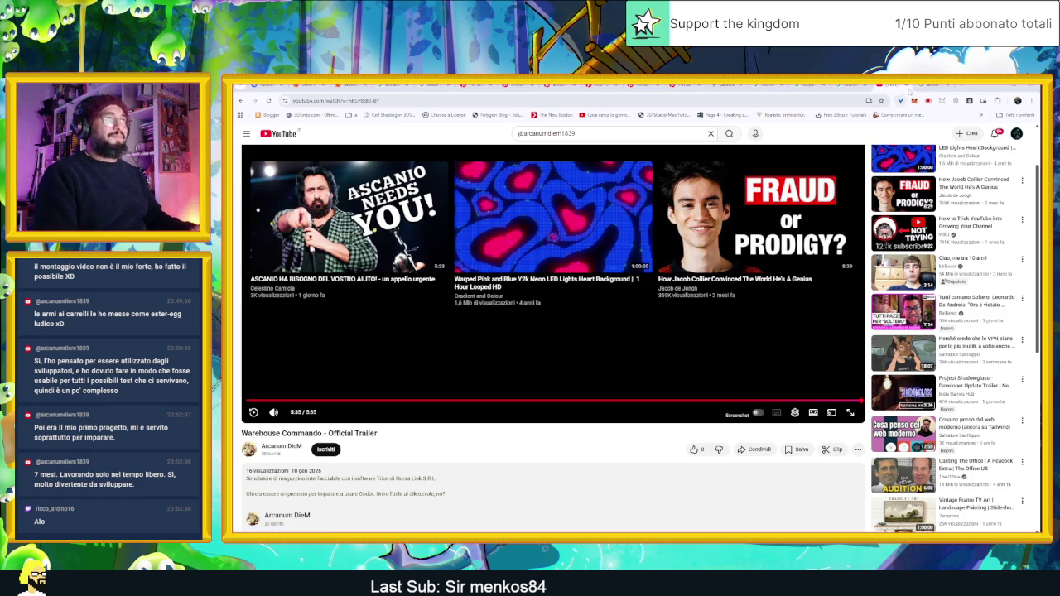
click(944, 87)
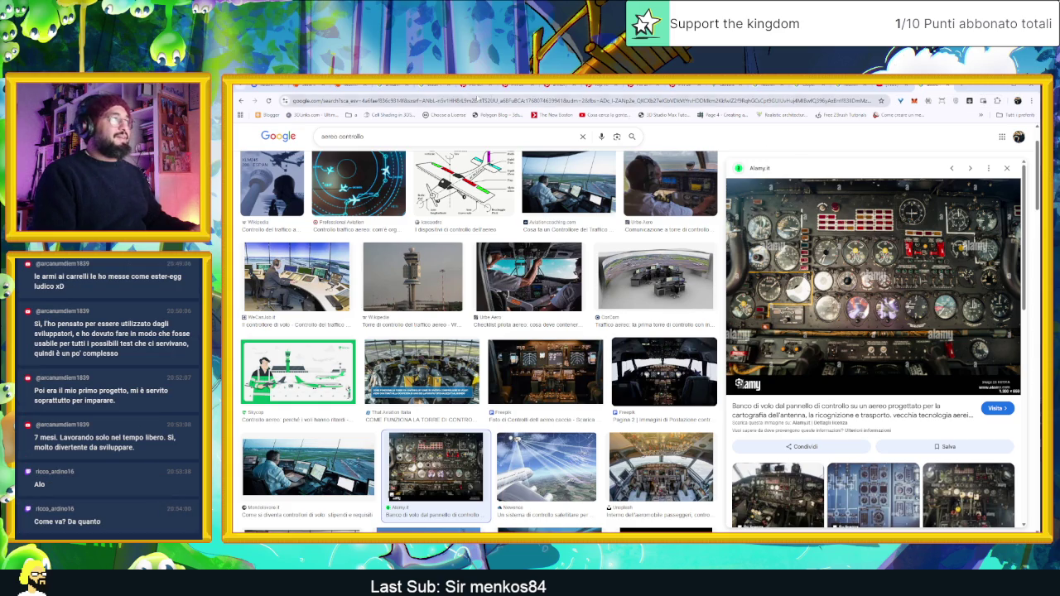
mouse_move(889, 85)
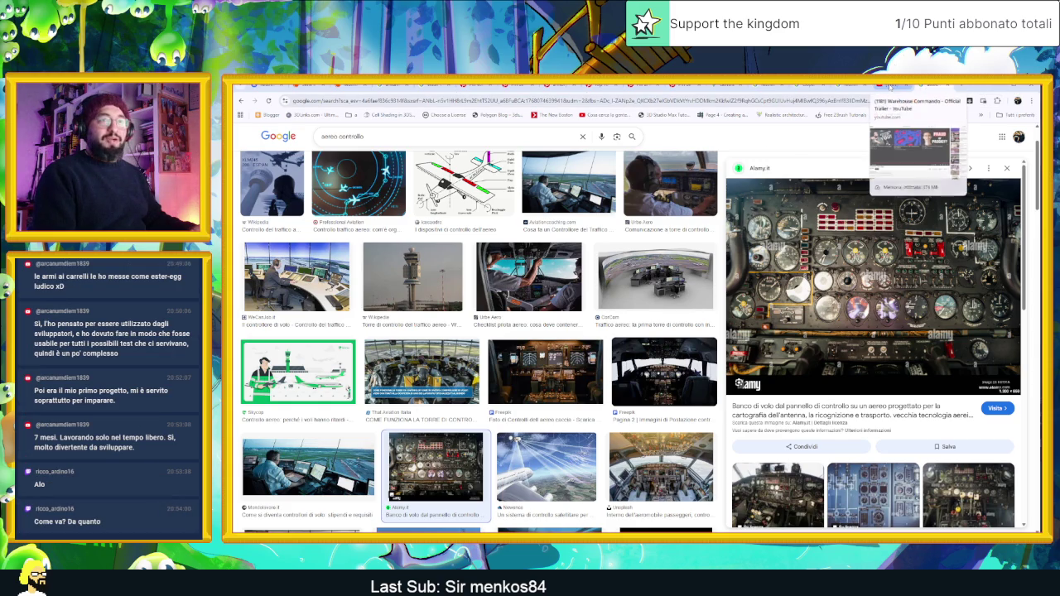
click(889, 85)
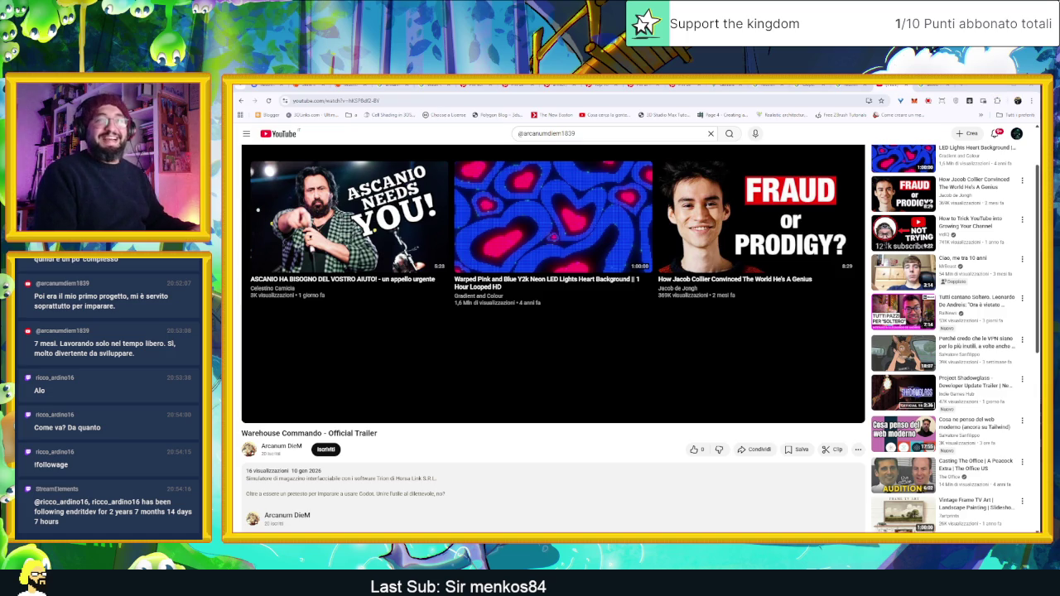
Fill both inner wall panels with a darker brown using the Paint Bucket.
click(987, 85)
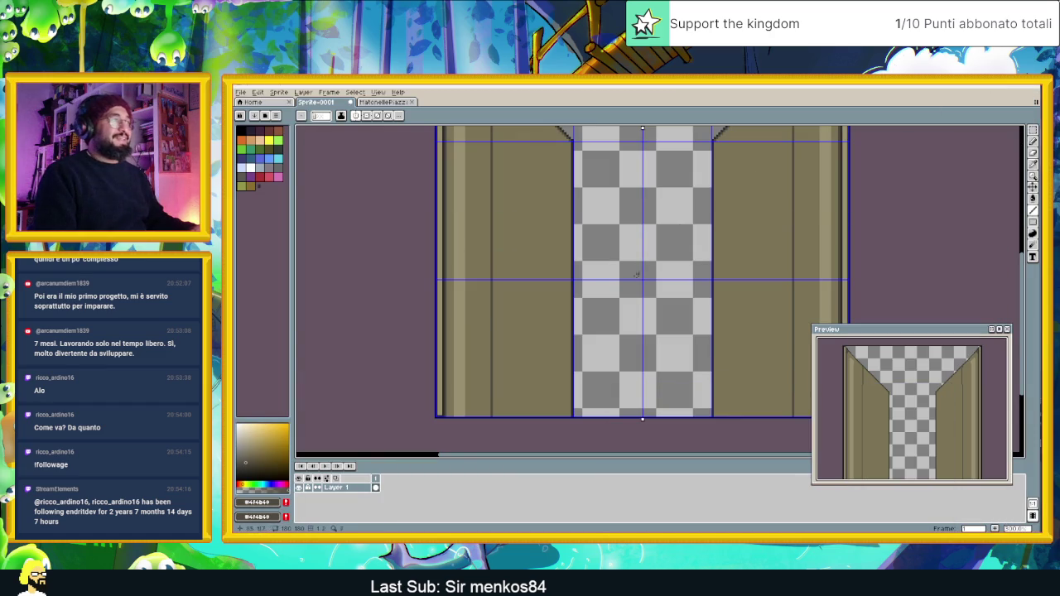
scroll(602, 287, down, 1)
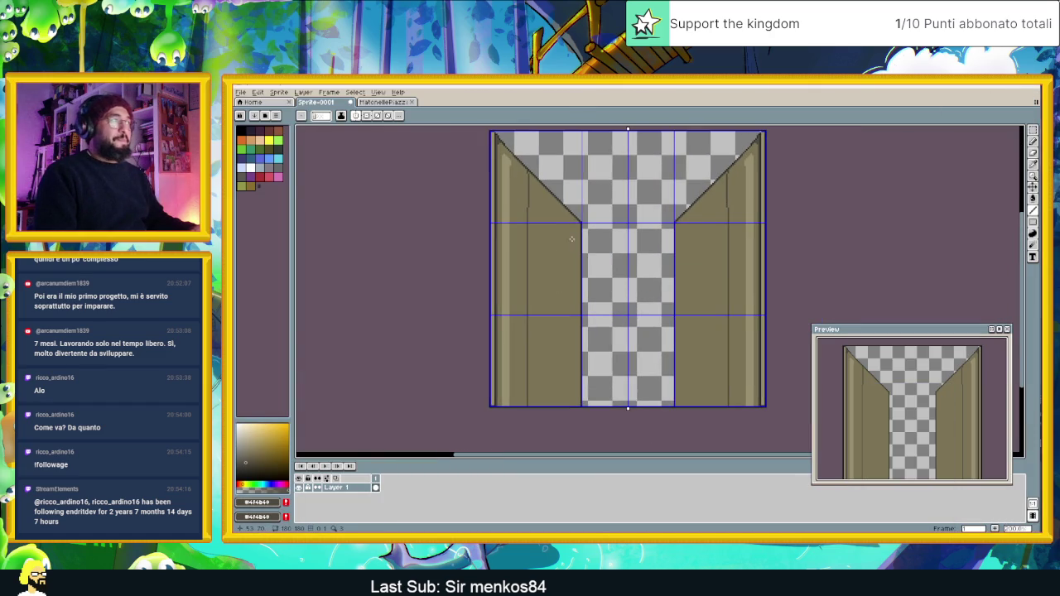
scroll(571, 239, down, 1)
scroll(585, 256, up, 1)
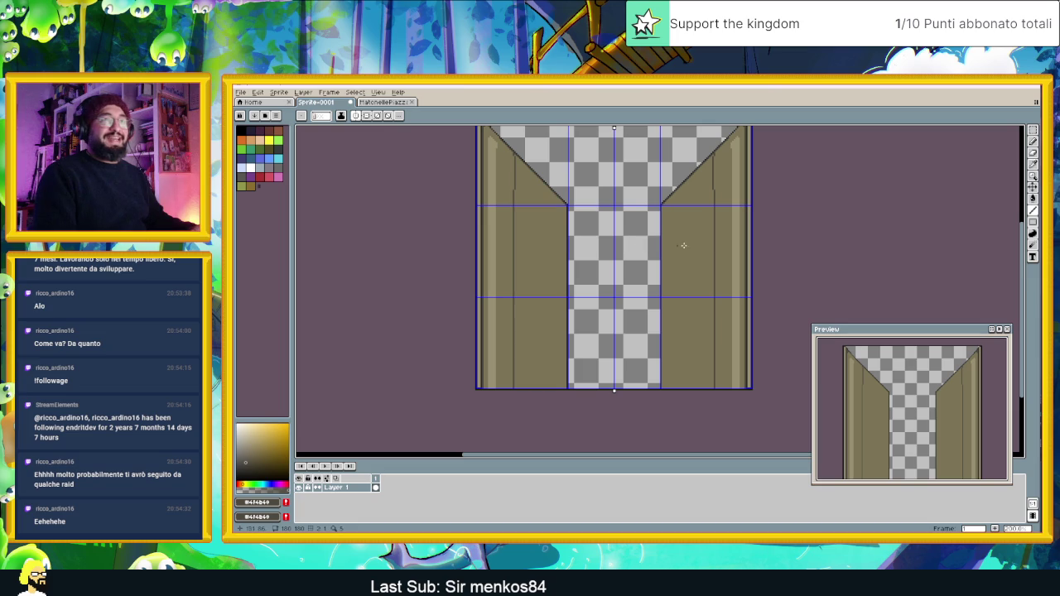
click(1033, 198)
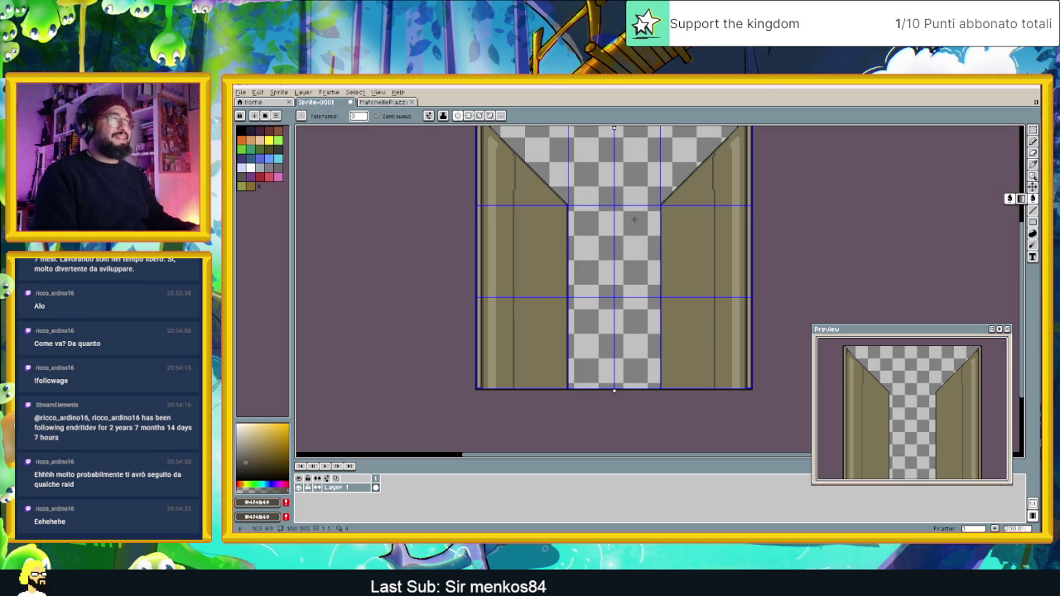
click(681, 221)
scroll(520, 160, up, 2)
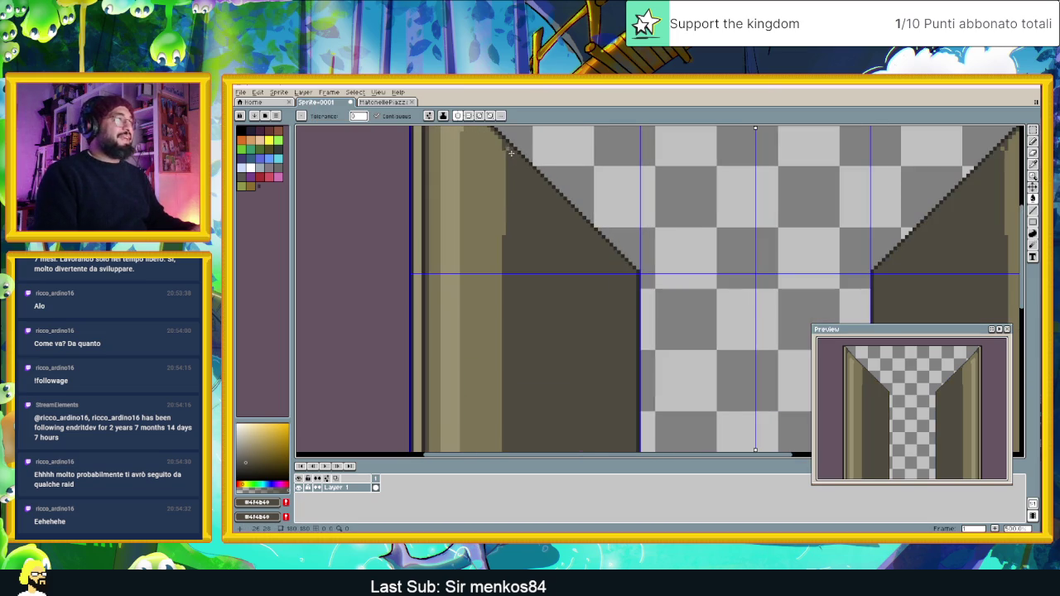
scroll(823, 242, down, 1)
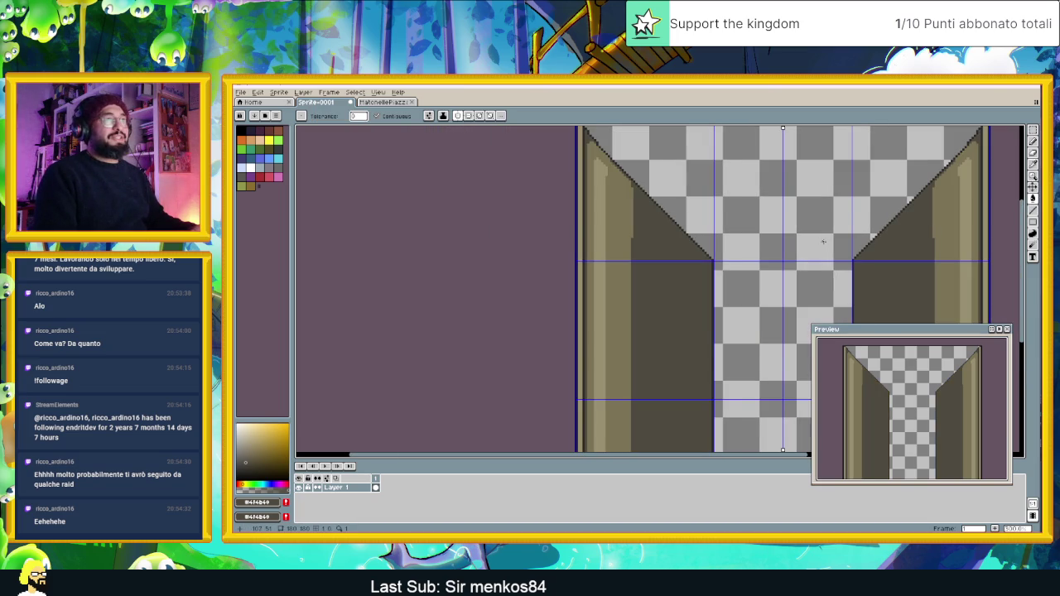
scroll(823, 241, down, 5)
drag(823, 241, 679, 229)
scroll(669, 234, up, 3)
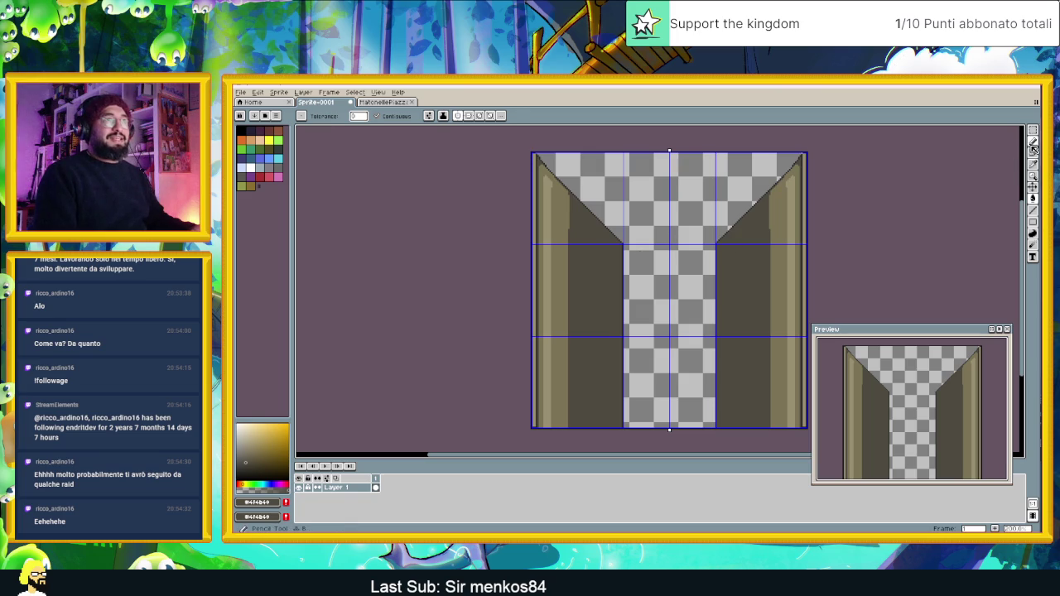
Pencil a dark pixel below the diagonal edge and eyedrop the tan wall colour.
click(1033, 141)
scroll(543, 204, up, 3)
scroll(638, 248, up, 4)
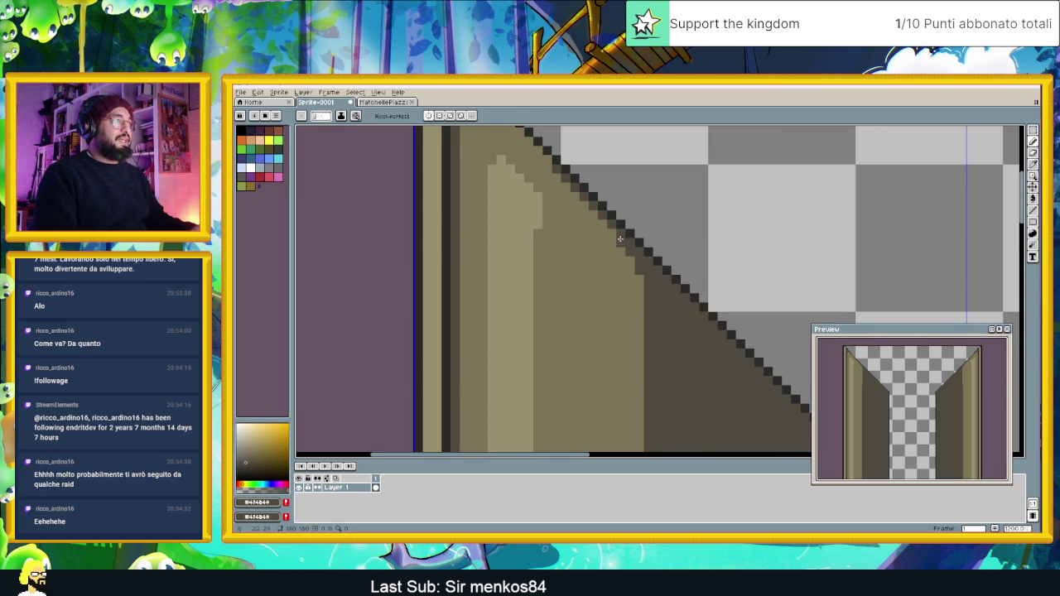
click(566, 206)
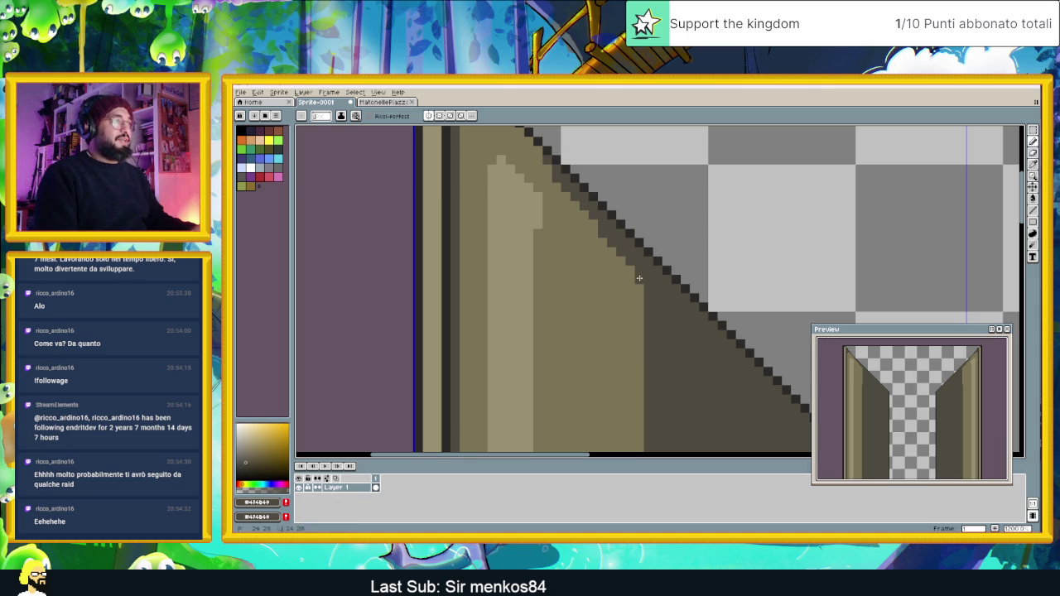
scroll(631, 273, down, 3)
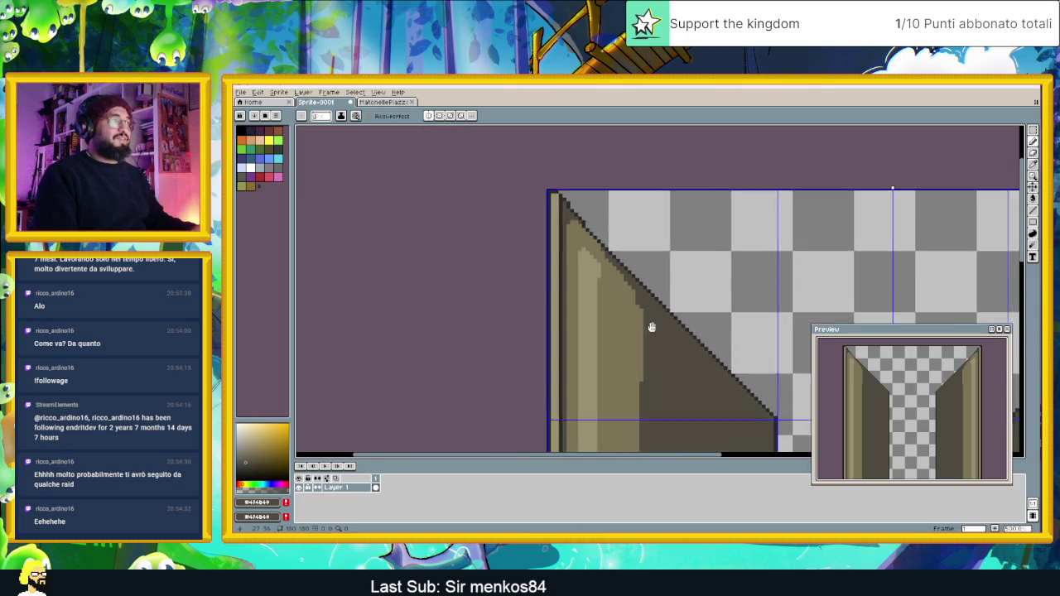
scroll(613, 193, down, 1)
scroll(598, 169, up, 2)
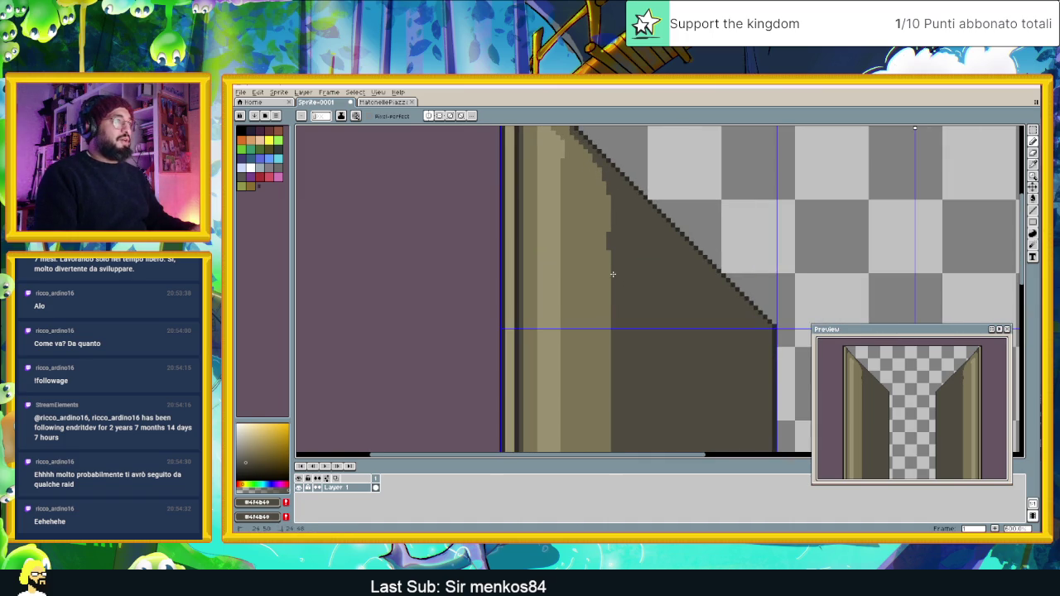
alt+click(611, 232)
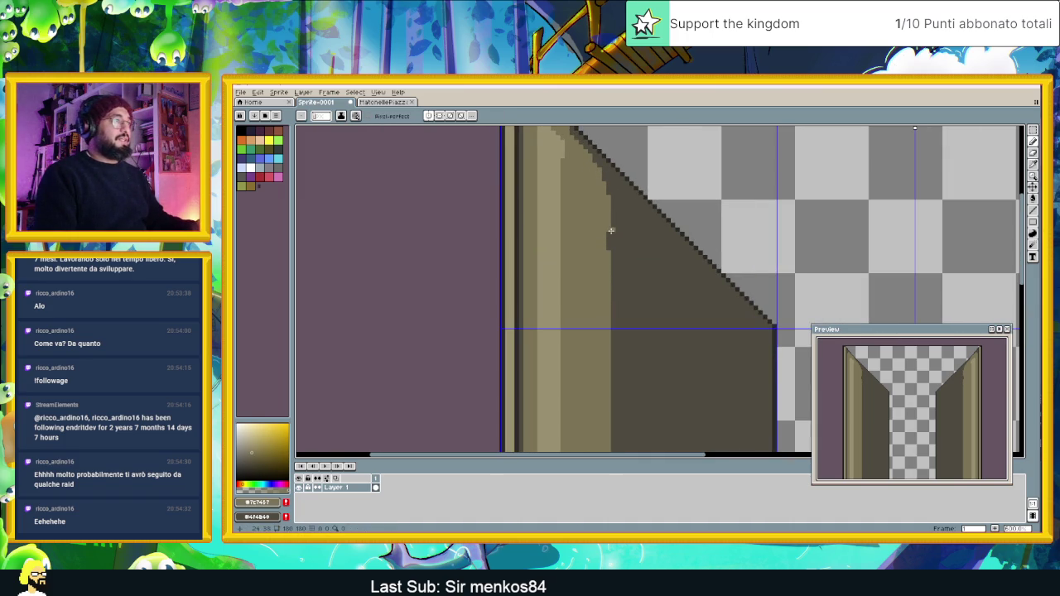
scroll(612, 260, down, 4)
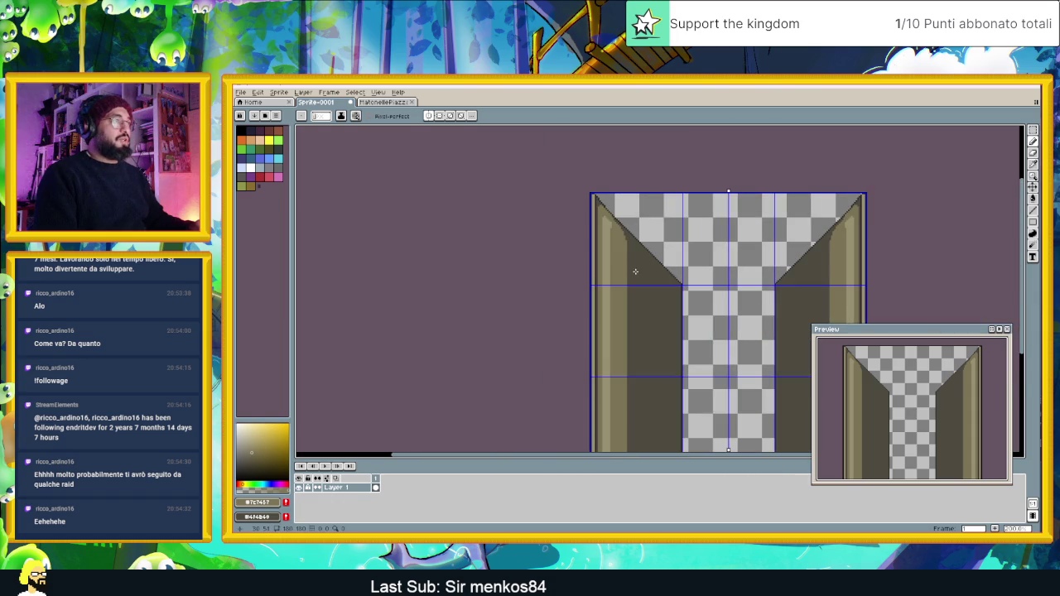
scroll(631, 271, up, 1)
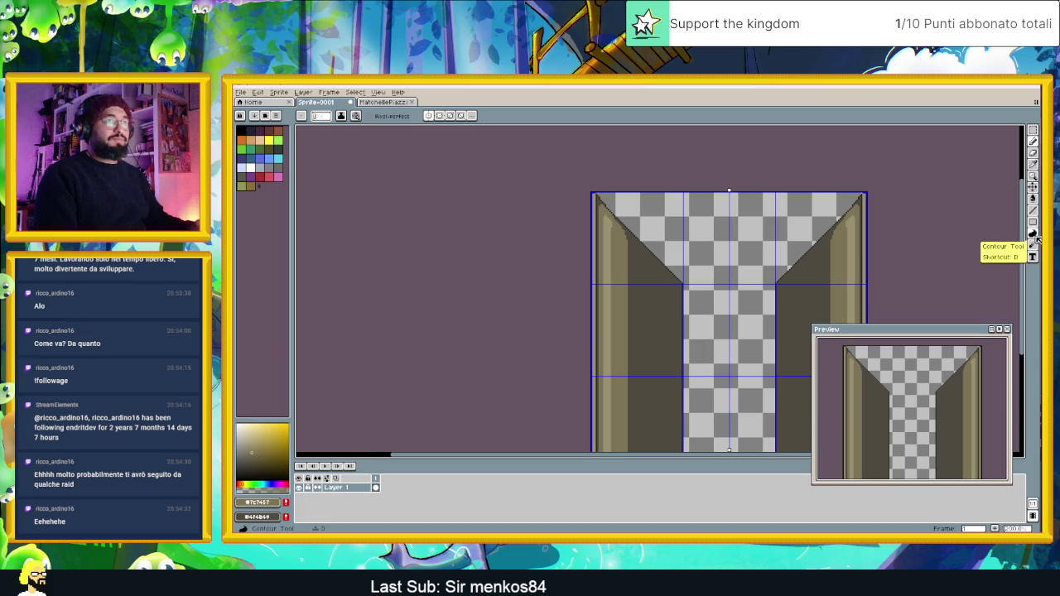
click(1033, 199)
click(1028, 199)
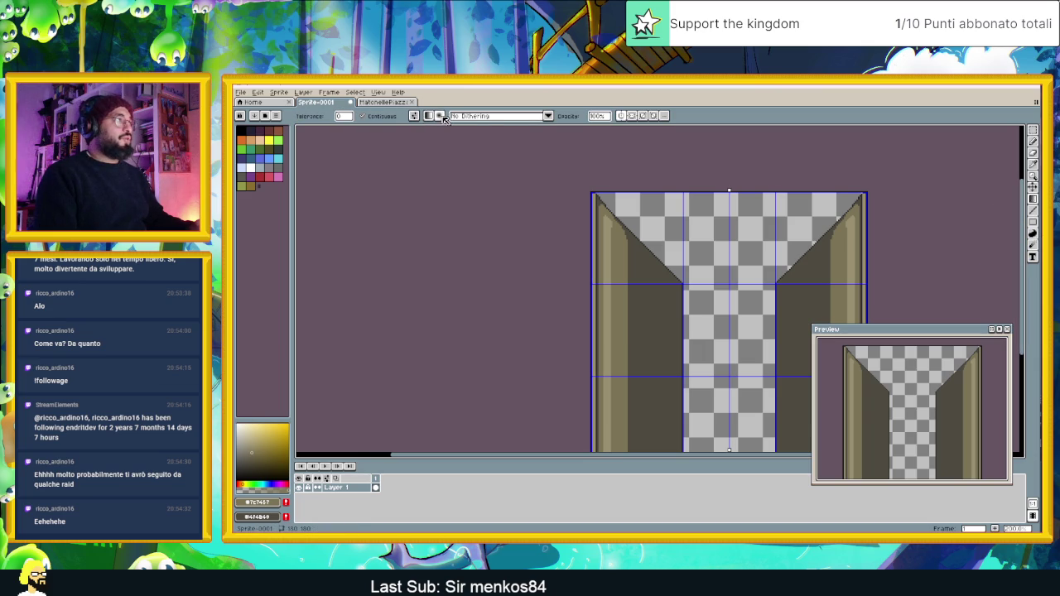
click(486, 118)
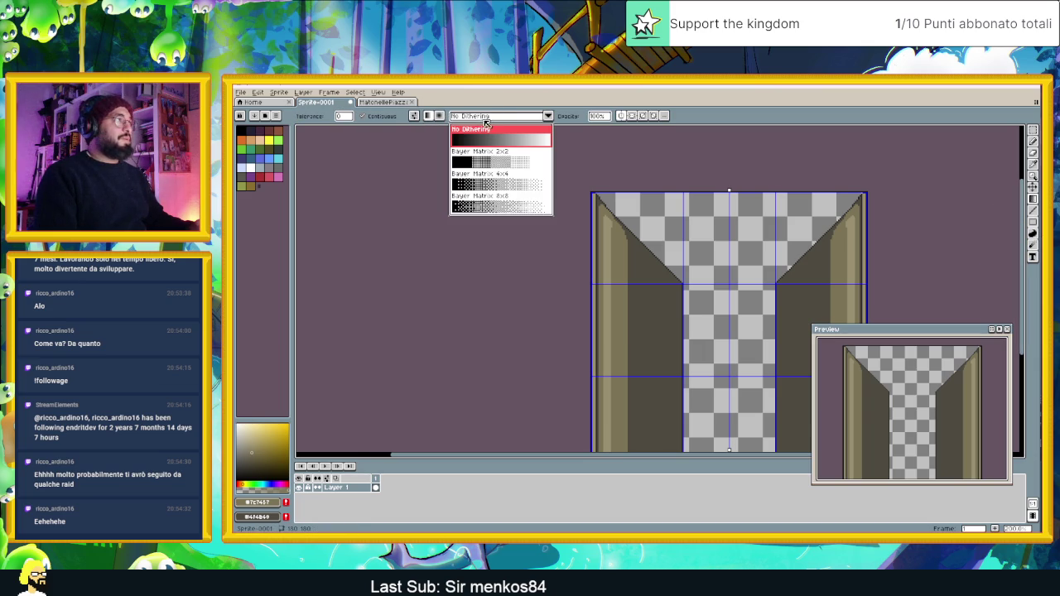
click(512, 206)
scroll(620, 260, up, 2)
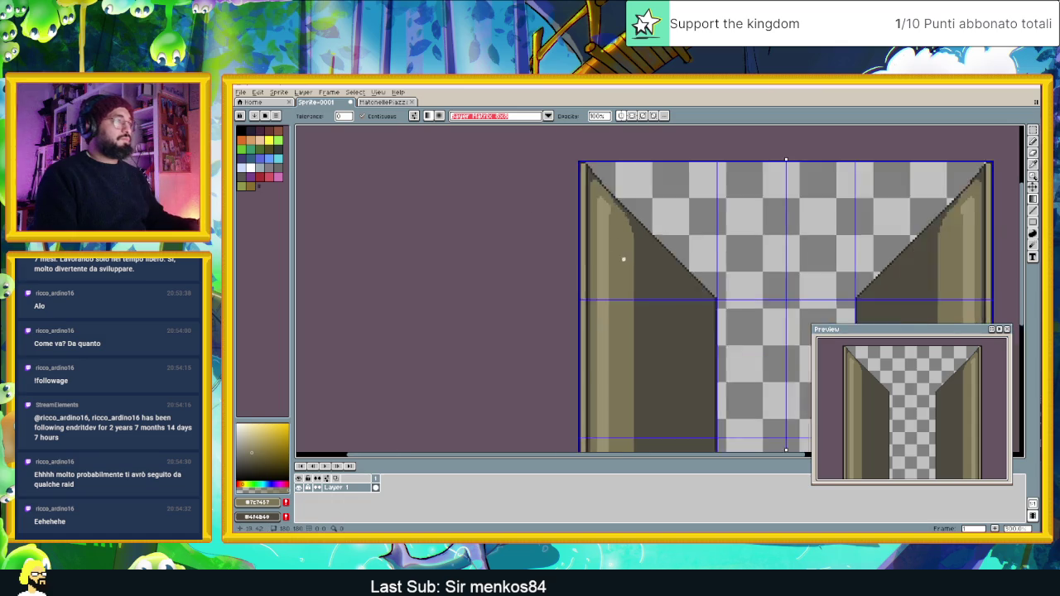
drag(629, 277, 626, 275)
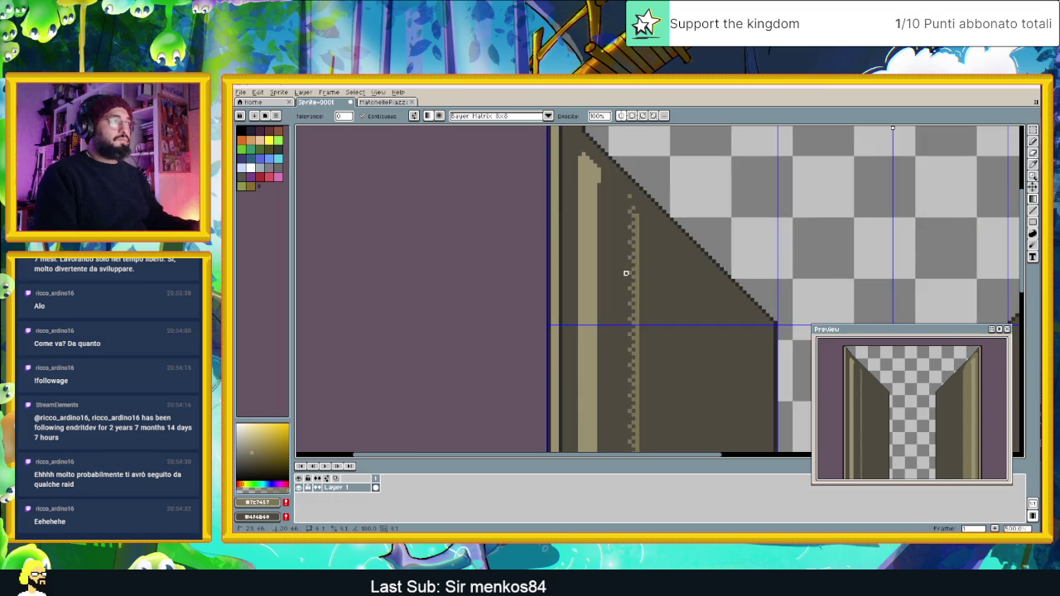
key(ctrl+z)
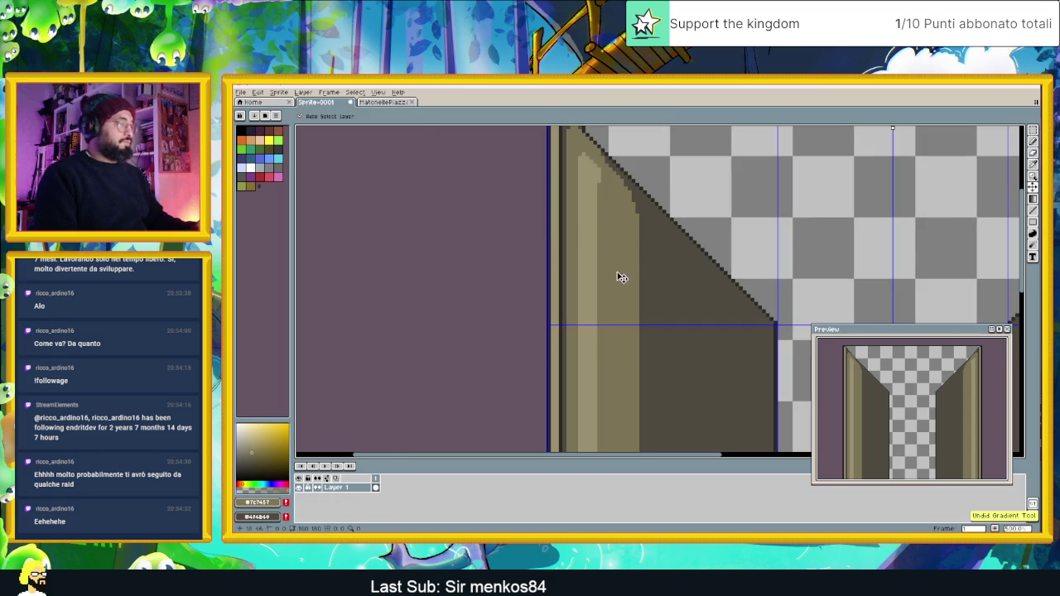
drag(608, 268, 650, 281)
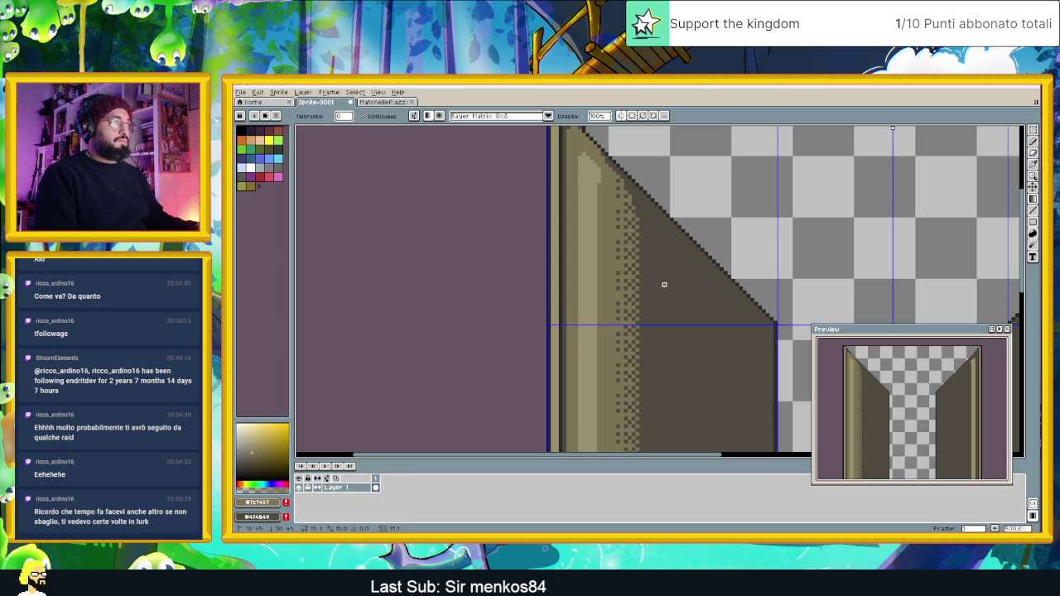
scroll(663, 284, down, 4)
scroll(670, 288, up, 1)
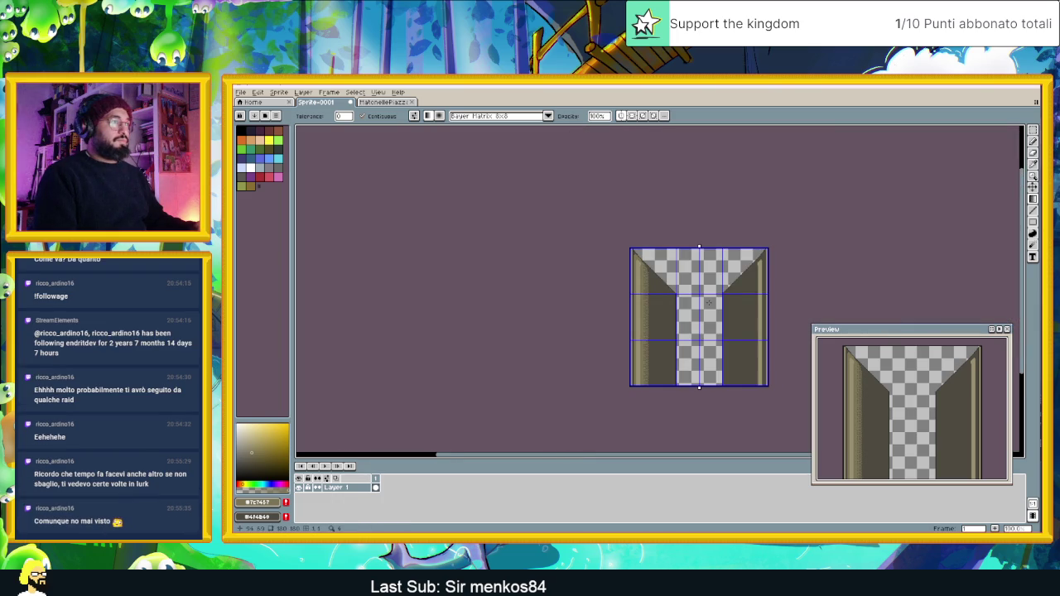
scroll(696, 303, up, 1)
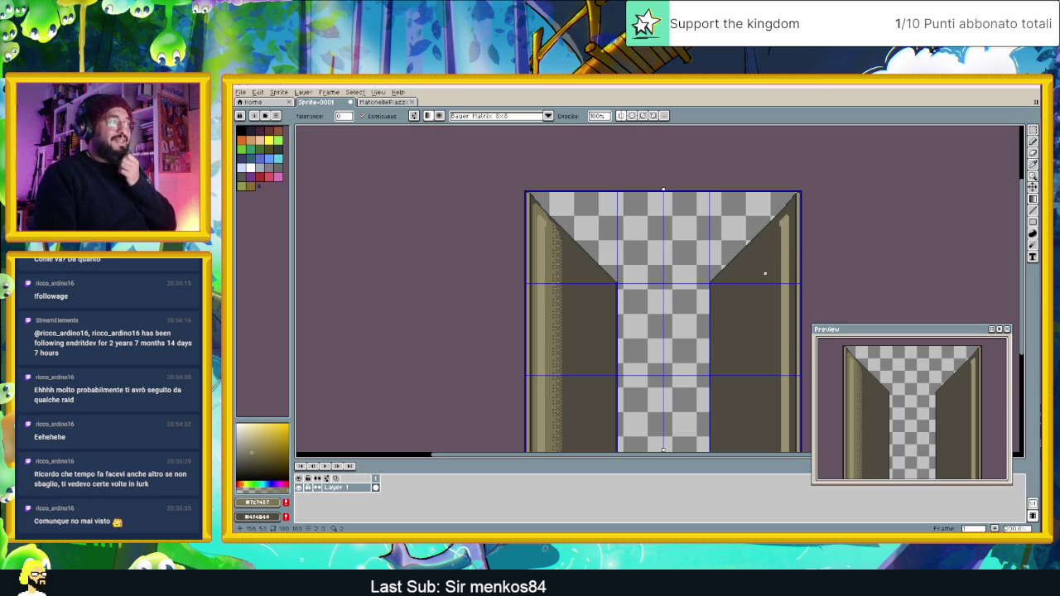
scroll(764, 273, down, 1)
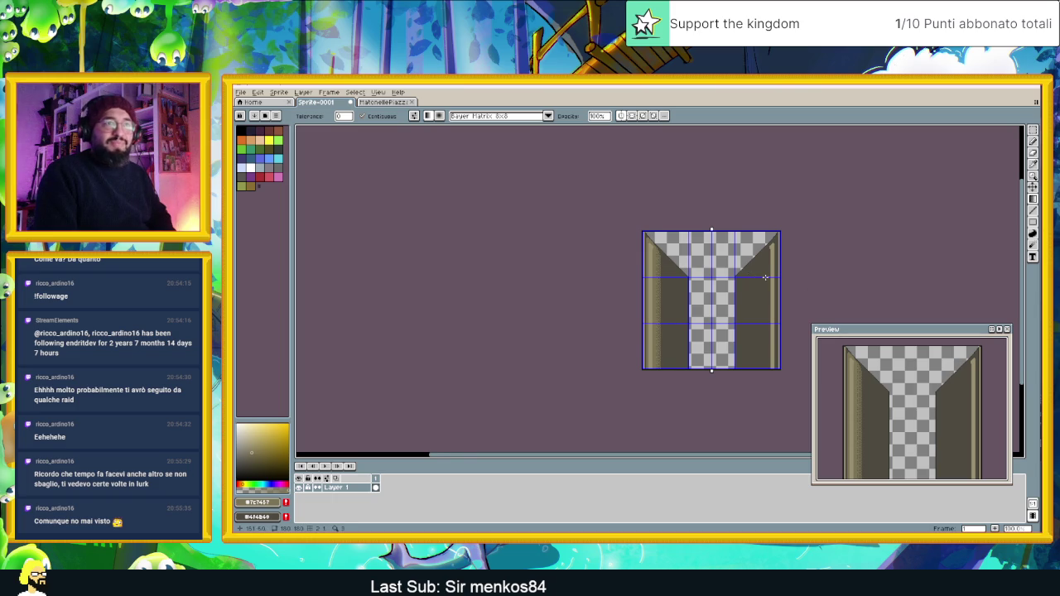
drag(766, 277, 665, 282)
scroll(671, 284, up, 1)
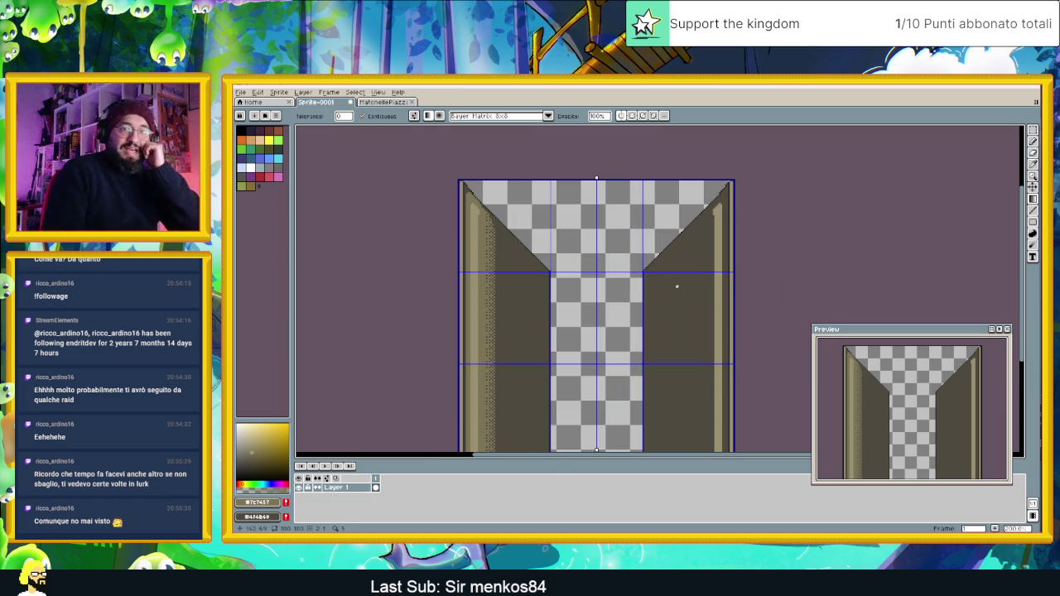
scroll(742, 366, down, 2)
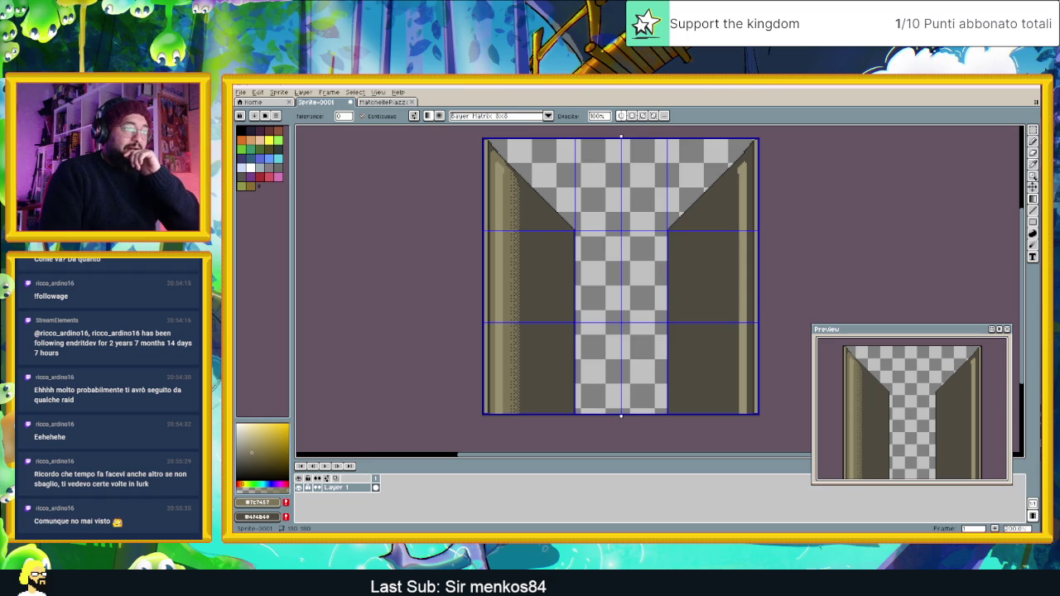
Review the task board columns and save it, overwriting Slide Dungeon.tasks.
key(alt+Tab)
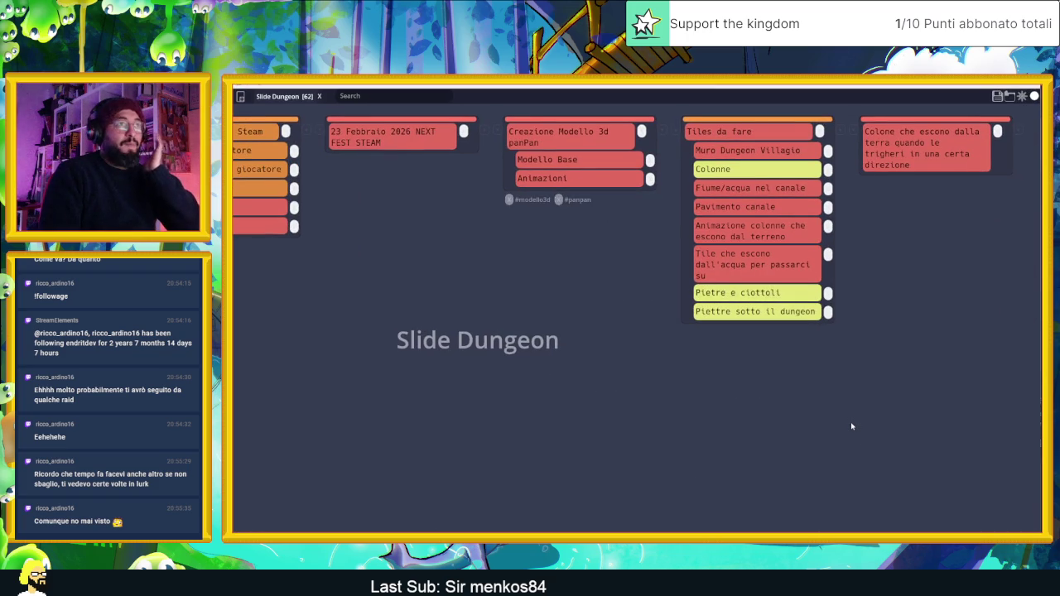
scroll(851, 426, left, 5)
scroll(852, 426, right, 4)
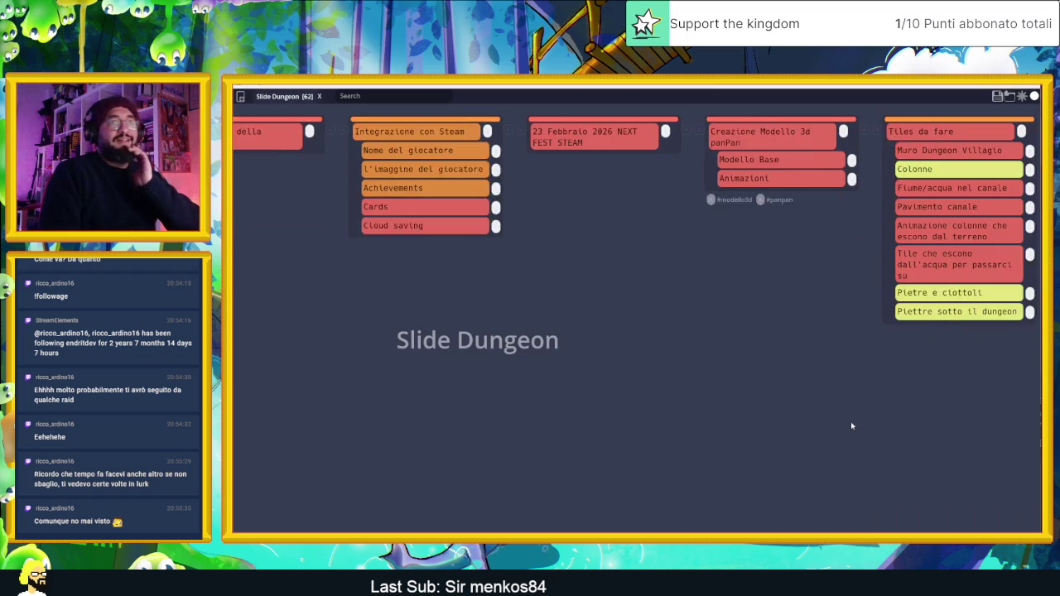
scroll(852, 426, right, 3)
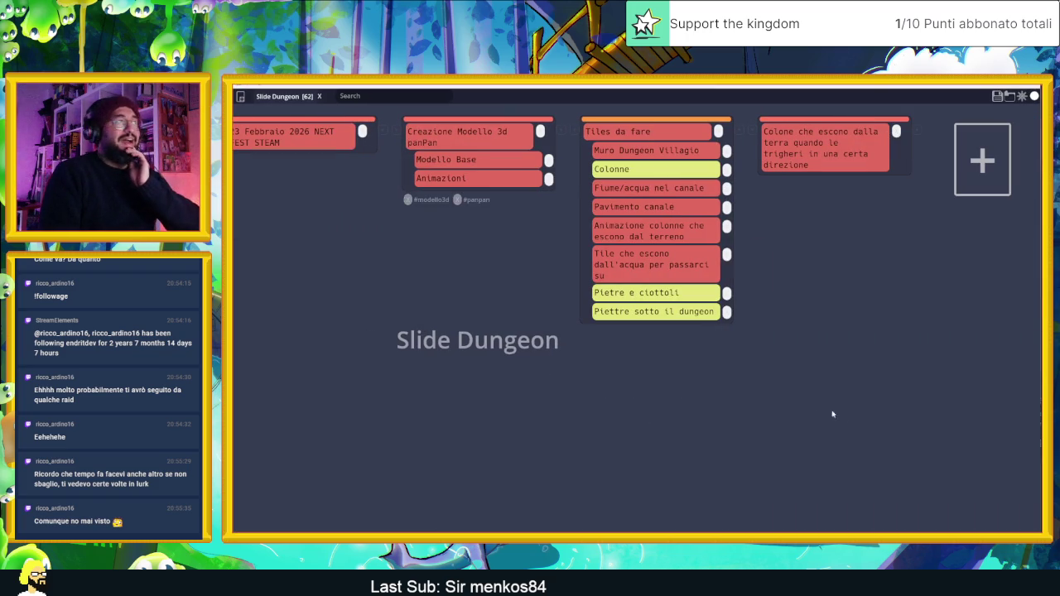
scroll(887, 432, left, 20)
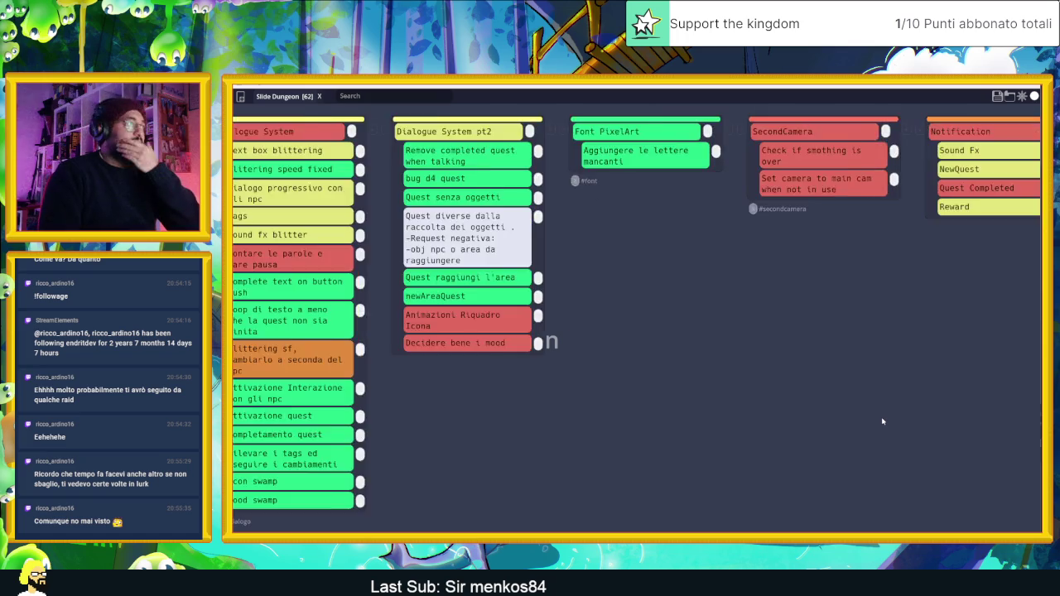
scroll(882, 422, left, 20)
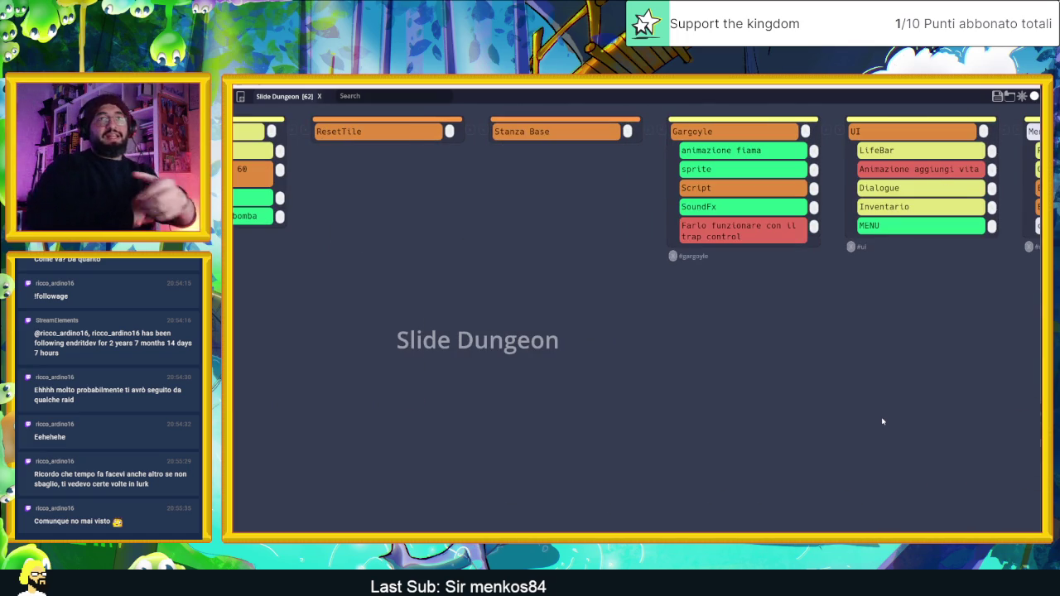
scroll(885, 423, right, 15)
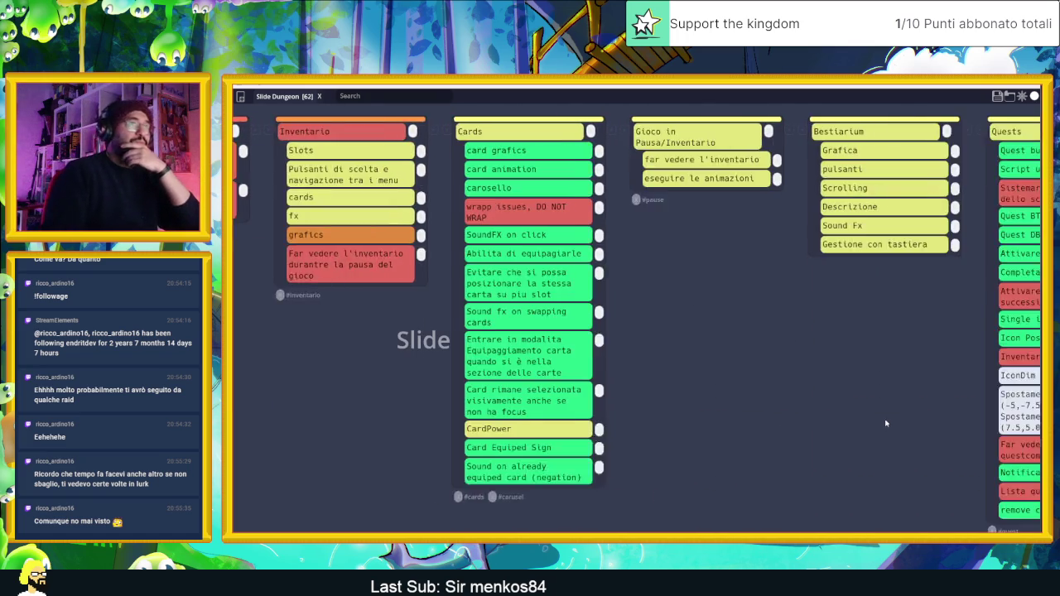
scroll(893, 422, right, 15)
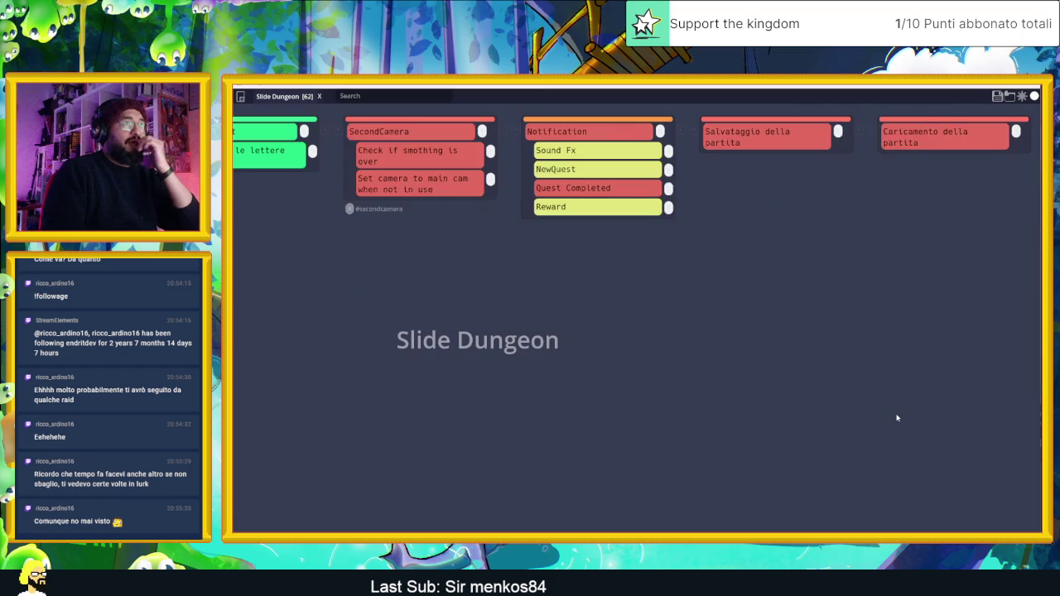
scroll(899, 417, right, 10)
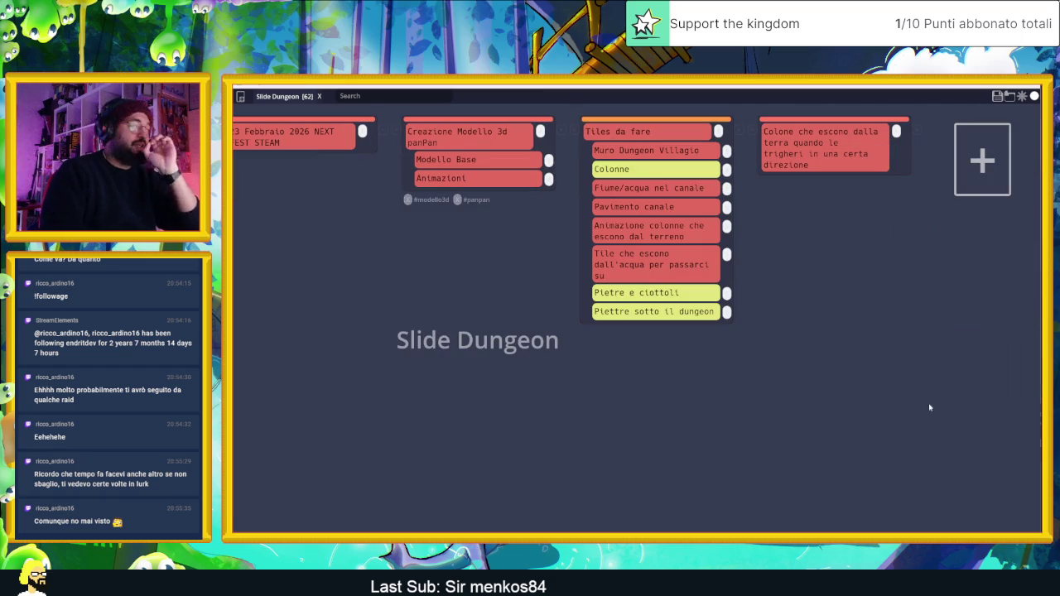
click(996, 97)
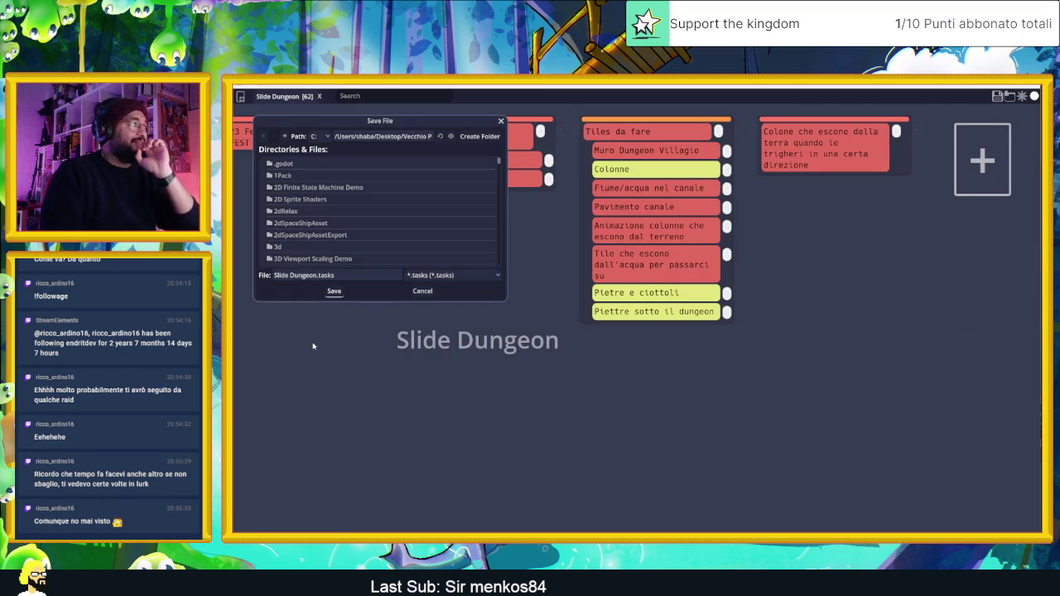
click(335, 292)
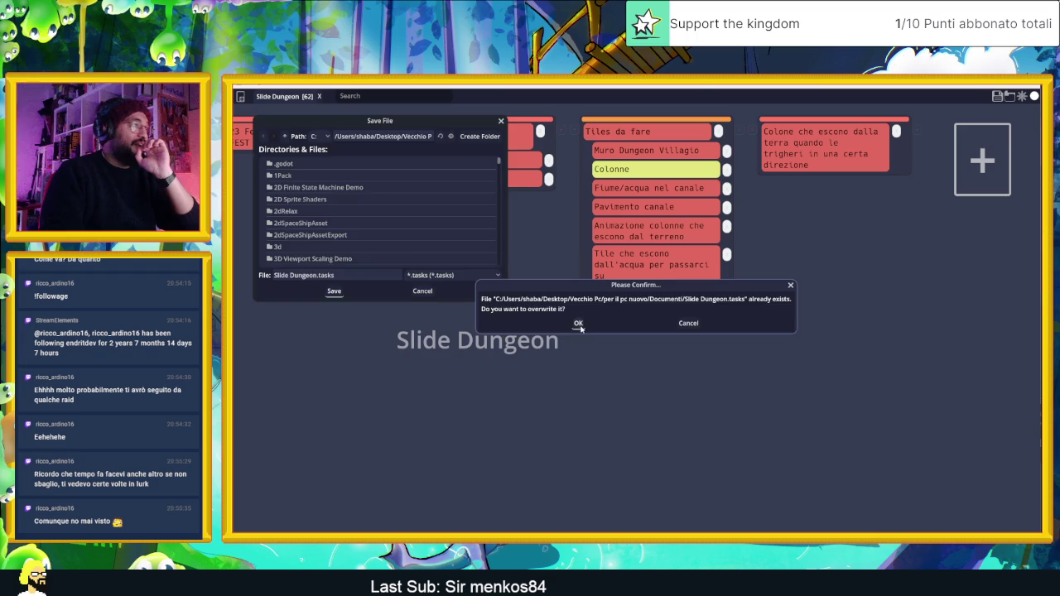
click(579, 324)
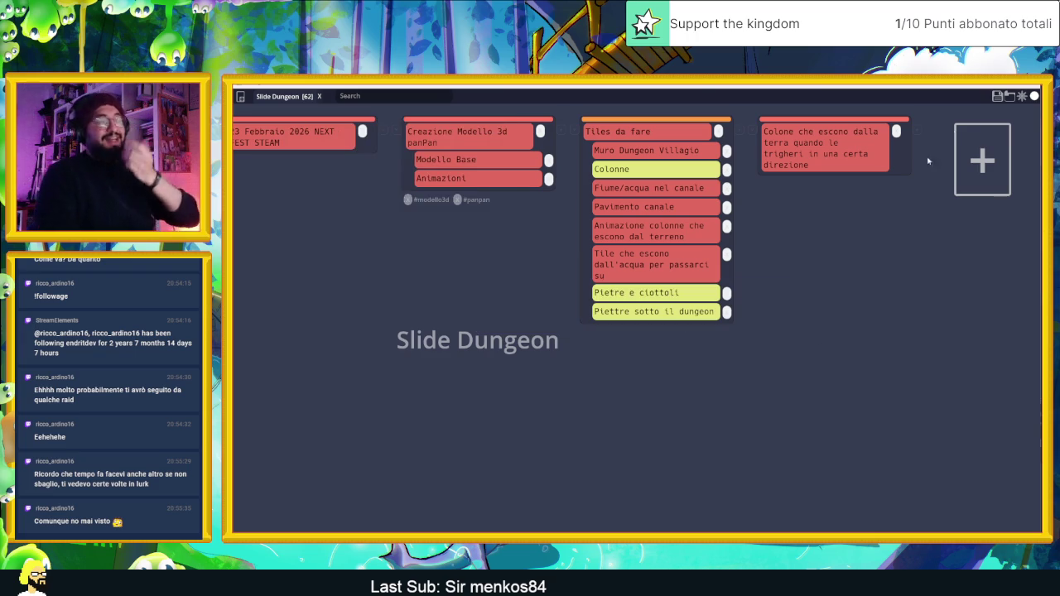
key(alt+Tab)
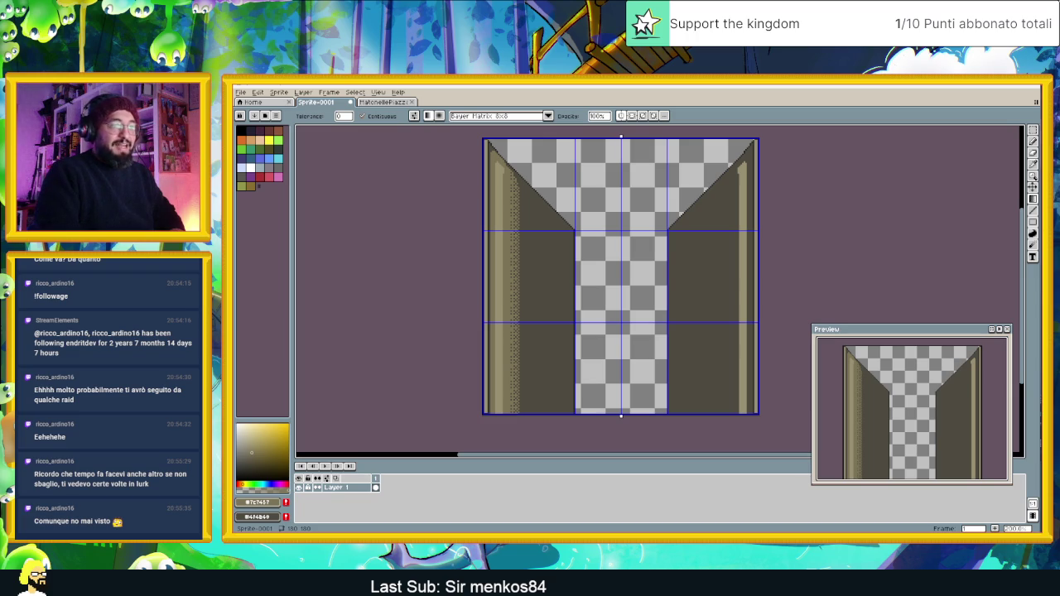
Back in Godot, switch to the TestPuzzle scene tab, then save and run it.
key(alt+Tab)
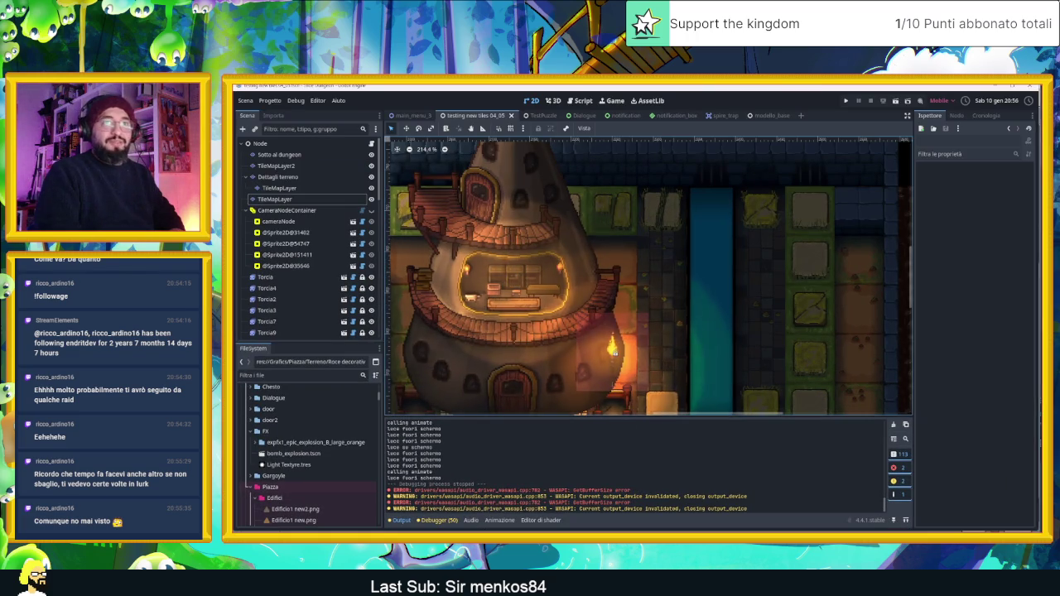
scroll(598, 269, down, 4)
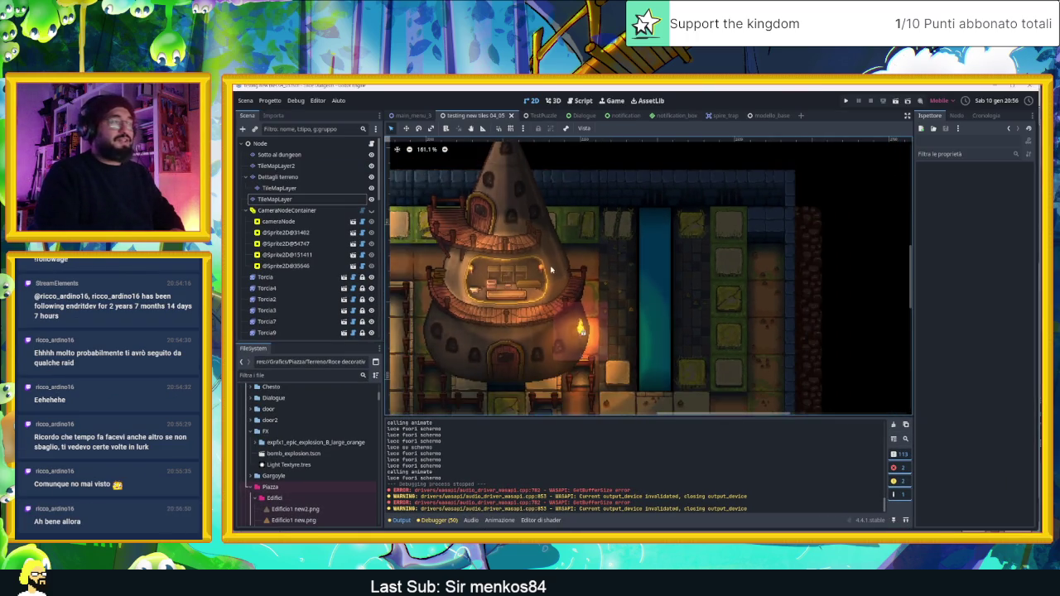
scroll(599, 268, left, 5)
scroll(613, 259, down, 4)
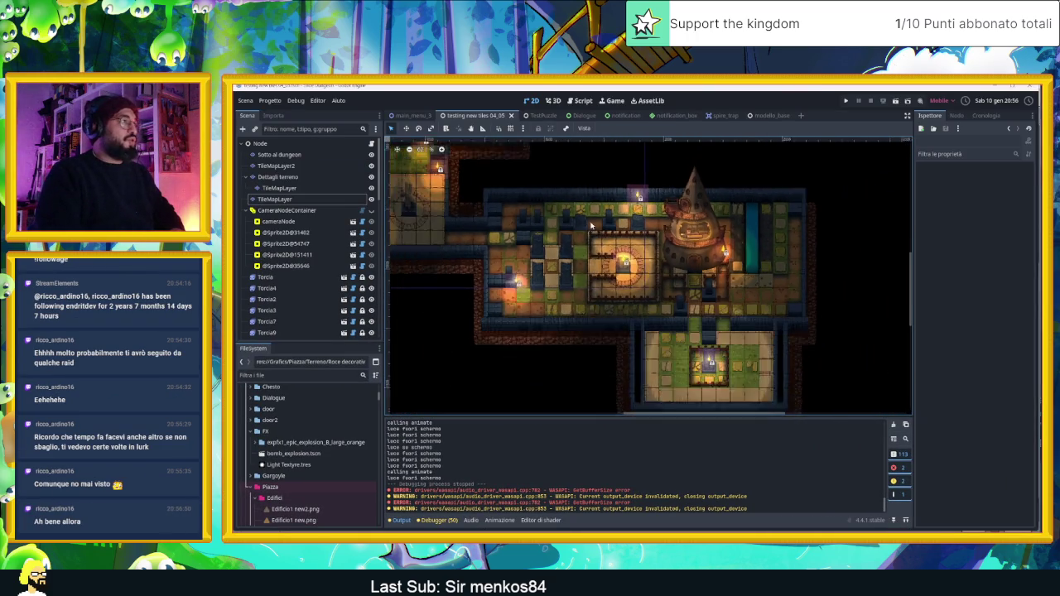
scroll(613, 258, right, 5)
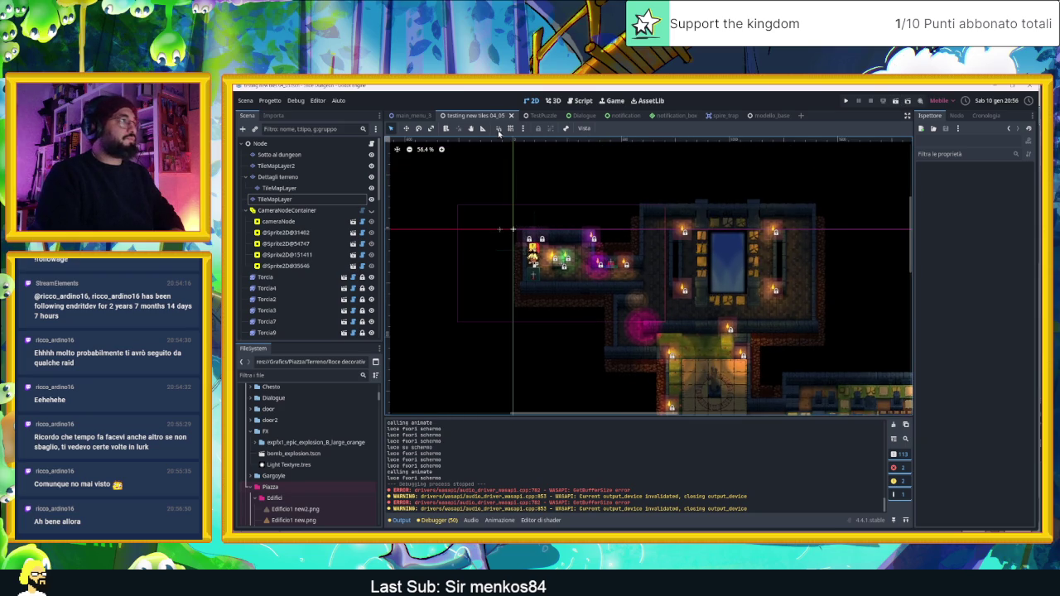
click(534, 115)
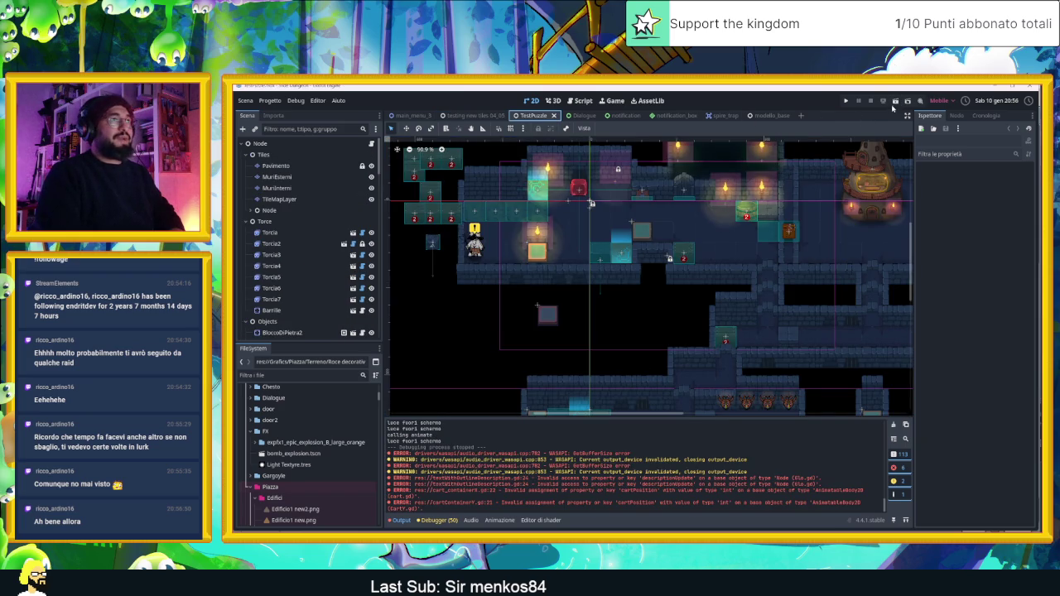
key(ctrl+s)
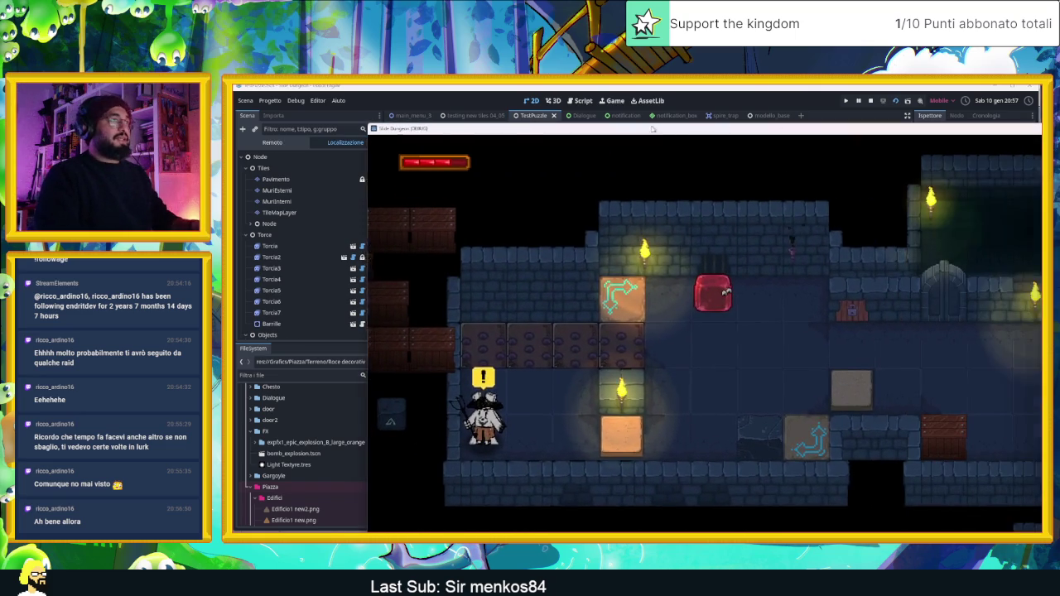
Move the game window up-left and slide the red slime around the dungeon into the bunny.
drag(749, 133, 681, 110)
key(Right)
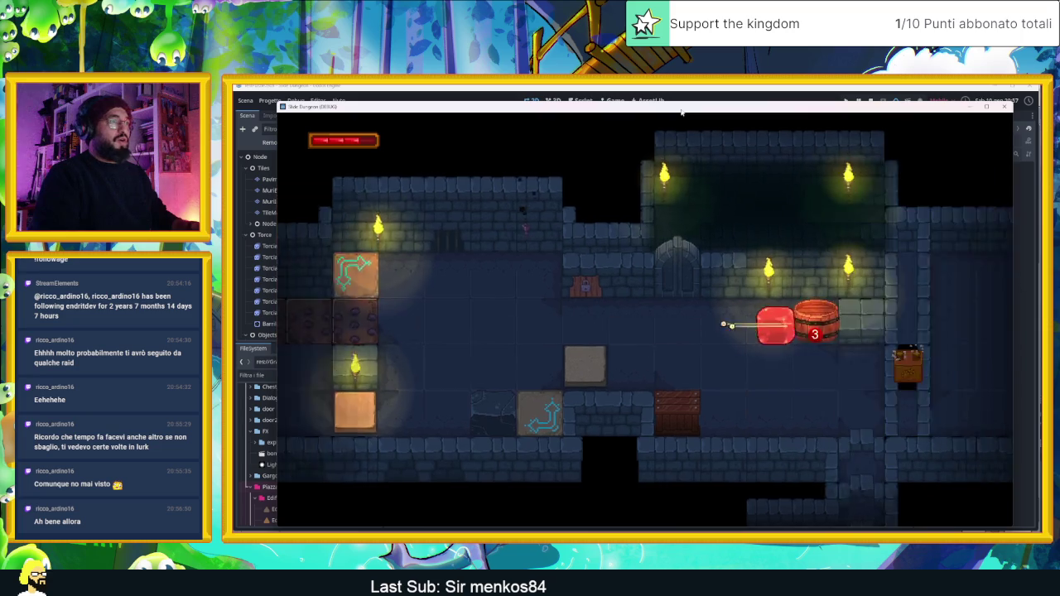
key(Down)
key(Down)
key(Up)
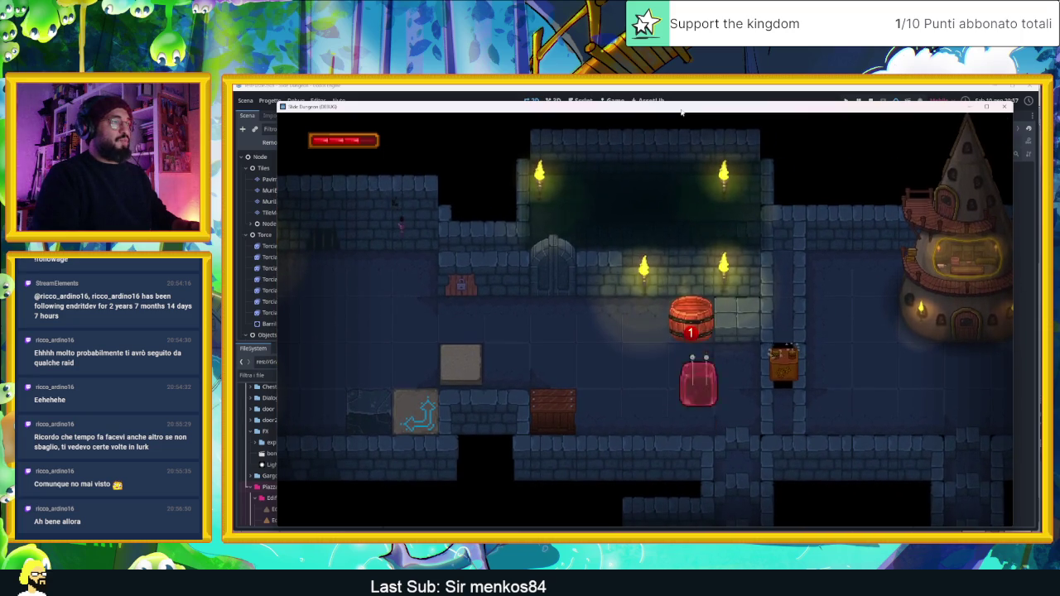
key(Left)
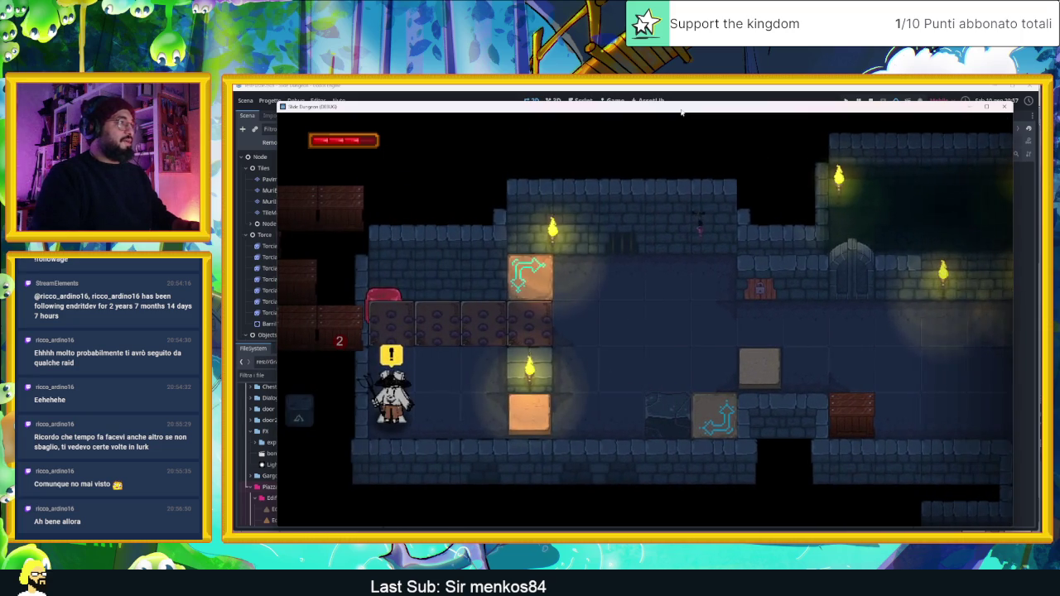
key(Down)
key(Left)
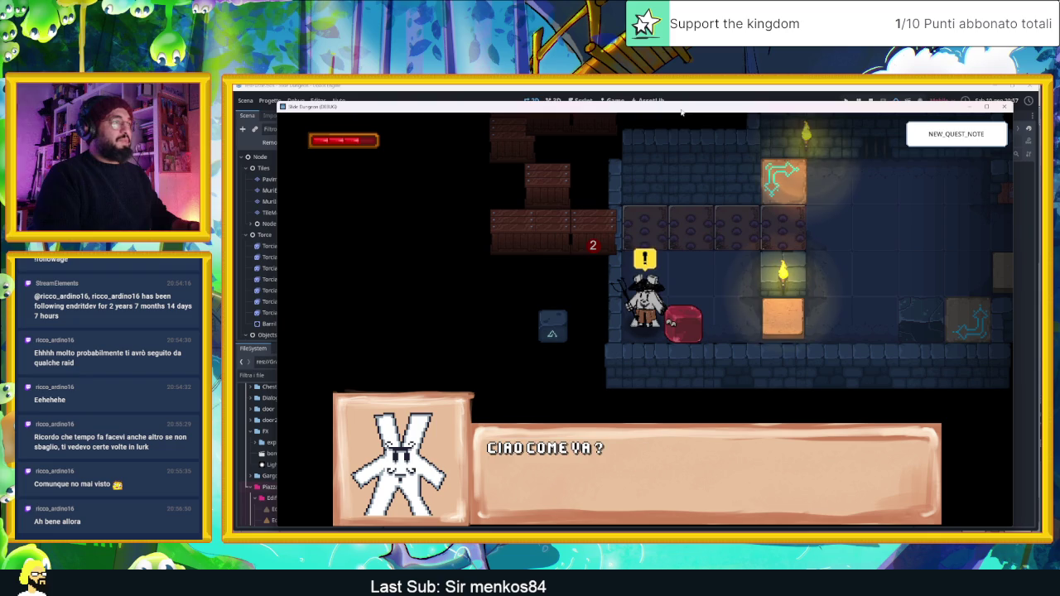
Advance the dialogue to the bunny's warning about the dungeons.
key(space)
key(space)
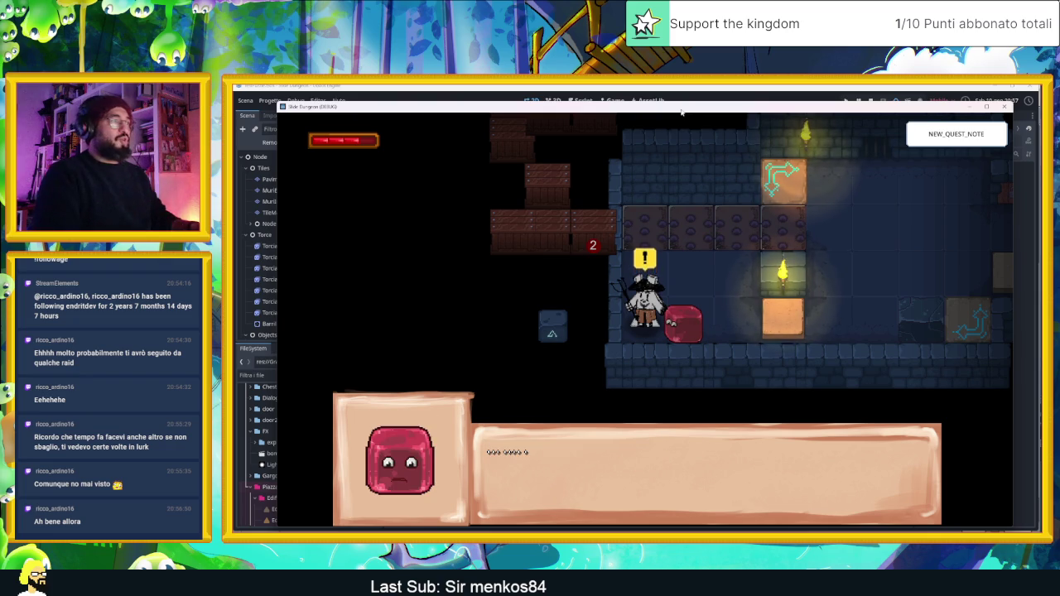
key(space)
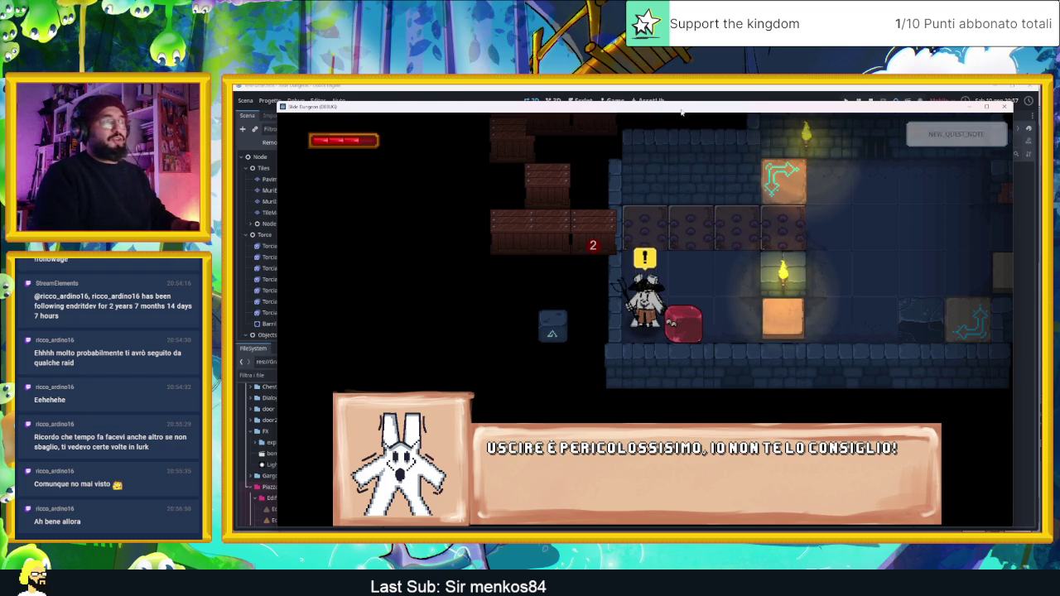
key(space)
key(space)
key(space)
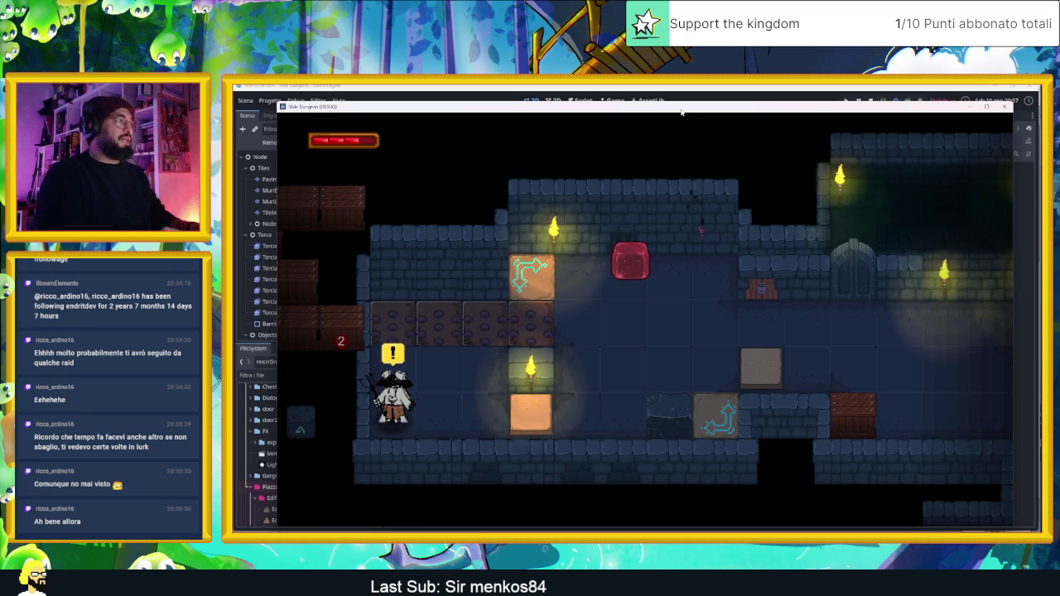
Open the inventory and equip the DEATH and EYE cards in the first two slots.
key(i)
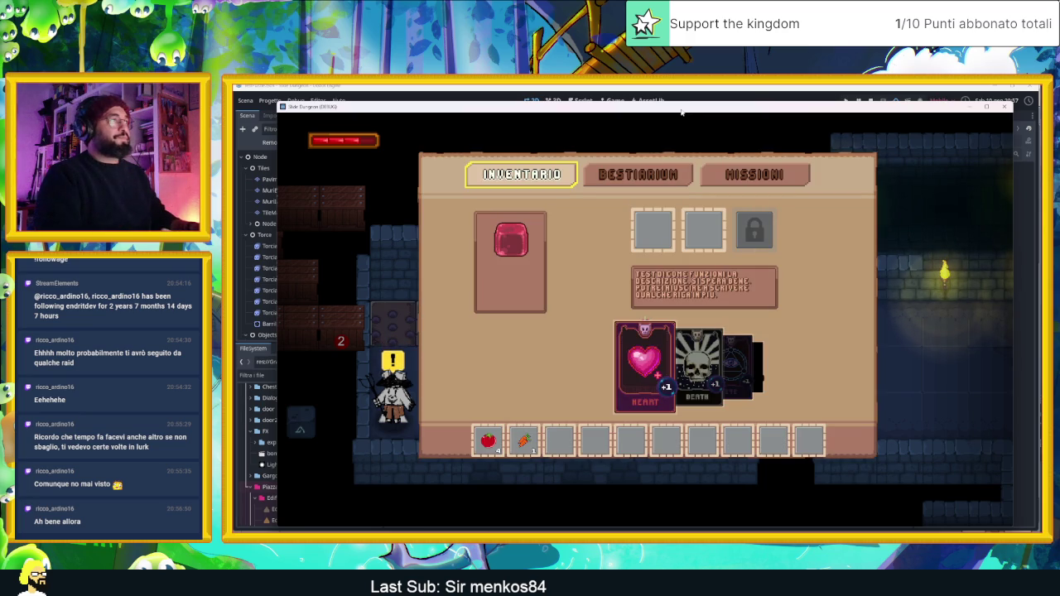
key(Right)
key(Right)
key(Left)
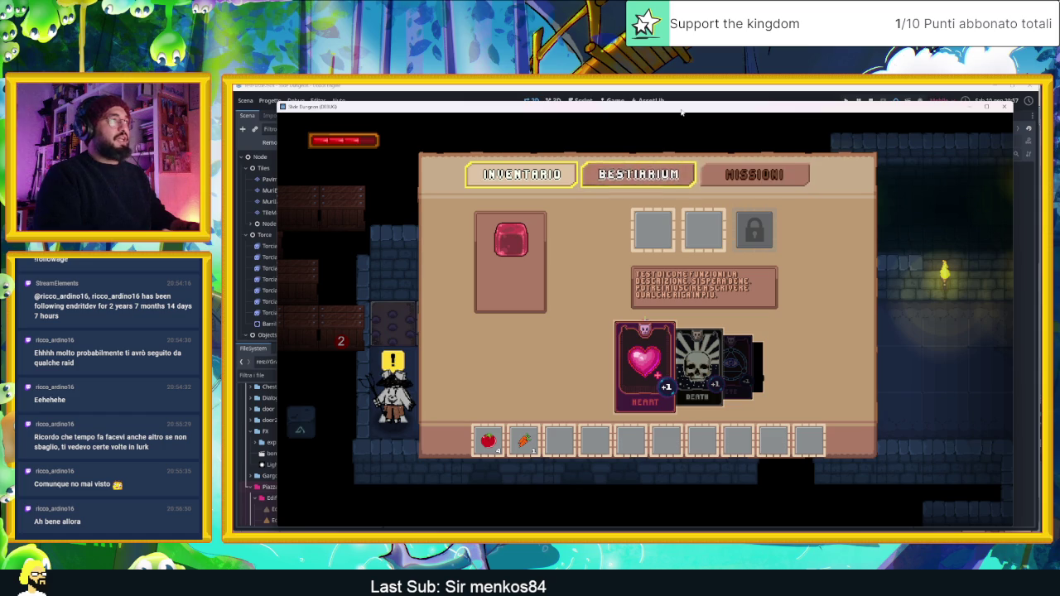
key(Down)
key(Down)
key(Right)
key(Right)
key(Right)
key(Left)
key(Left)
key(e)
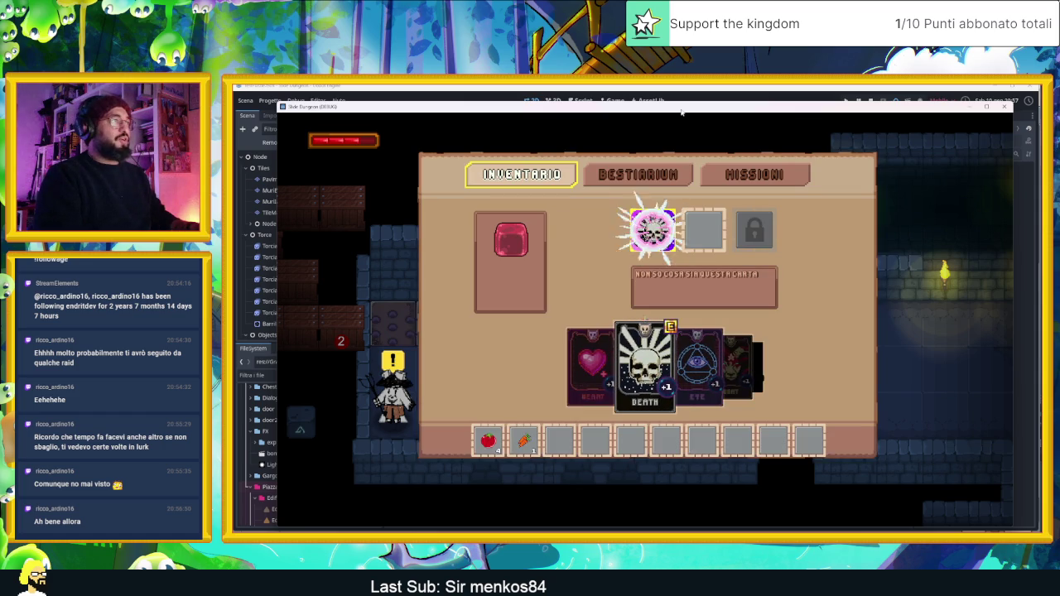
key(Right)
key(e)
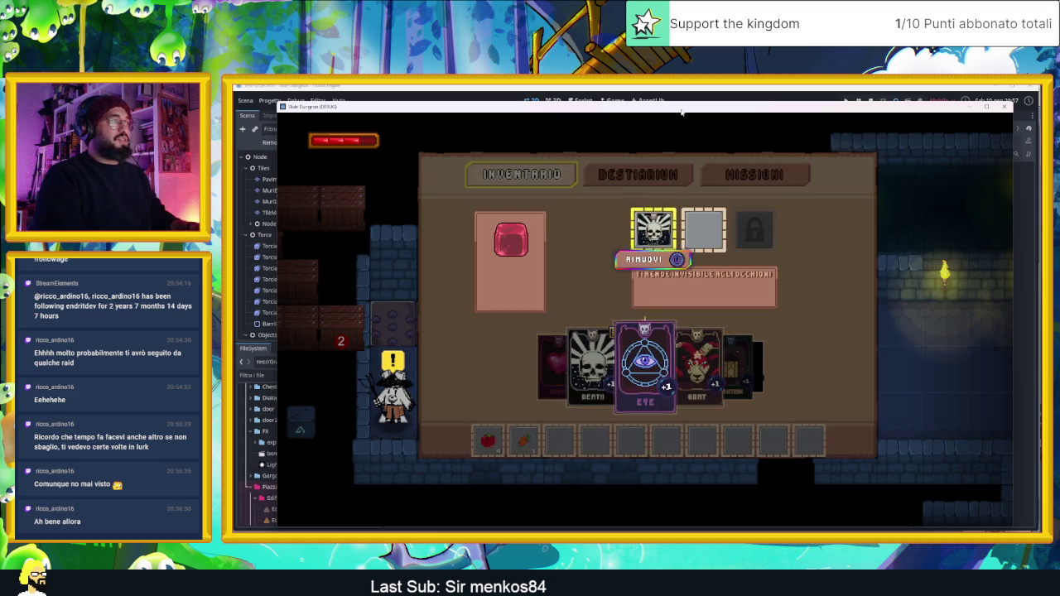
Browse the item bar, view the Bestiarium and Missioni pages, then close the inventory.
key(Down)
key(Right)
key(Left)
key(Left)
key(Left)
key(Left)
key(Left)
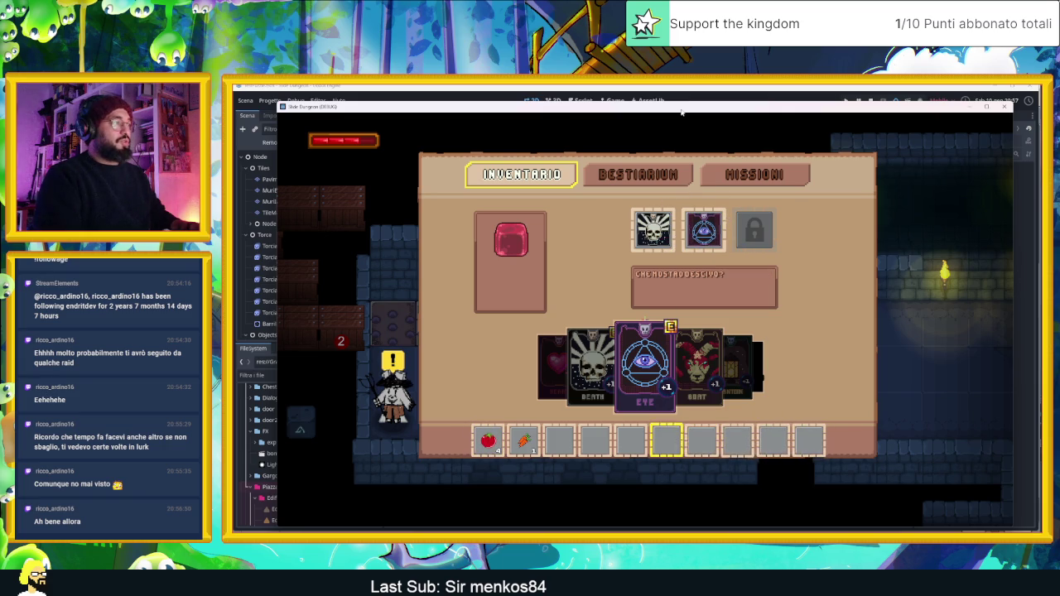
key(Up)
key(Up)
key(Up)
key(Right)
key(Return)
key(Down)
key(Down)
key(Up)
key(Up)
key(Right)
key(Return)
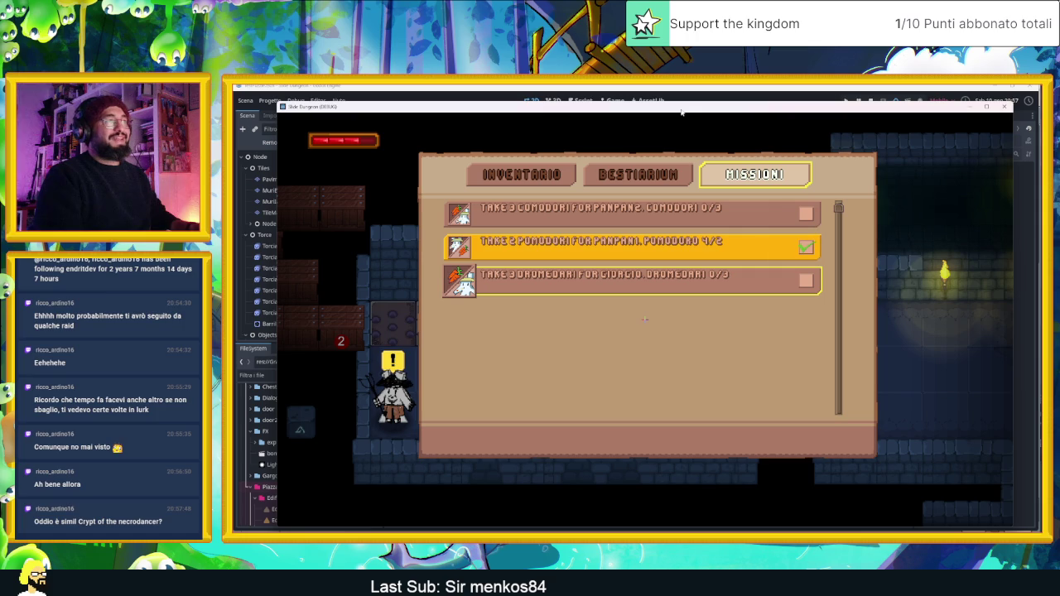
key(Escape)
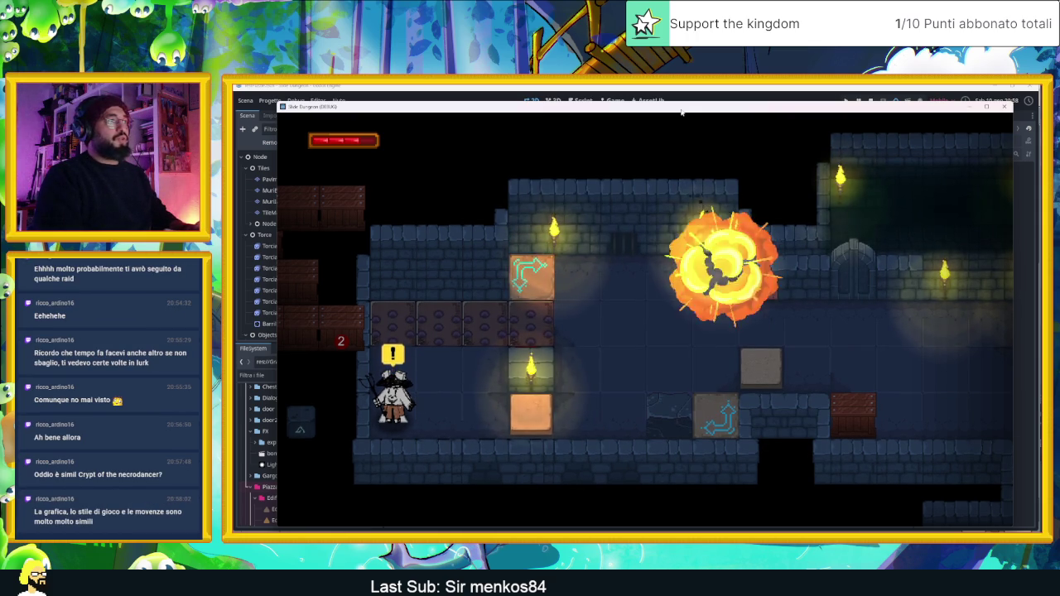
Slide the red slime across the dungeon and down into the white NPC's room.
key(Right)
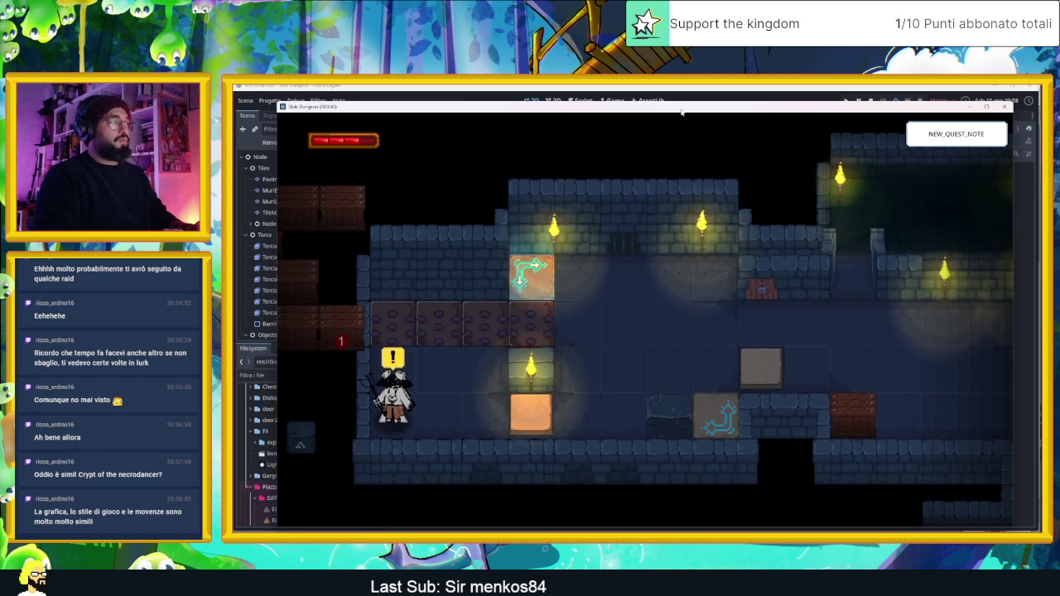
key(Right)
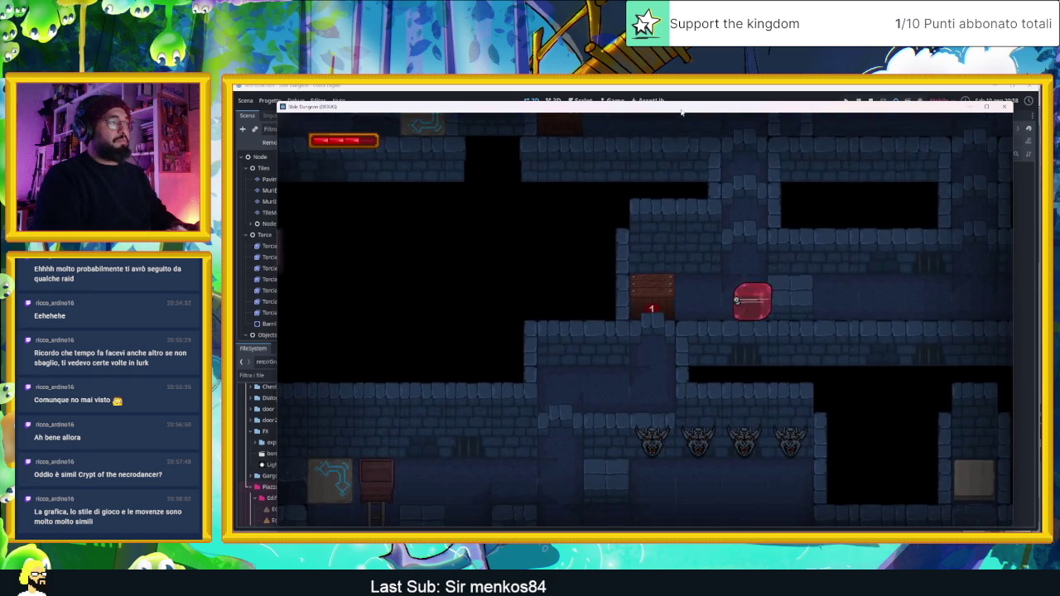
key(Left)
key(Down)
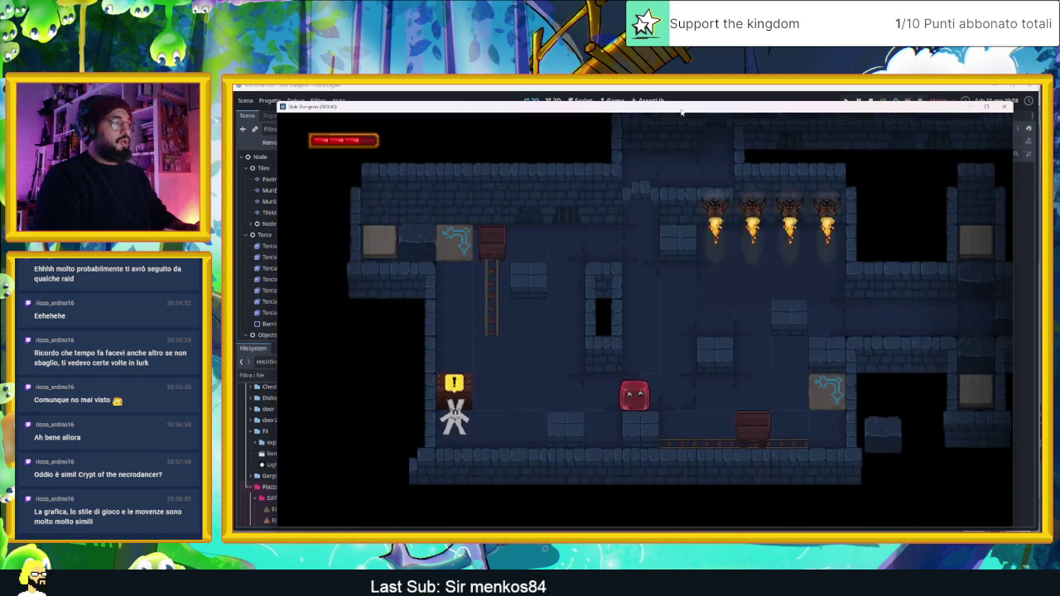
key(Left)
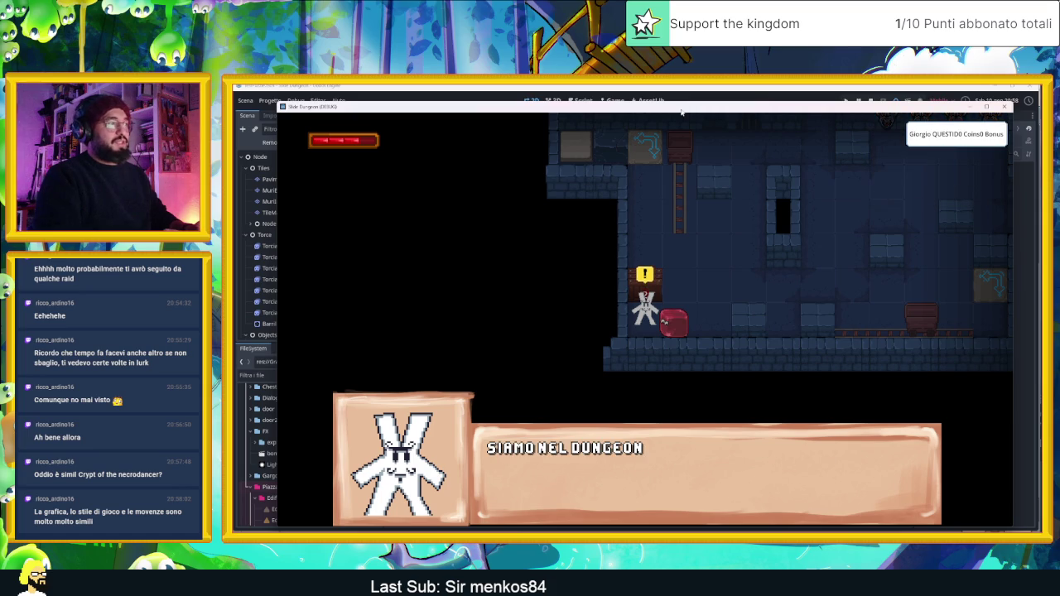
Talk through the NPC's dialogue until the new quest note is received.
key(space)
key(space)
key(space)
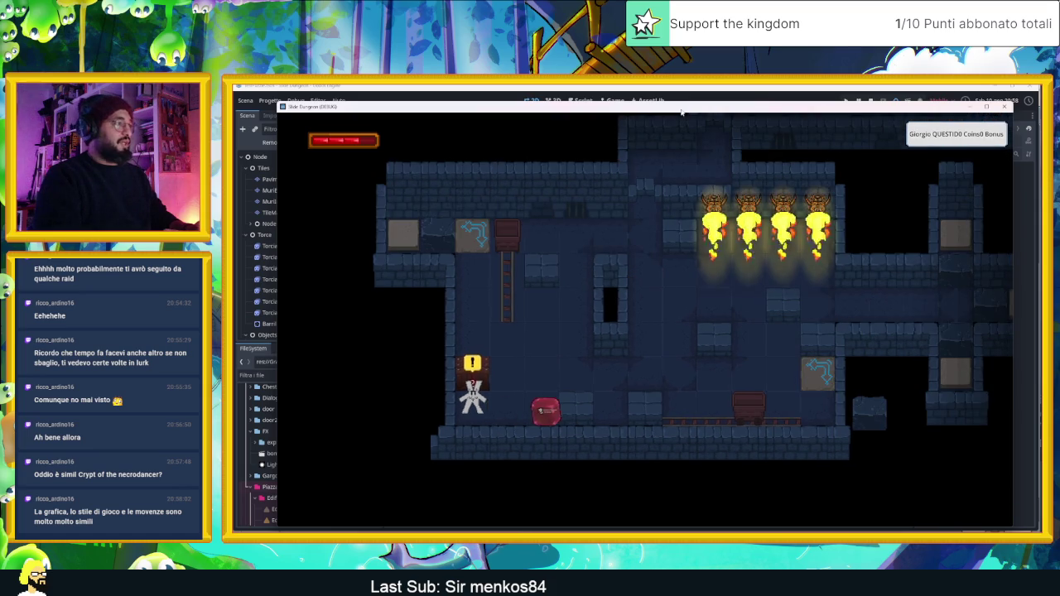
key(Left)
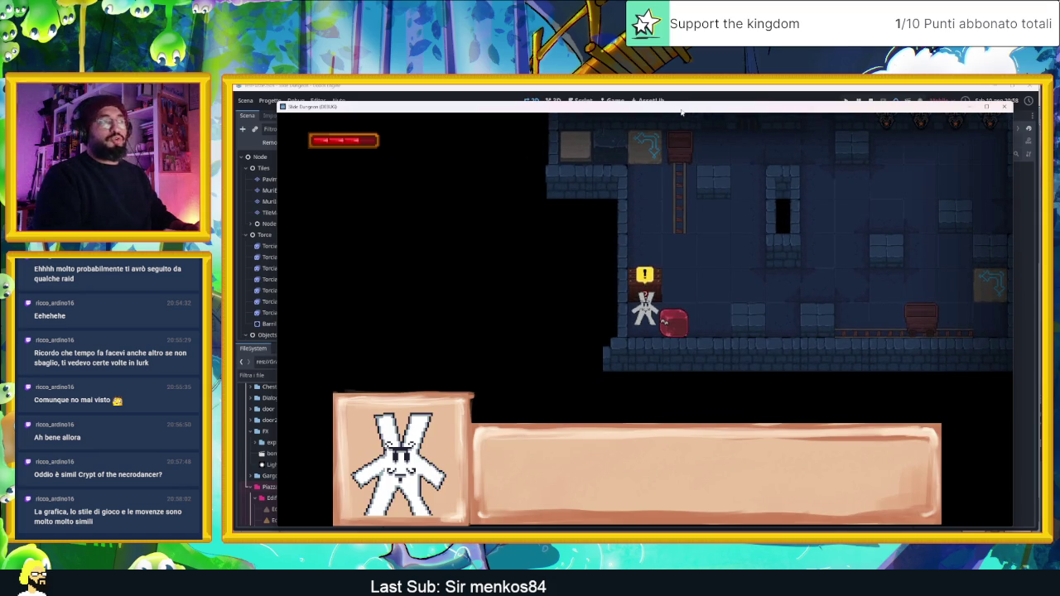
key(space)
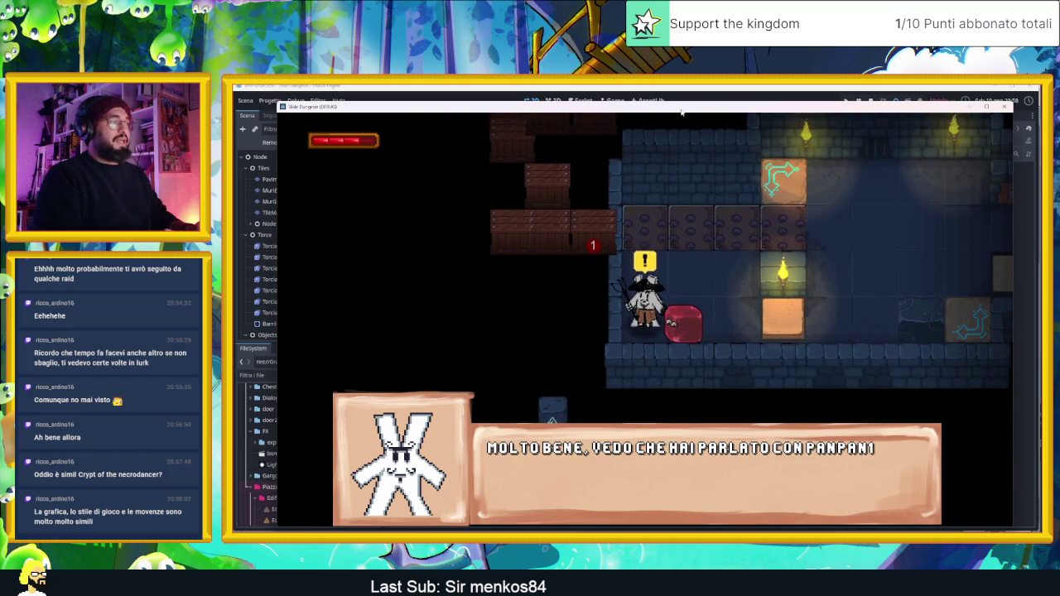
key(space)
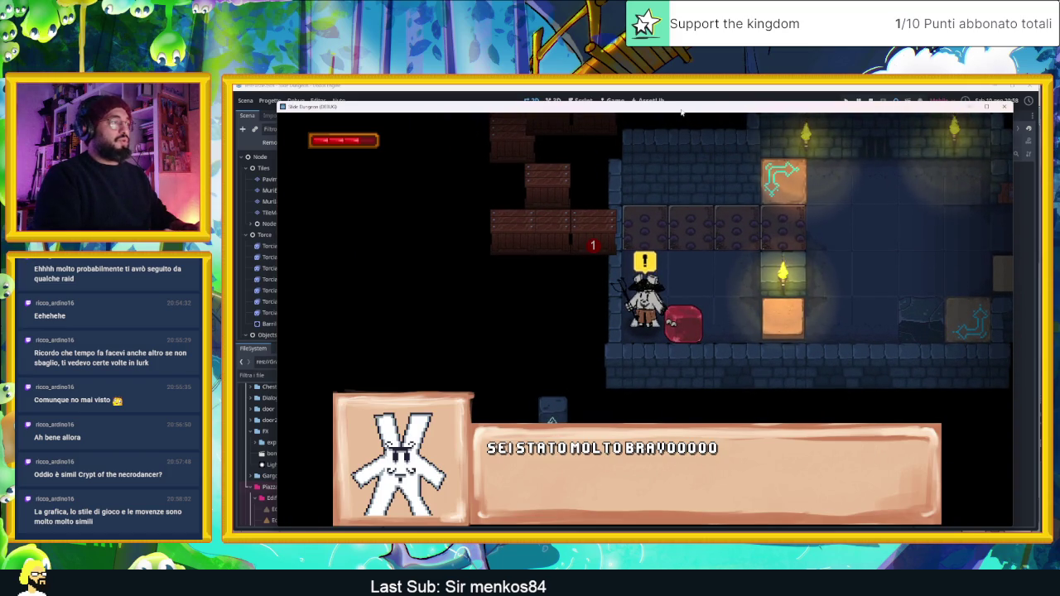
key(space)
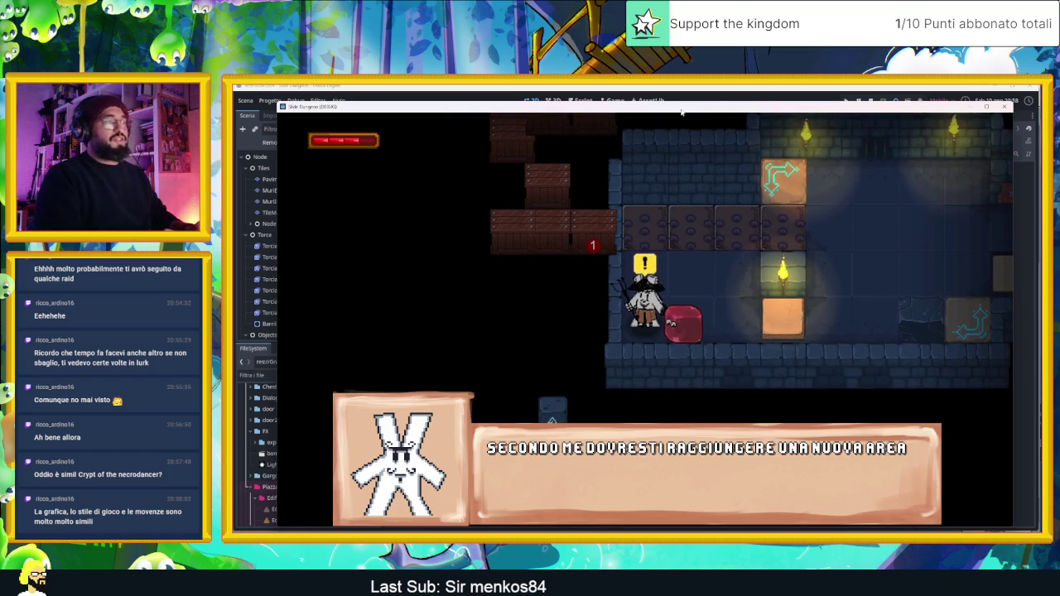
key(space)
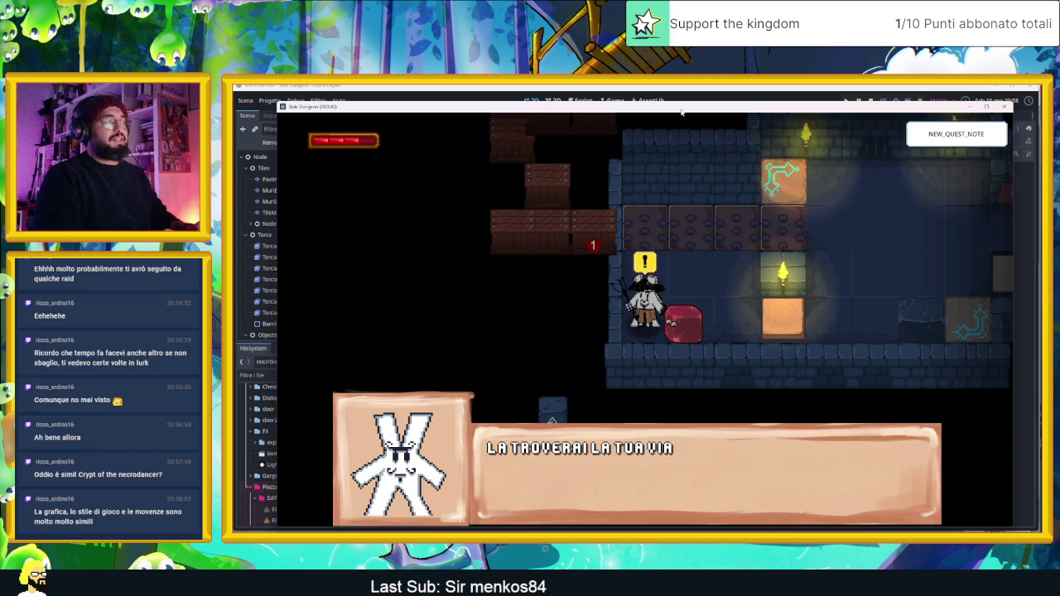
key(space)
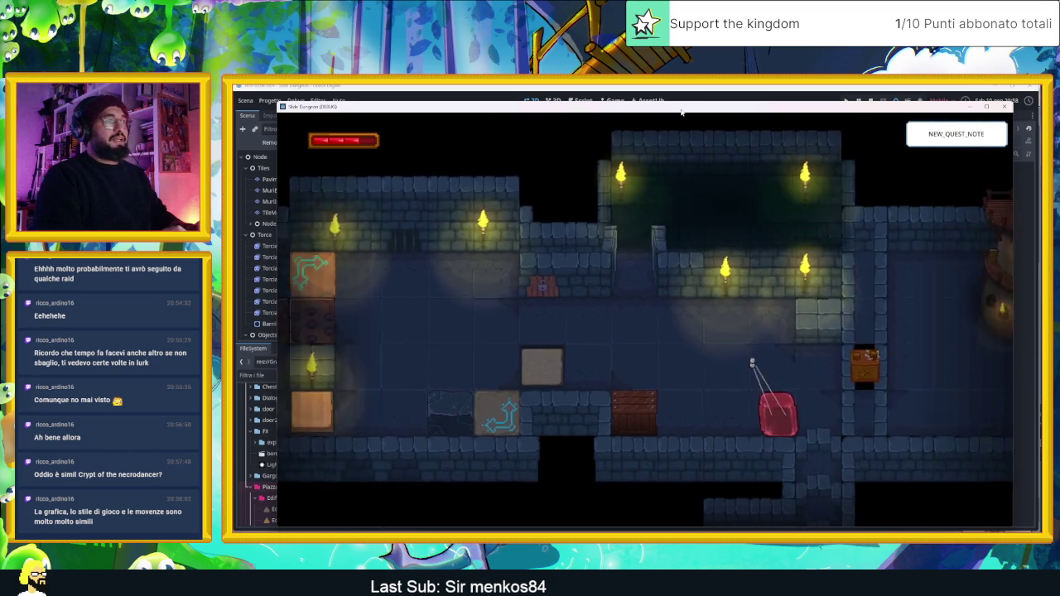
Steer the slime through the fire-trap room and out its exit, then stop the game.
key(Down)
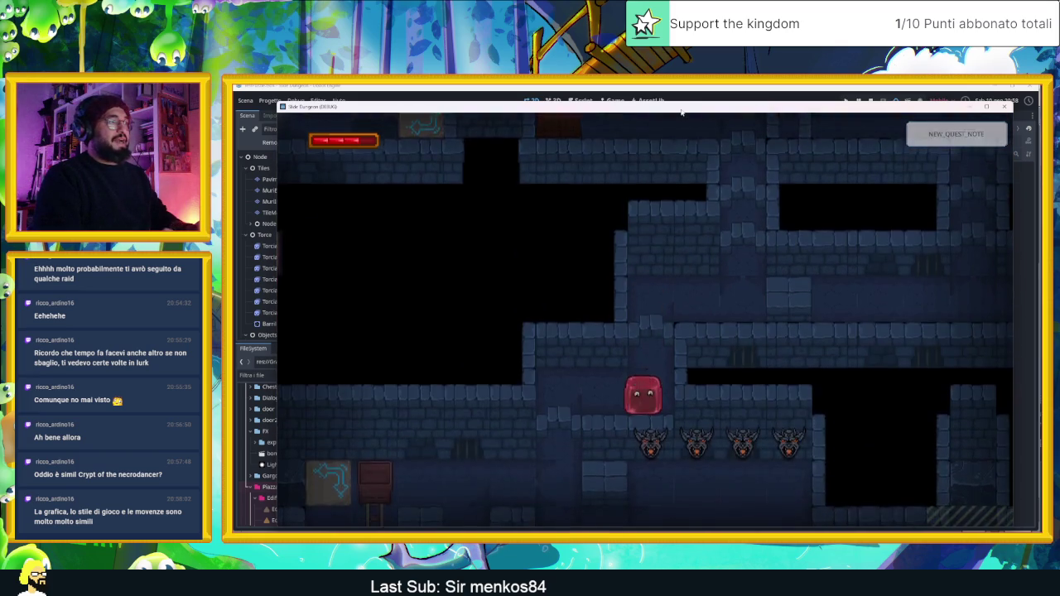
key(Right)
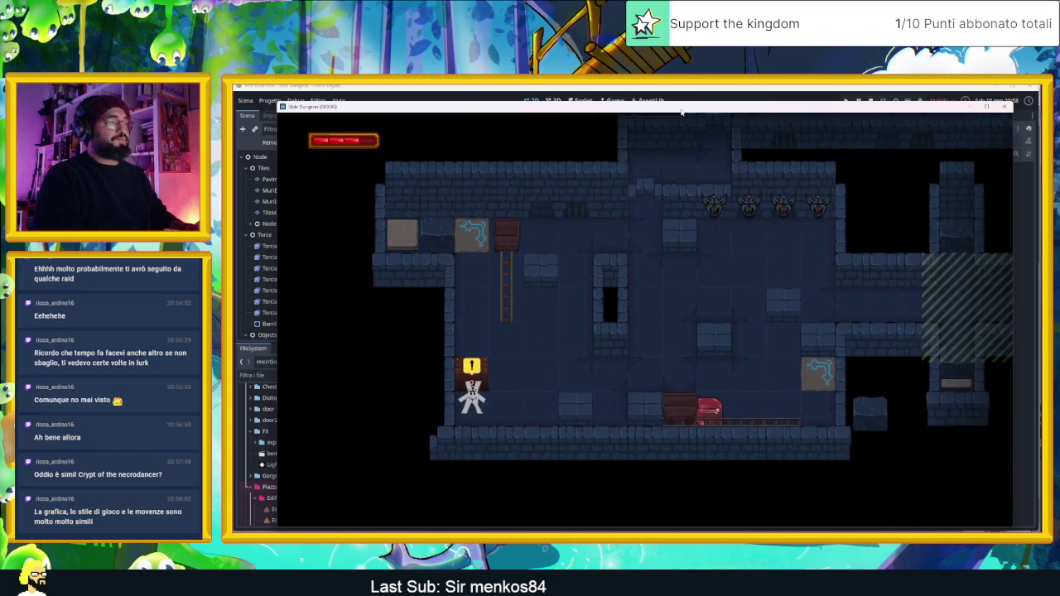
key(Left)
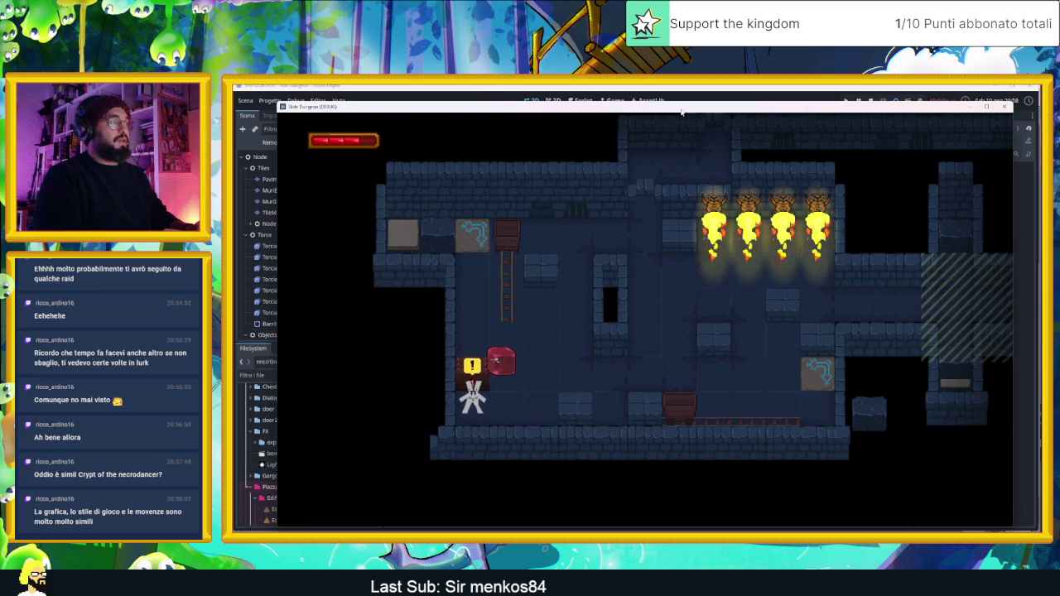
key(Down)
key(Right)
key(Up)
key(Right)
key(Down)
key(Left)
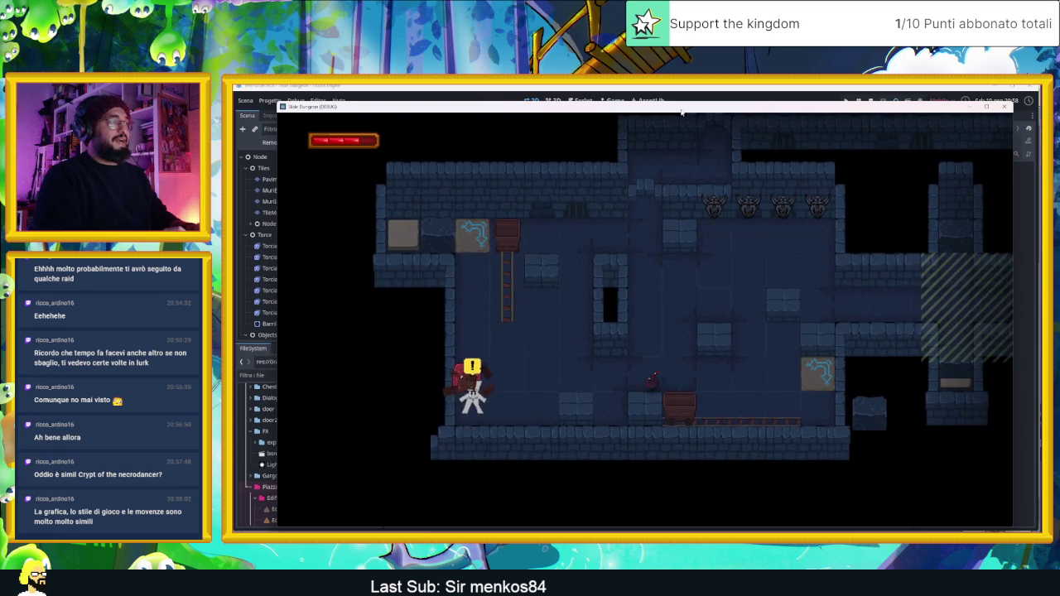
key(Right)
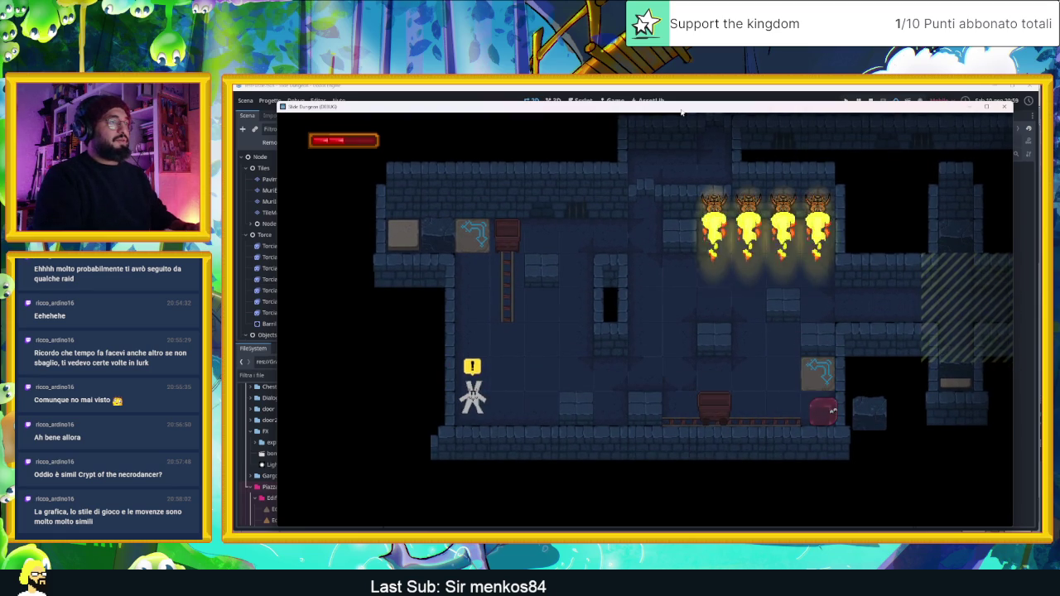
key(Left)
key(Up)
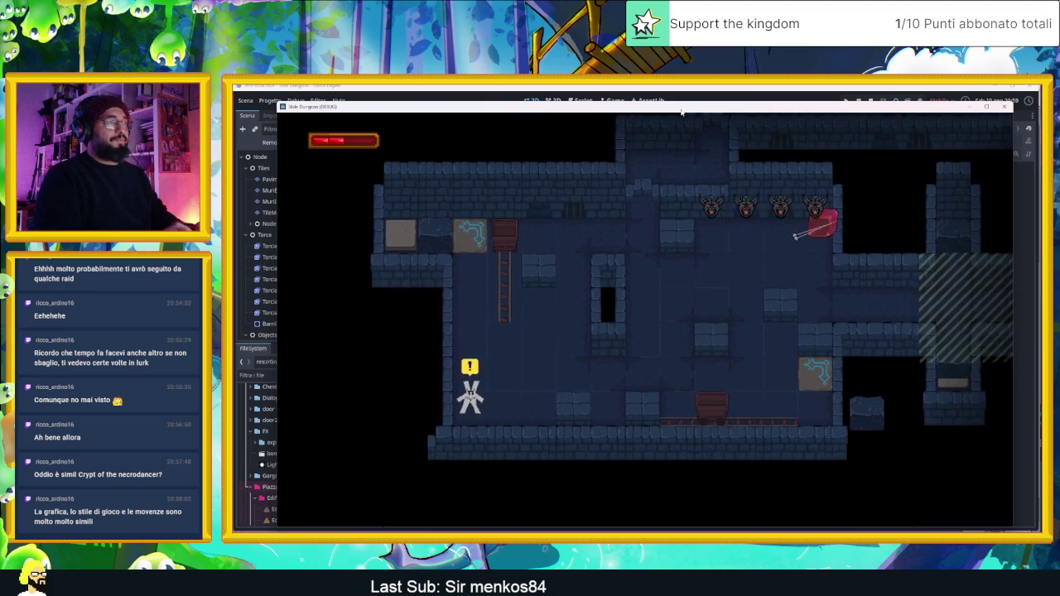
key(Right)
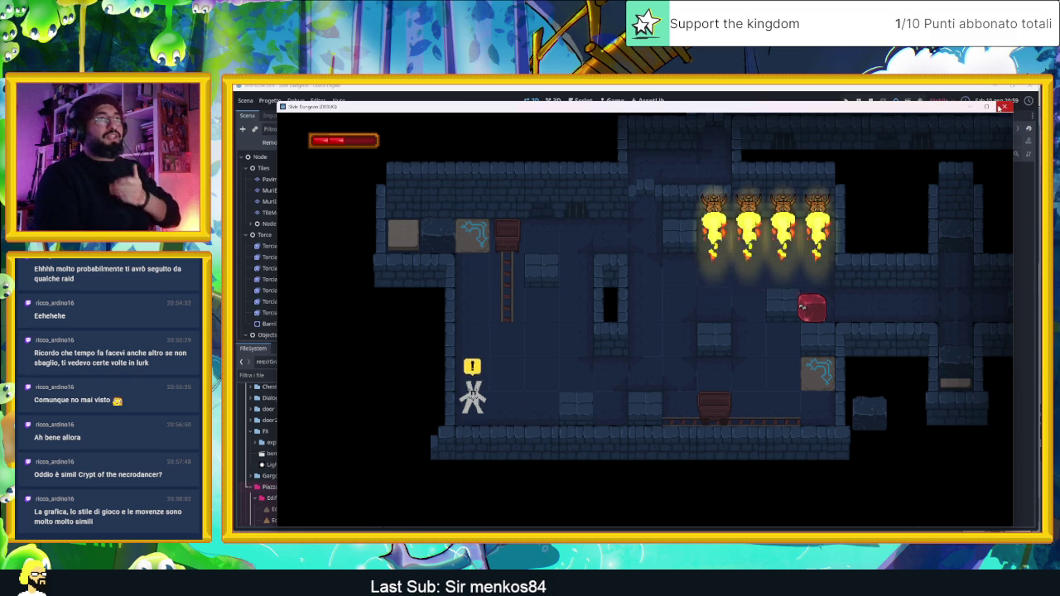
click(1004, 106)
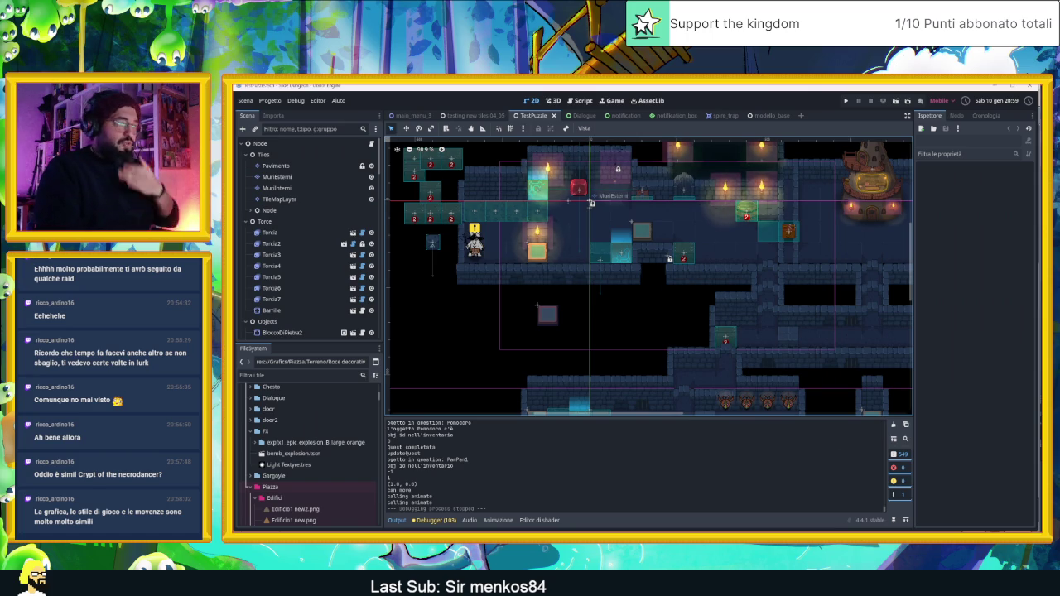
In Chrome, run a Google Images search for 'crypt of the necrodancer'.
key(alt+Tab)
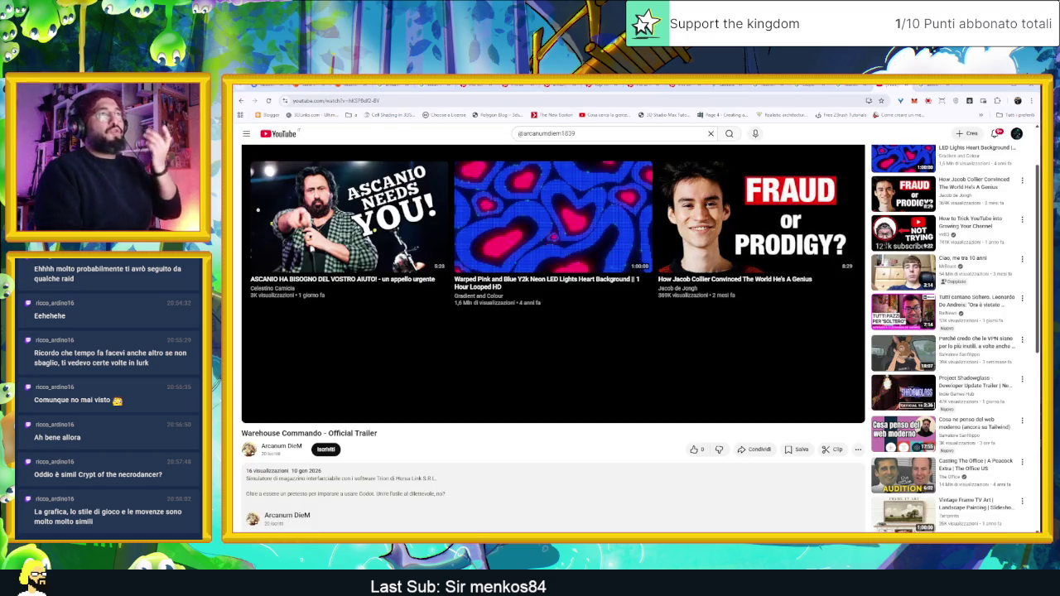
click(927, 87)
double_click(434, 136)
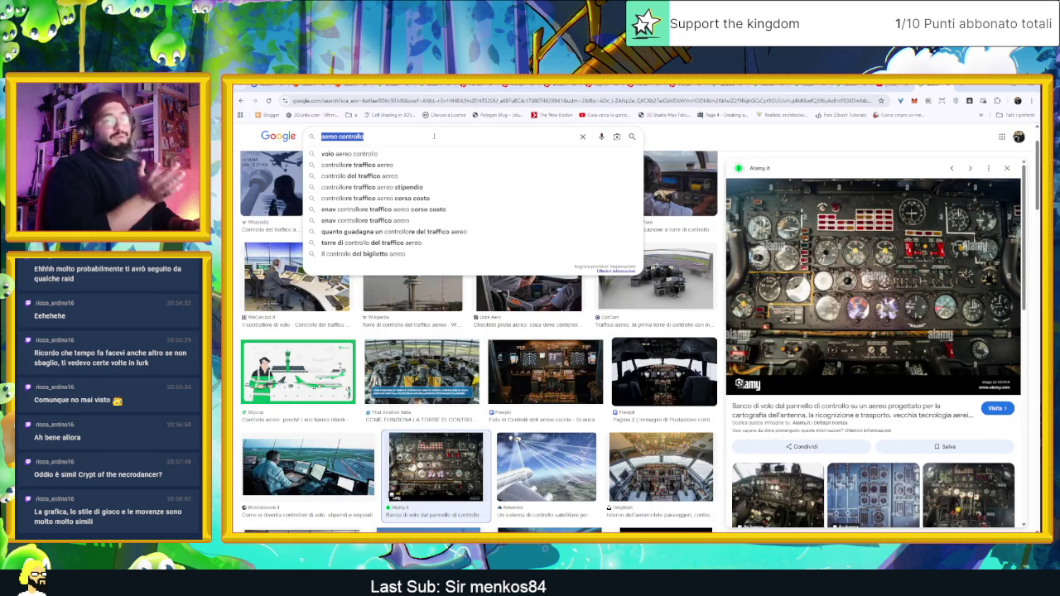
text(rypt of)
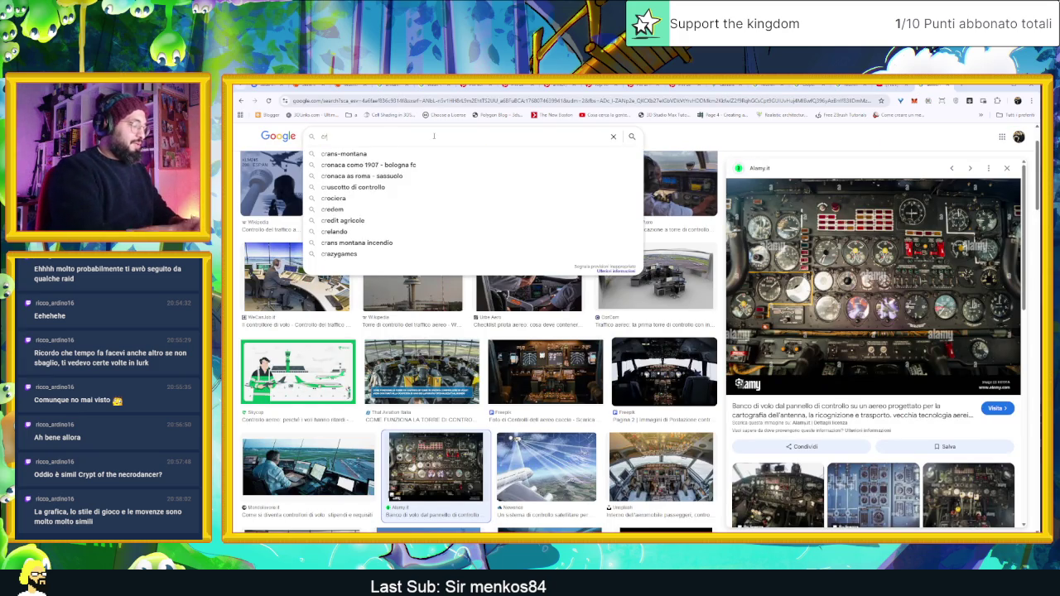
click(432, 154)
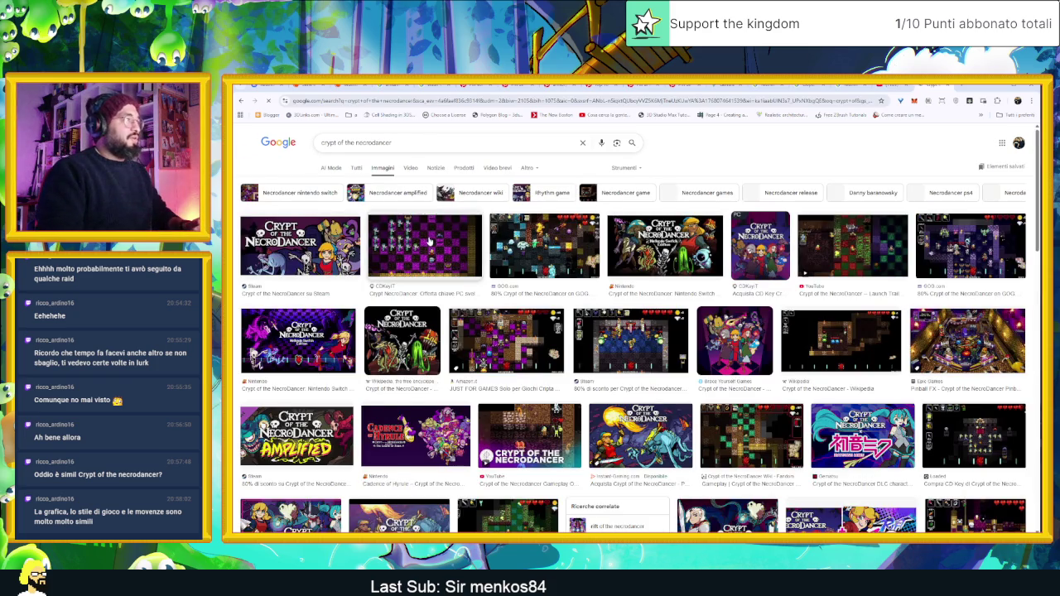
Preview several NecroDancer screenshots, then return to the Godot editor.
click(430, 241)
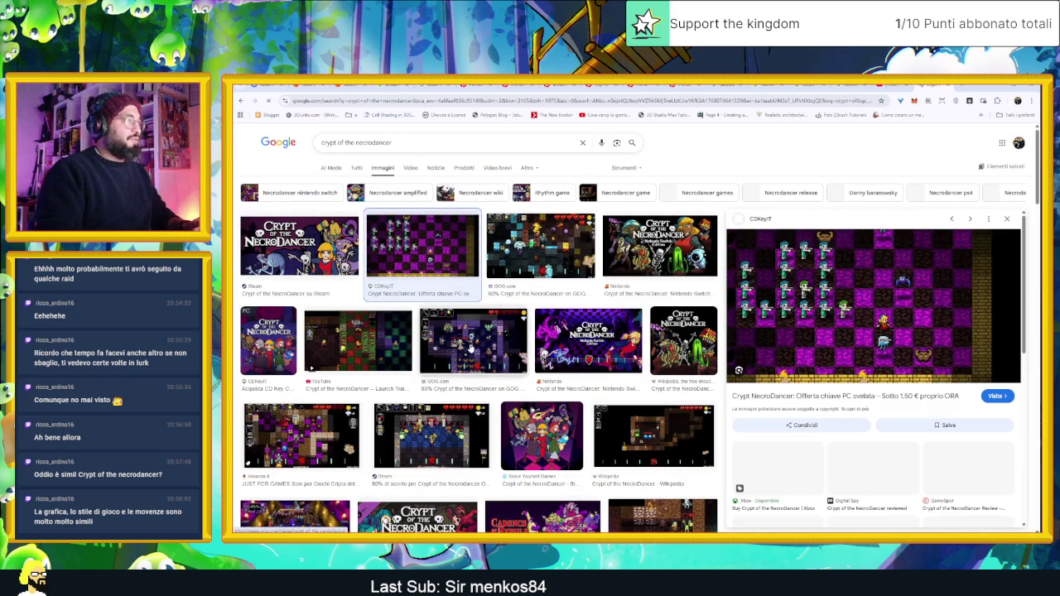
click(472, 347)
click(356, 344)
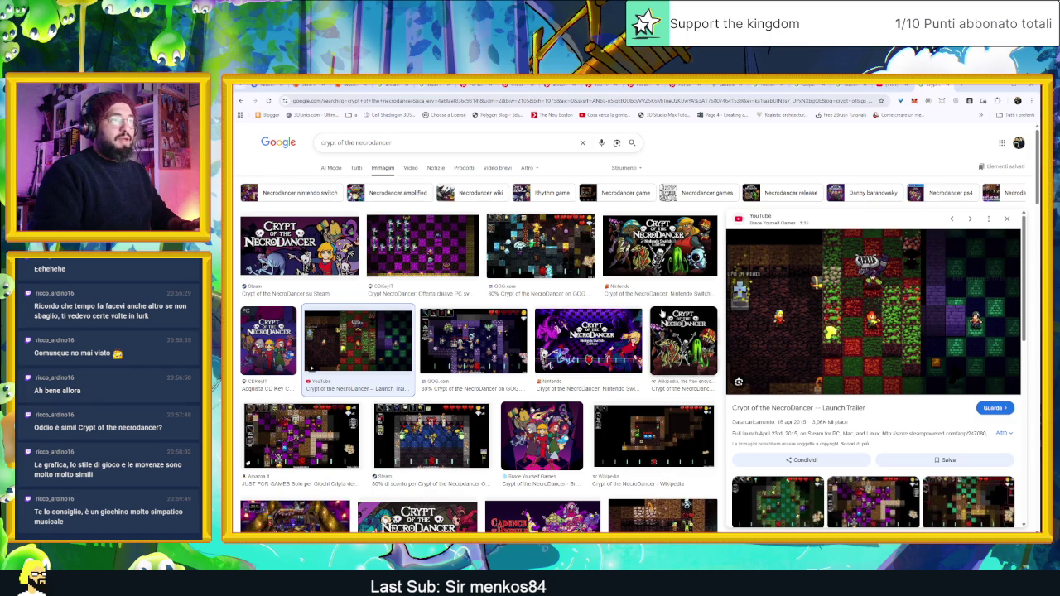
click(663, 319)
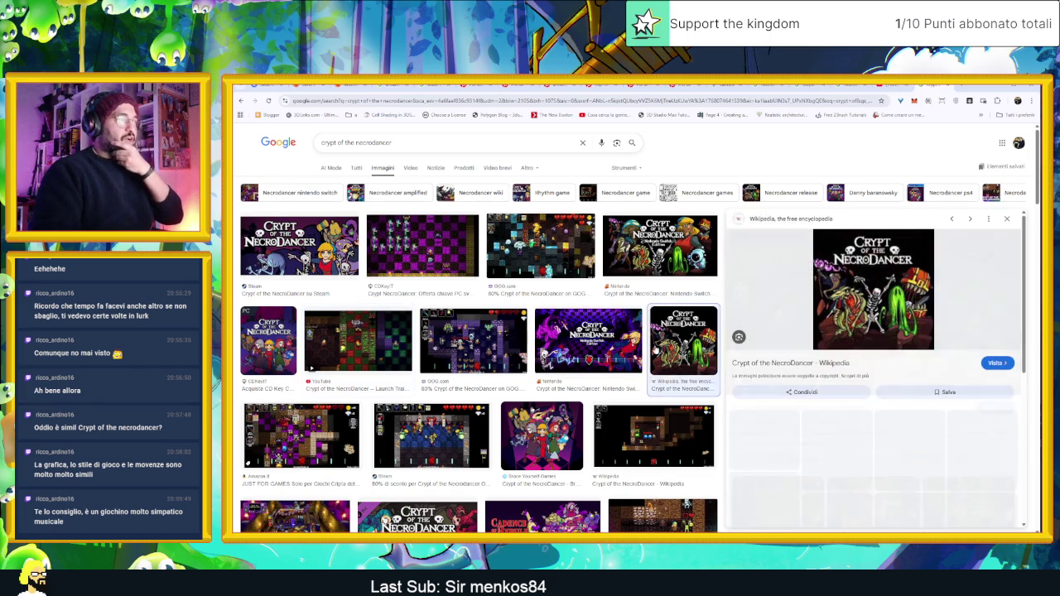
click(616, 343)
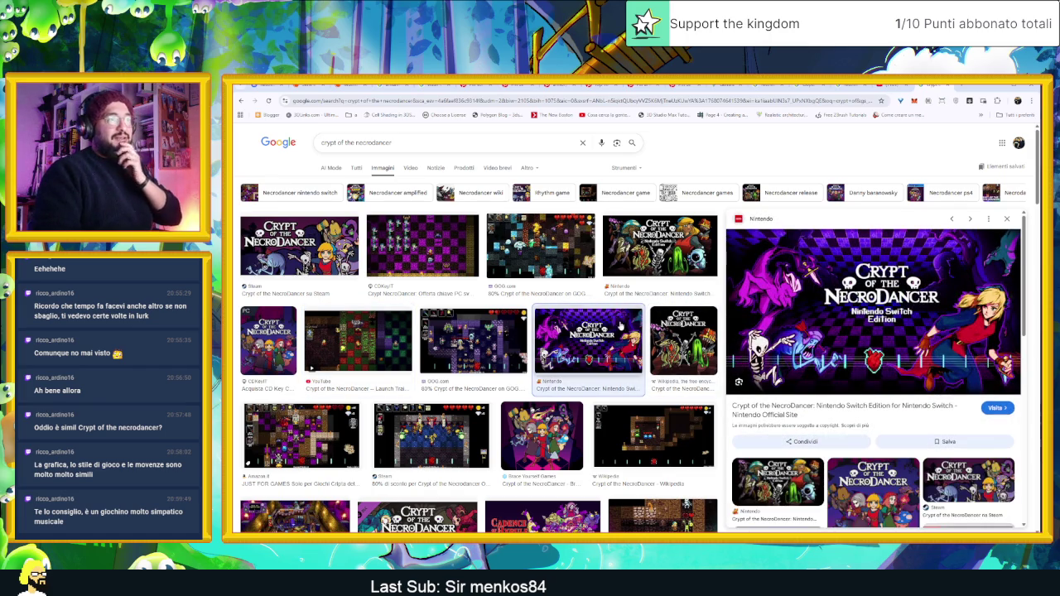
click(998, 87)
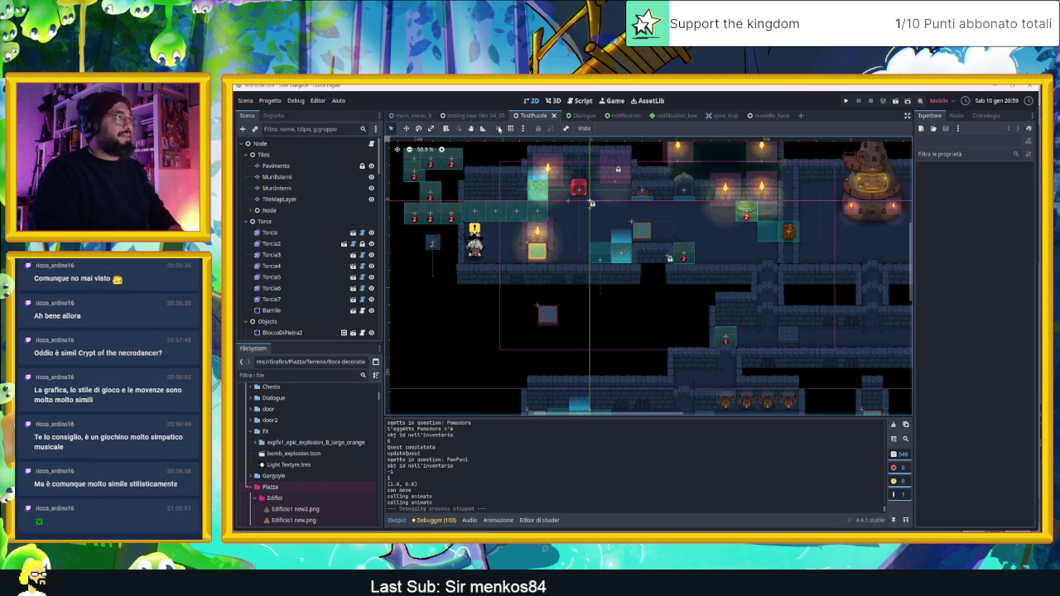
Switch to the testing new tiles 04_05 scene, select its root Node and save.
click(464, 115)
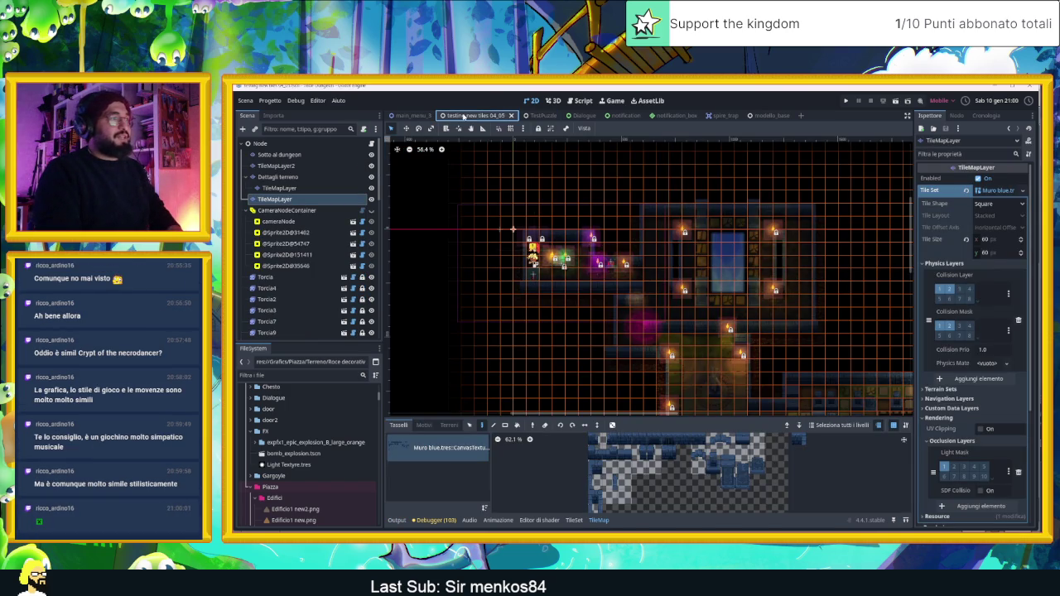
scroll(454, 139, up, 5)
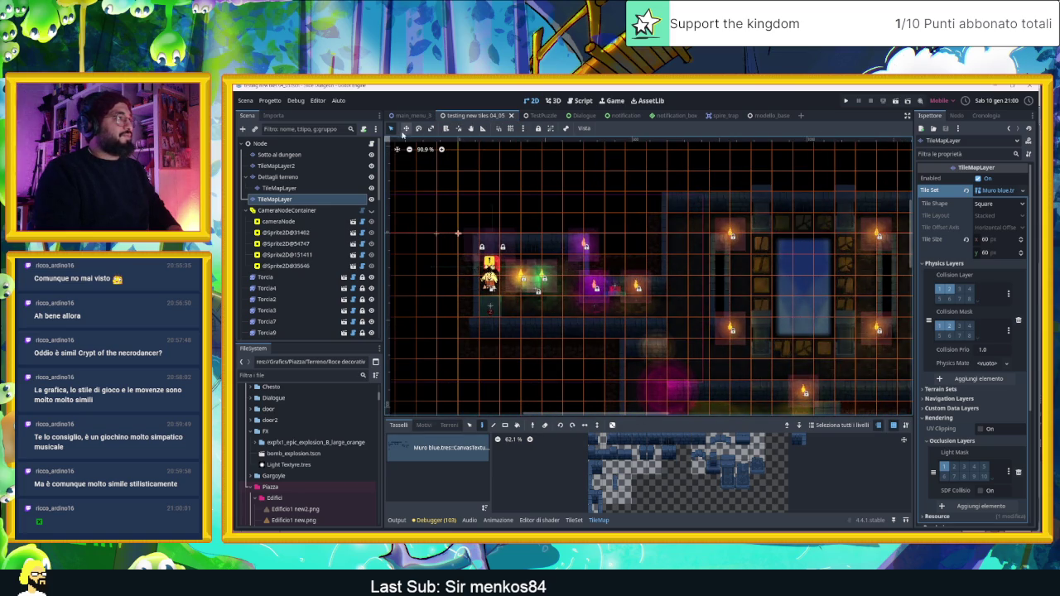
click(331, 145)
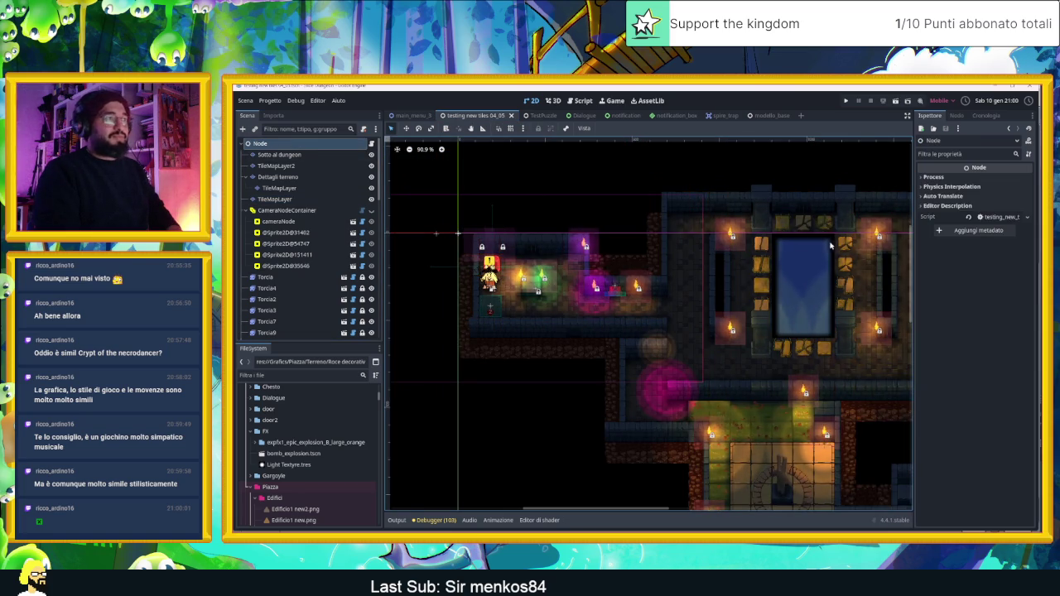
scroll(812, 219, right, 2)
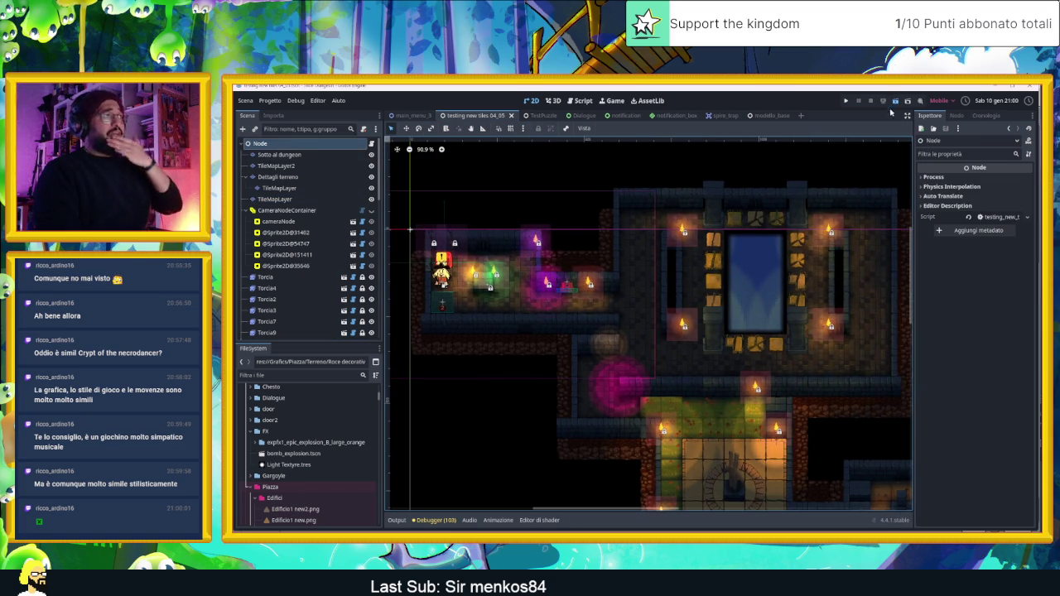
key(ctrl+s)
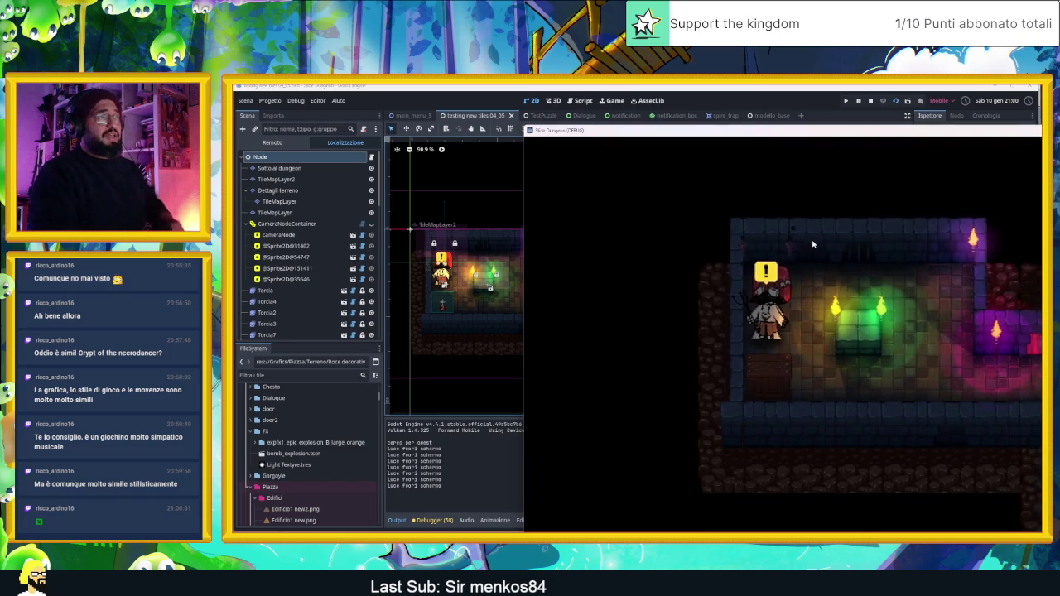
Move the game window left, slide the slime up into the next room, and stop the game.
mouse_move(827, 135)
mouse_down()
mouse_move(520, 132)
mouse_move(534, 125)
mouse_up()
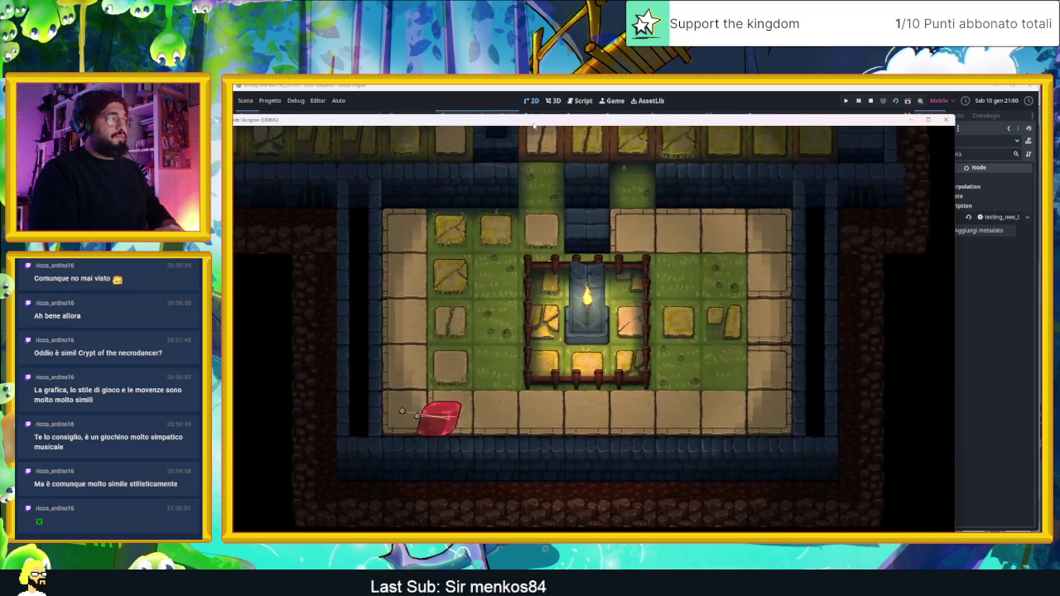
key(Up)
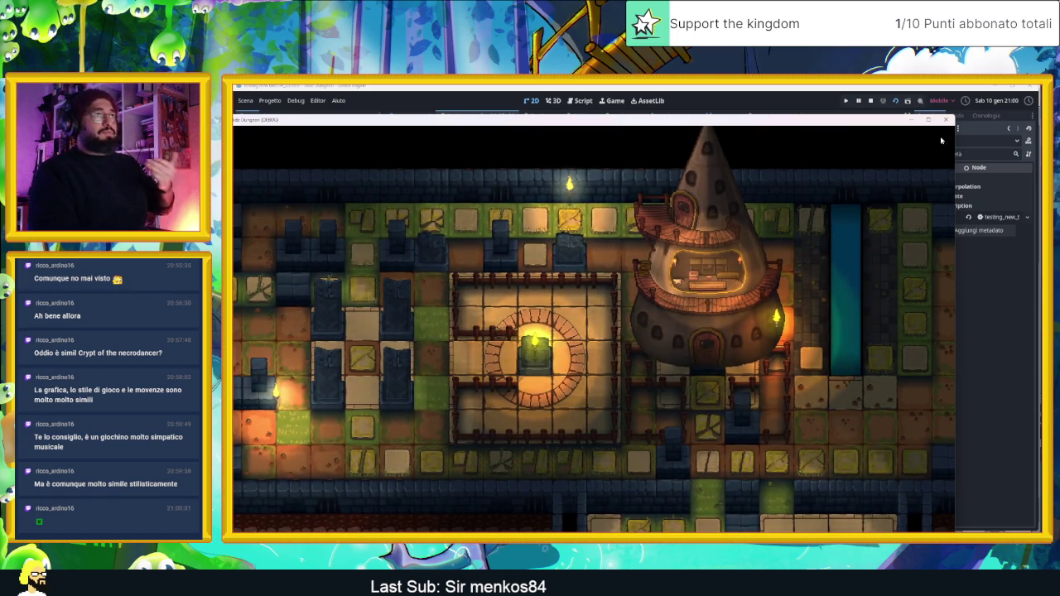
key(F8)
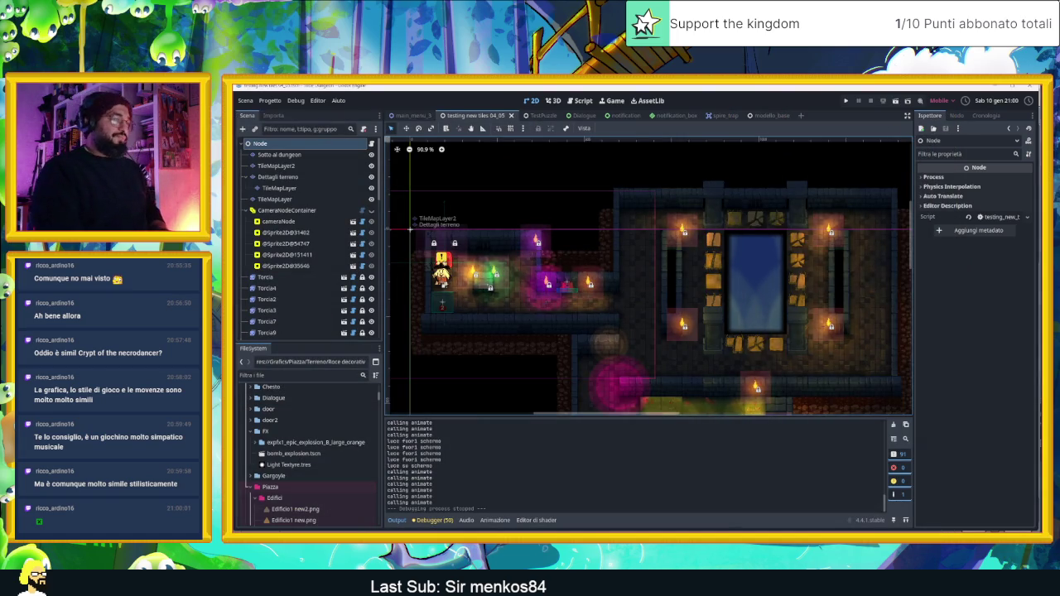
In Discord, open #new-entries and briefly view a mentioned user's profile.
key(alt+Tab)
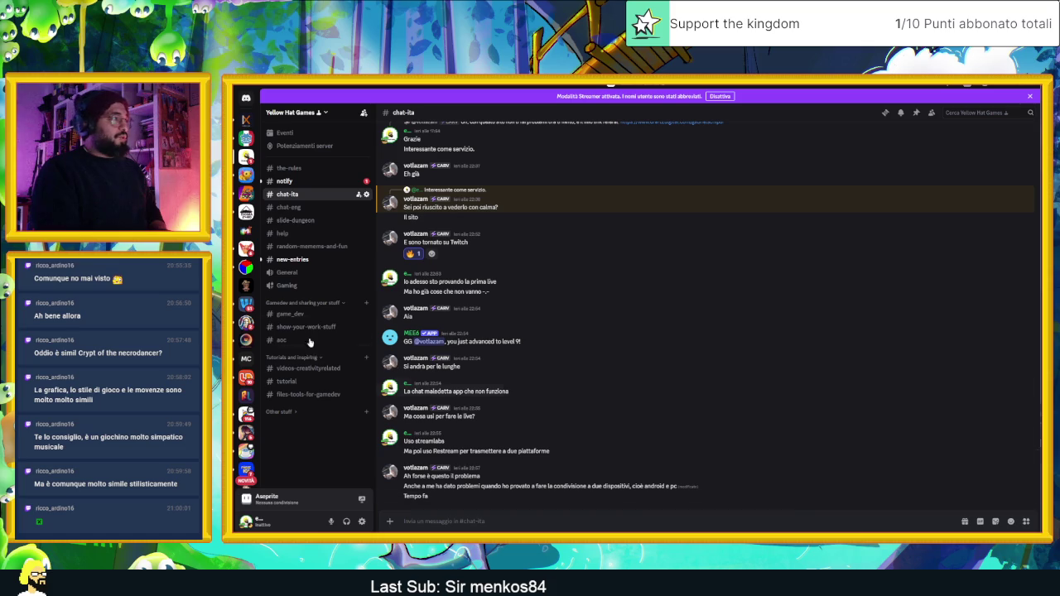
click(313, 259)
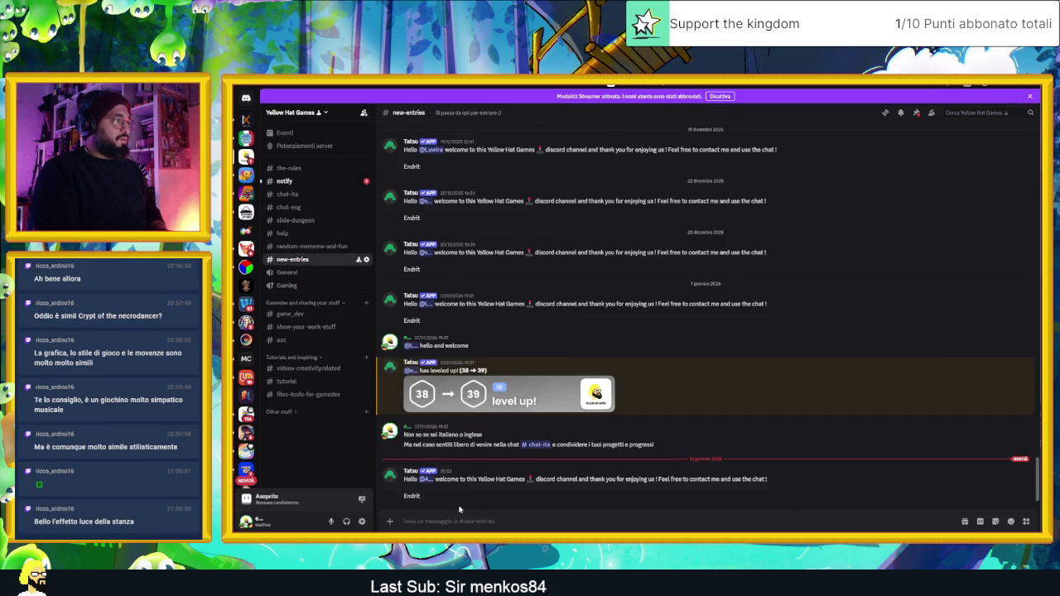
click(426, 480)
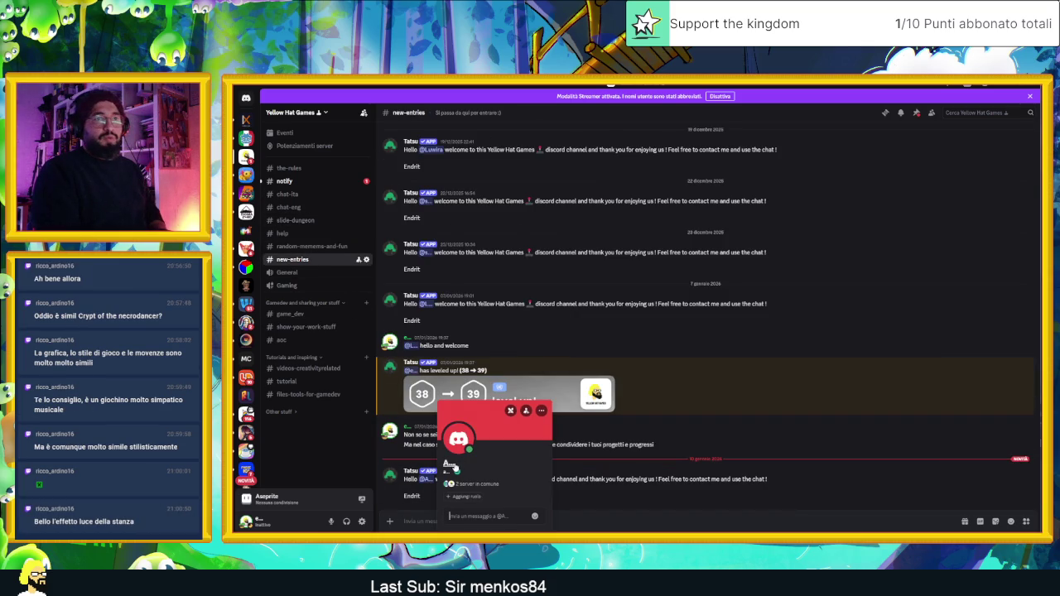
click(661, 480)
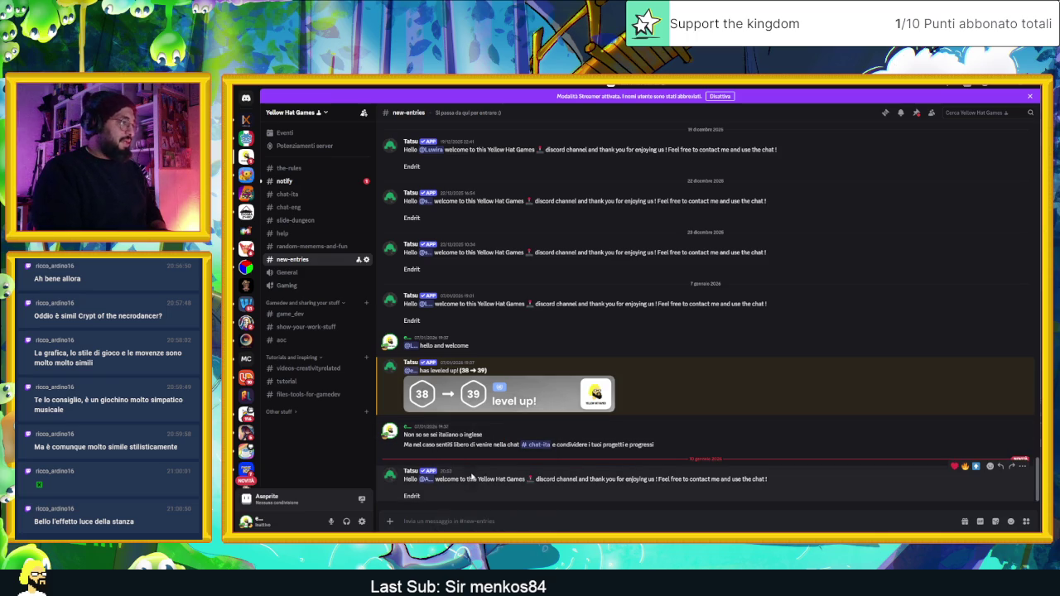
In #slide-dungeon, view the leaf-hat characters and mechanical beast images full size.
click(298, 196)
click(296, 220)
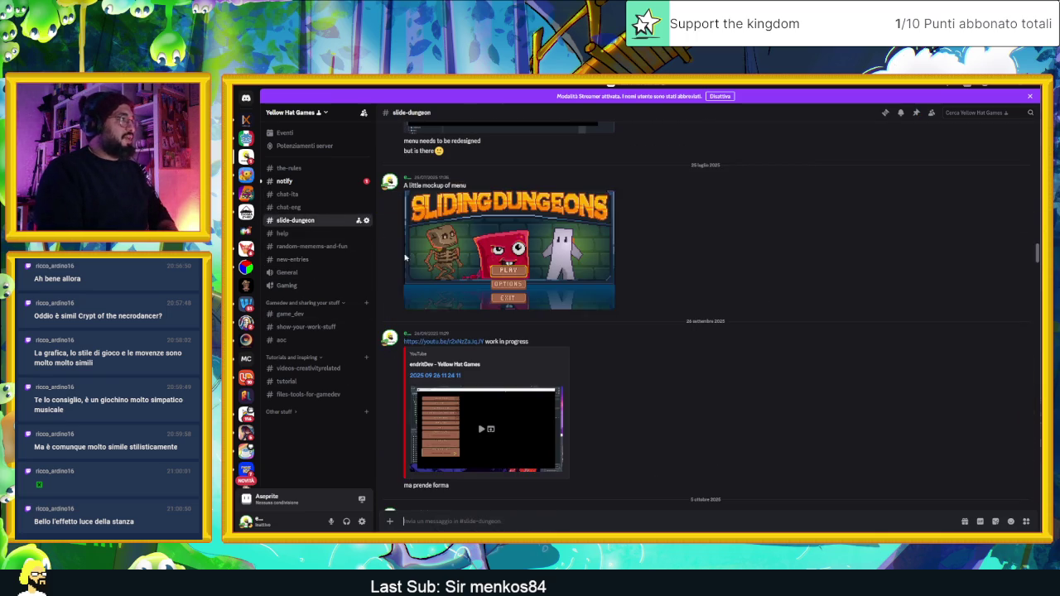
scroll(662, 402, down, 15)
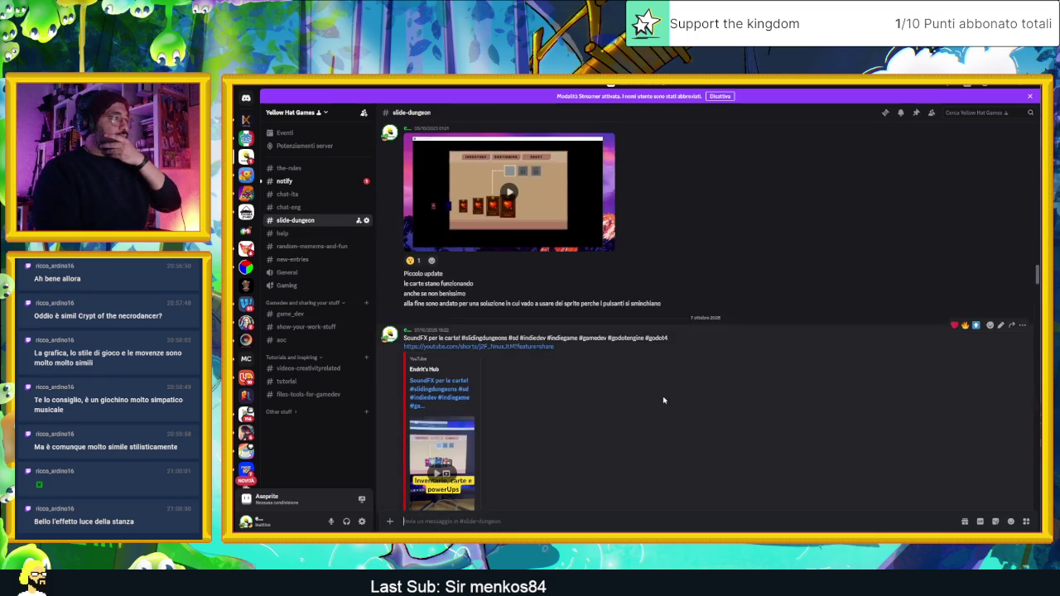
scroll(663, 404, down, 5)
click(578, 428)
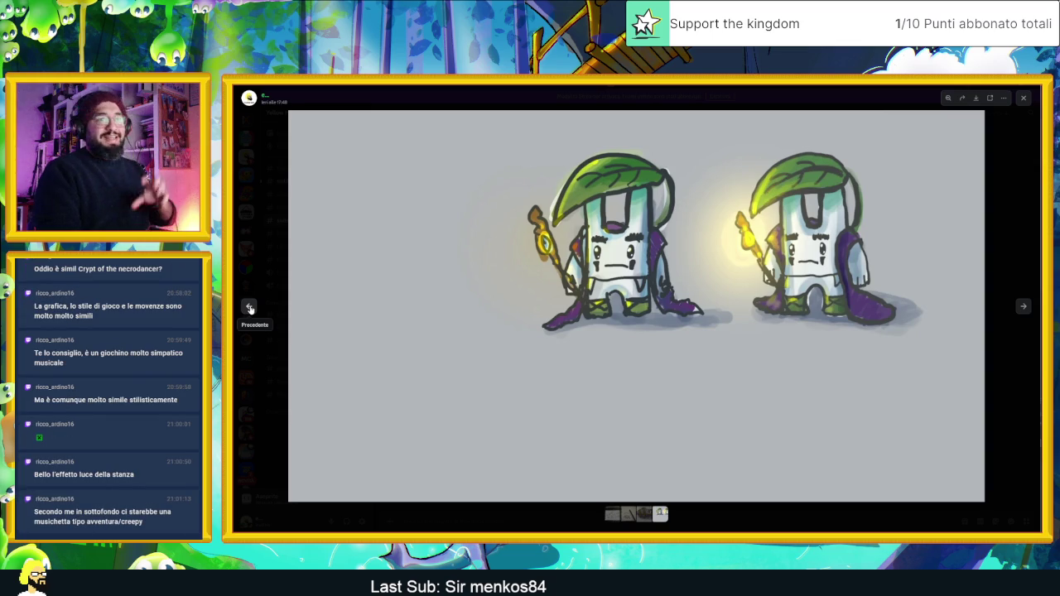
click(250, 308)
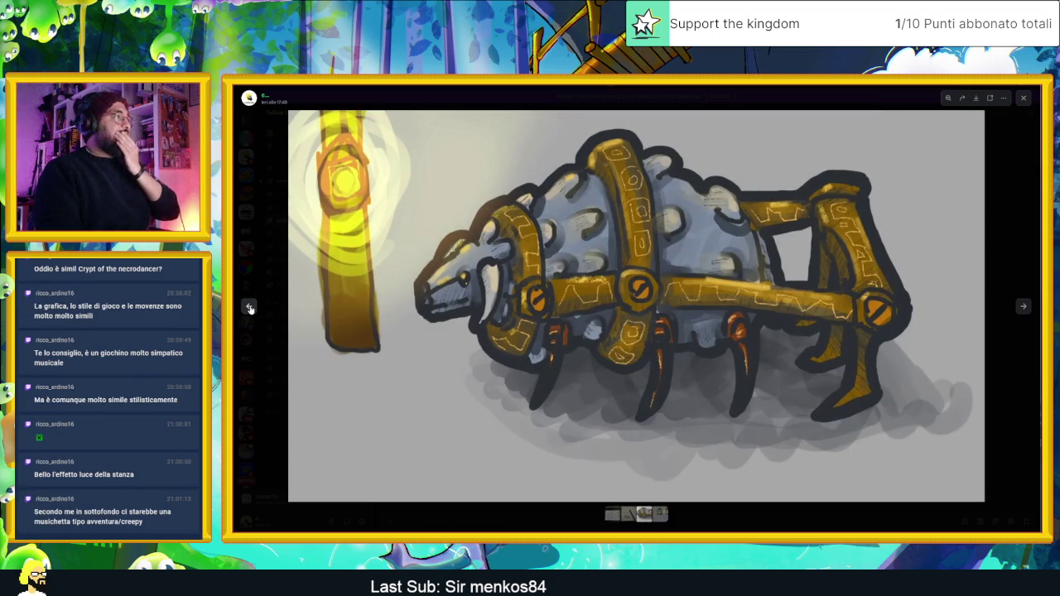
key(Escape)
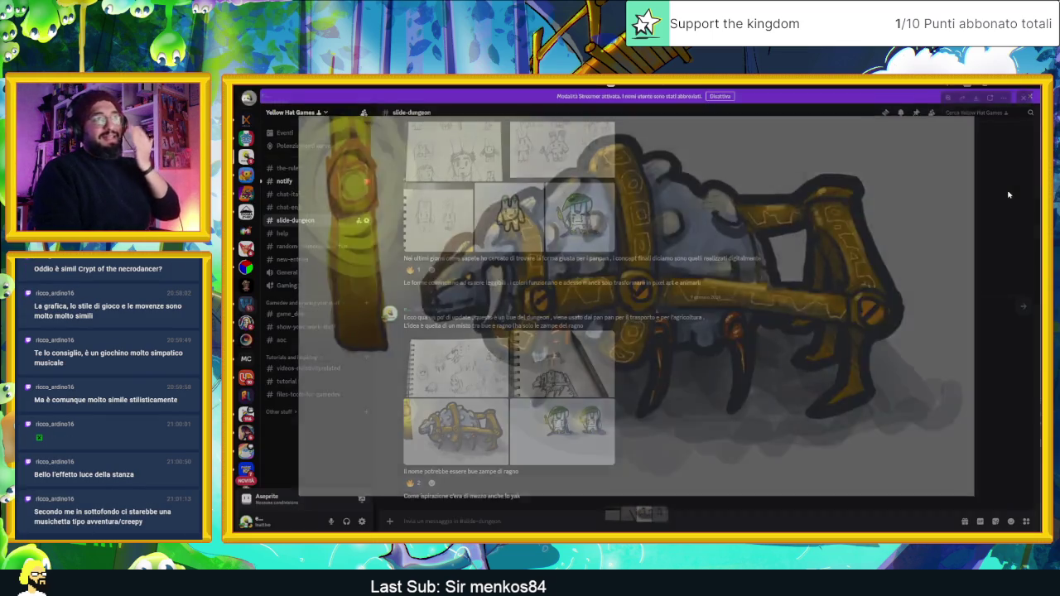
Enlarge the wizard-tower screenshot and tower concept sketch, then minimize Discord.
scroll(743, 303, up, 3)
scroll(742, 300, up, 3)
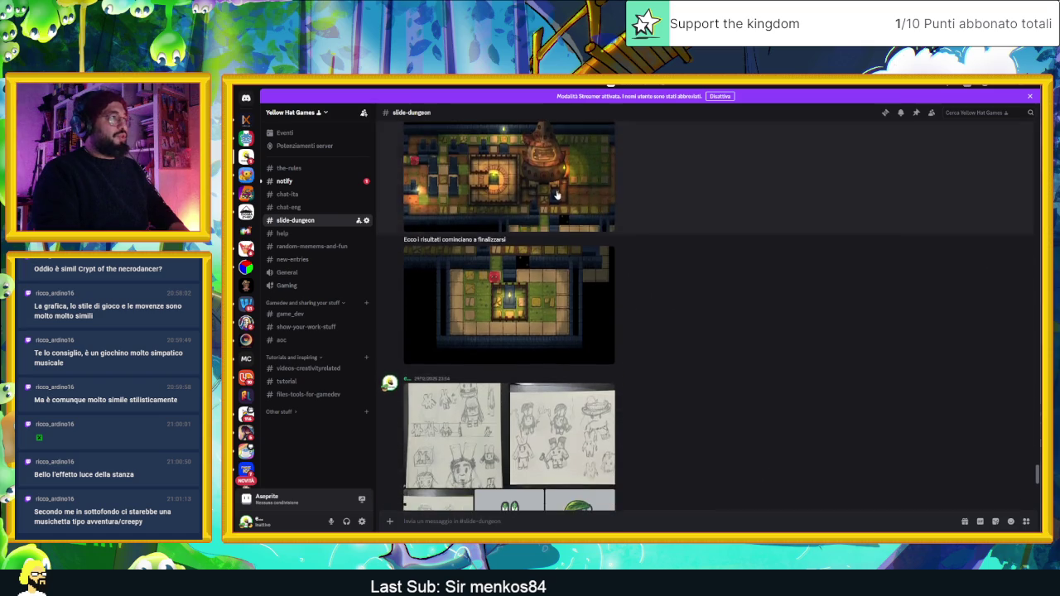
click(595, 219)
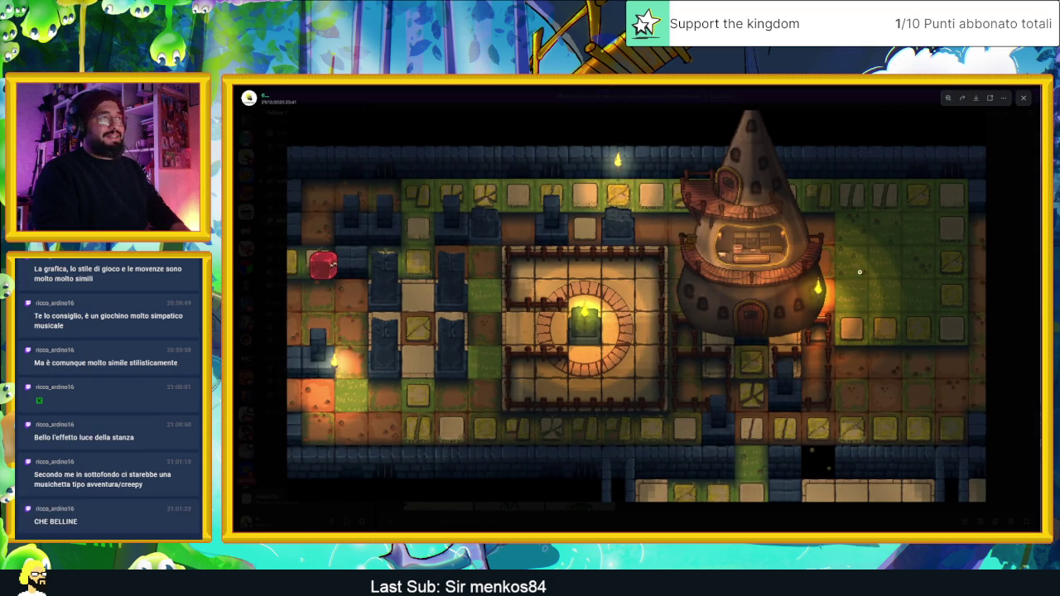
click(1024, 99)
scroll(741, 254, up, 10)
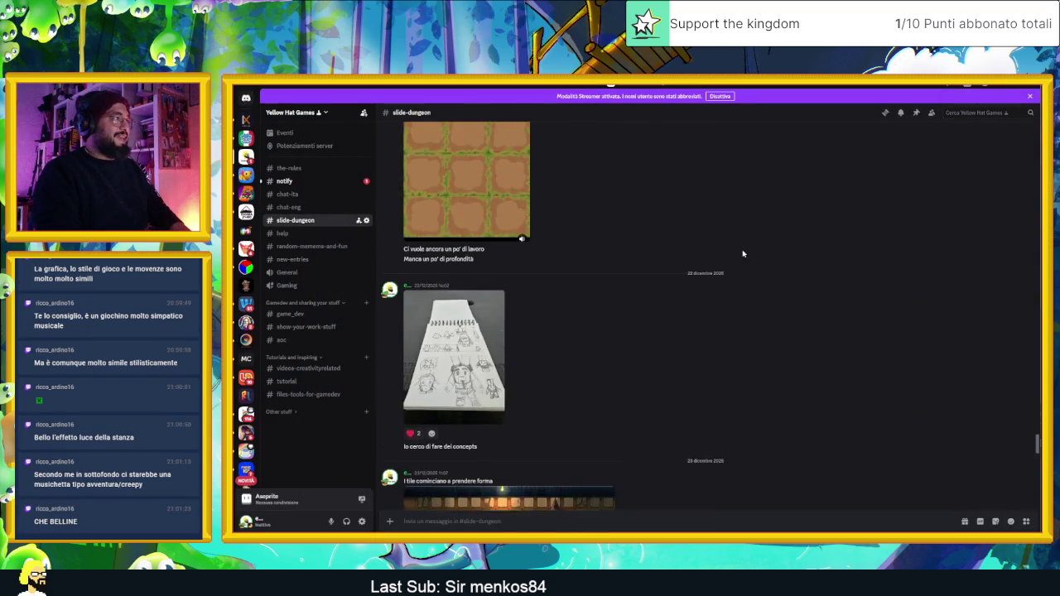
scroll(681, 248, up, 10)
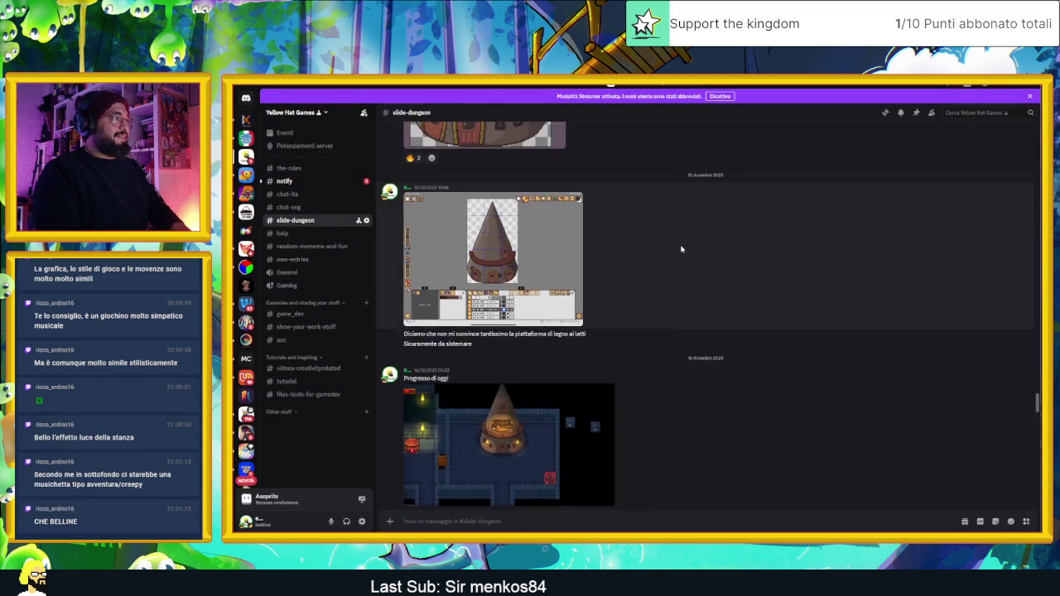
scroll(682, 249, up, 10)
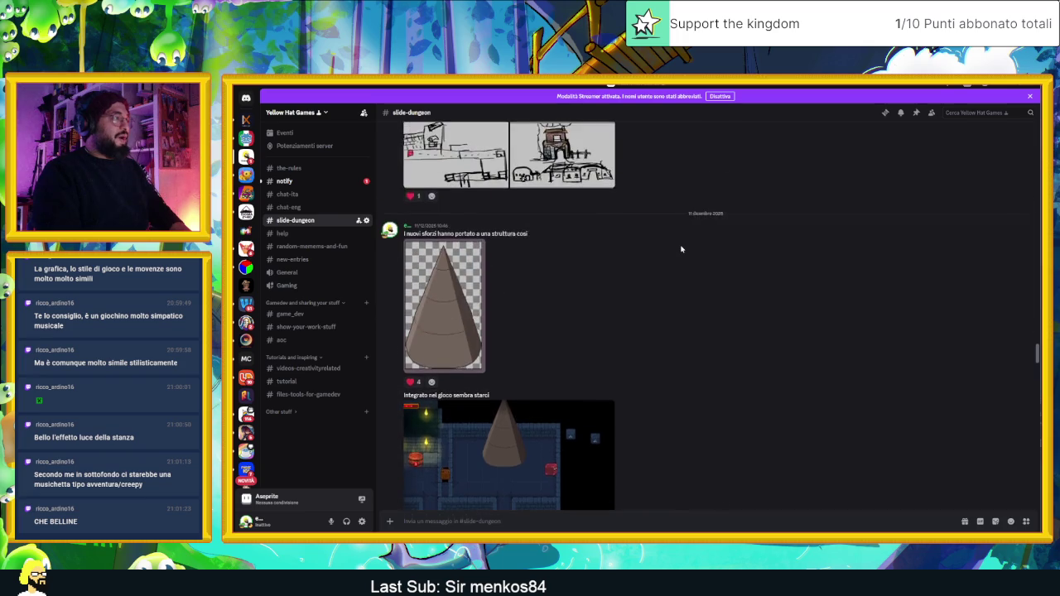
click(495, 320)
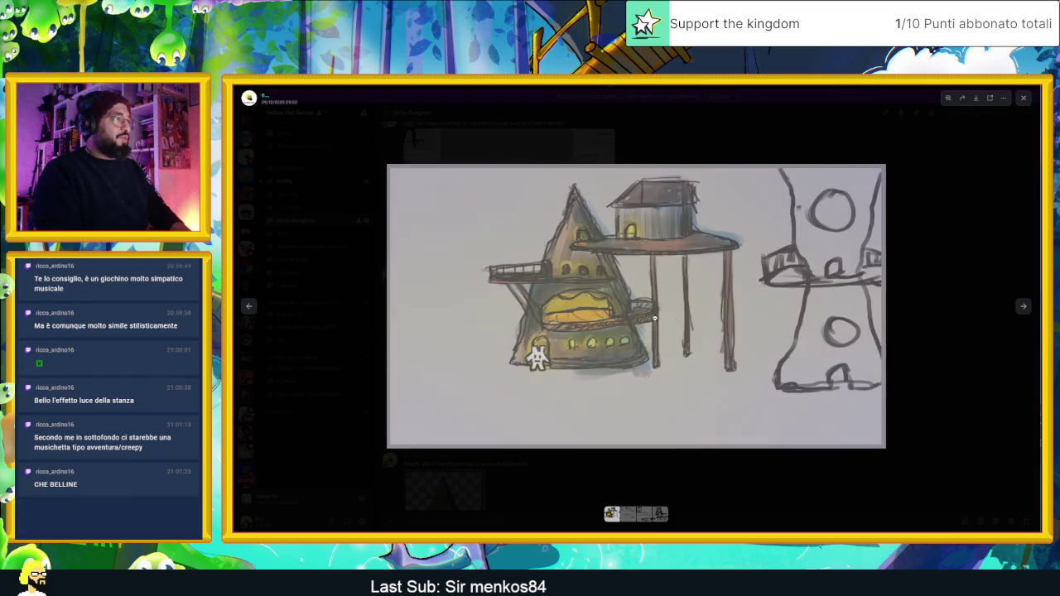
click(717, 309)
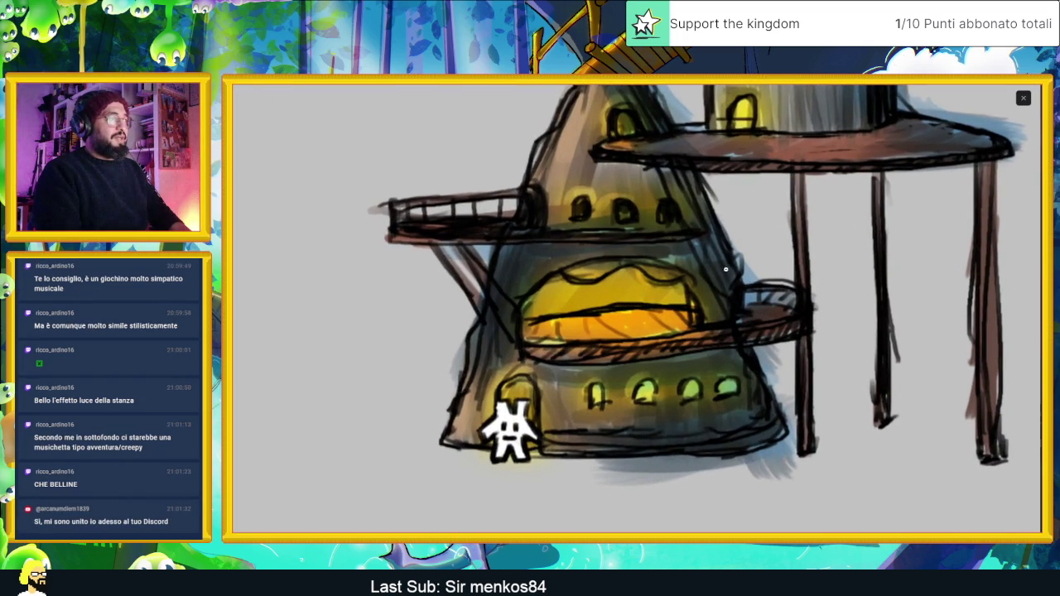
click(621, 189)
click(978, 160)
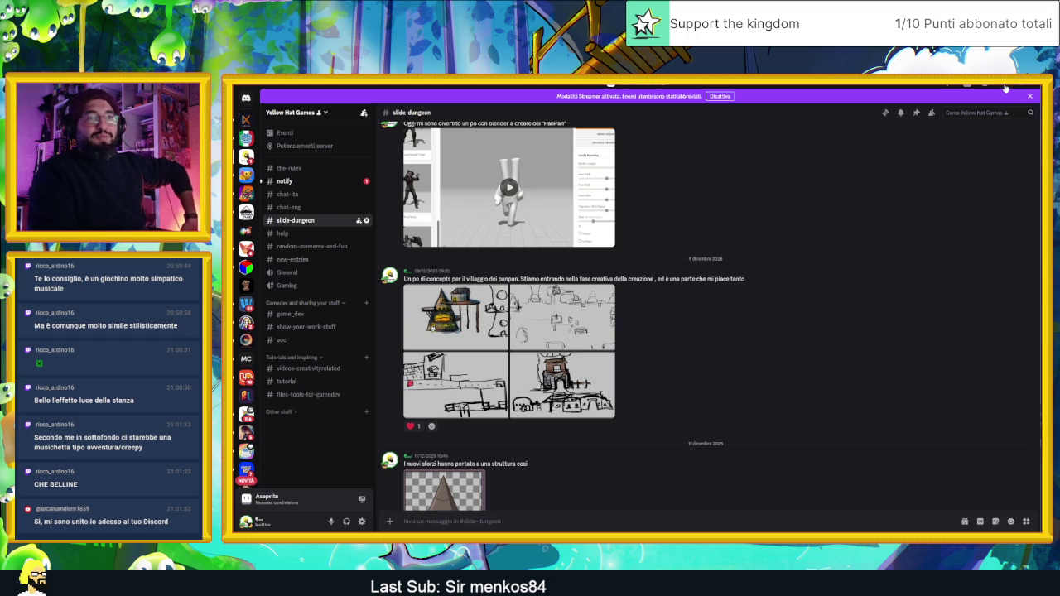
click(1005, 86)
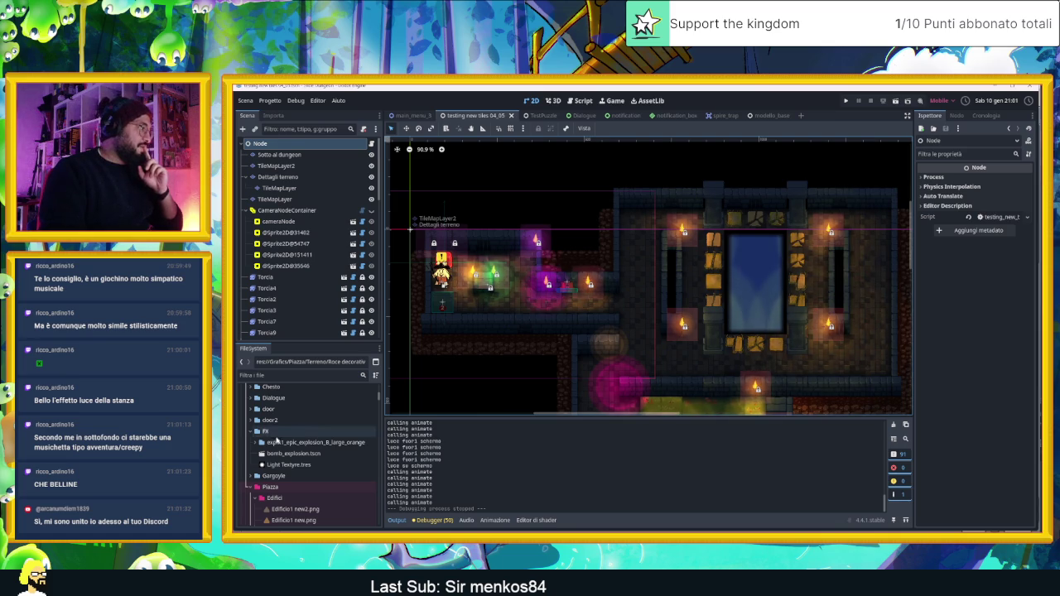
Scroll the FileSystem dock and expand the FX graphics folder.
scroll(285, 461, down, 3)
scroll(285, 461, down, 8)
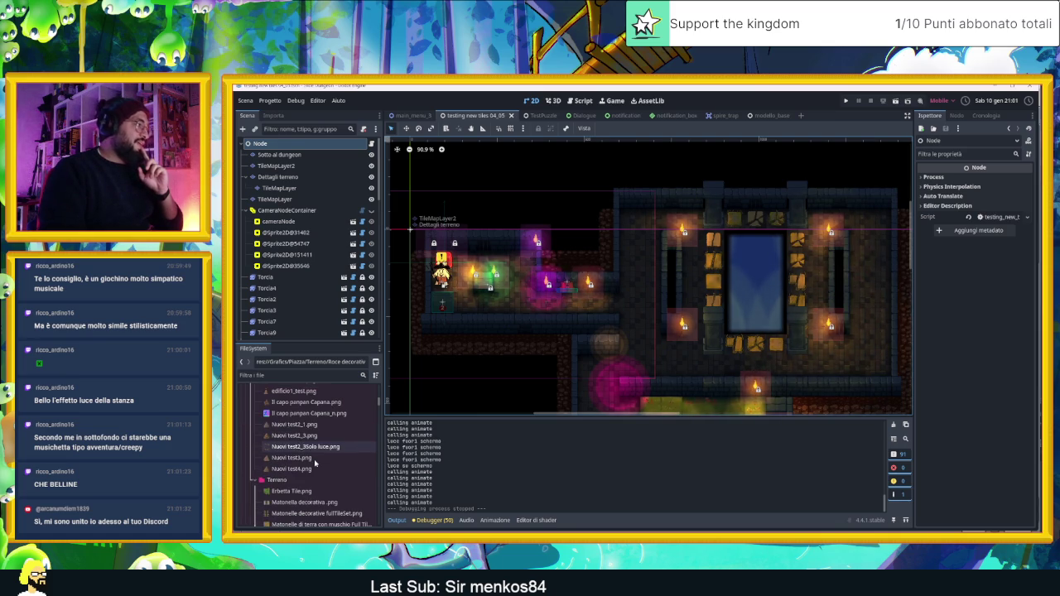
scroll(317, 464, down, 3)
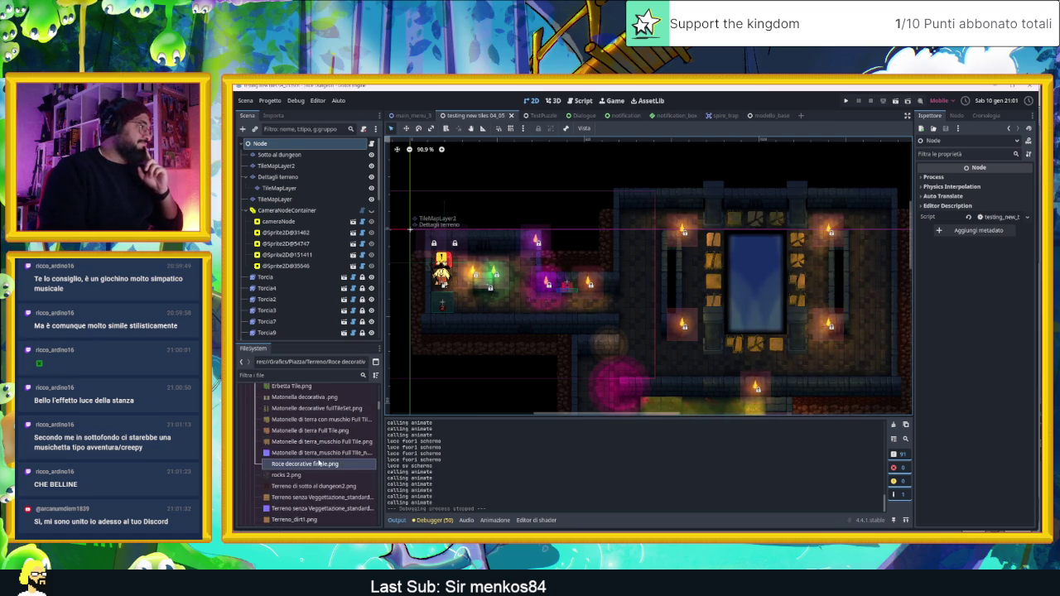
scroll(319, 464, down, 3)
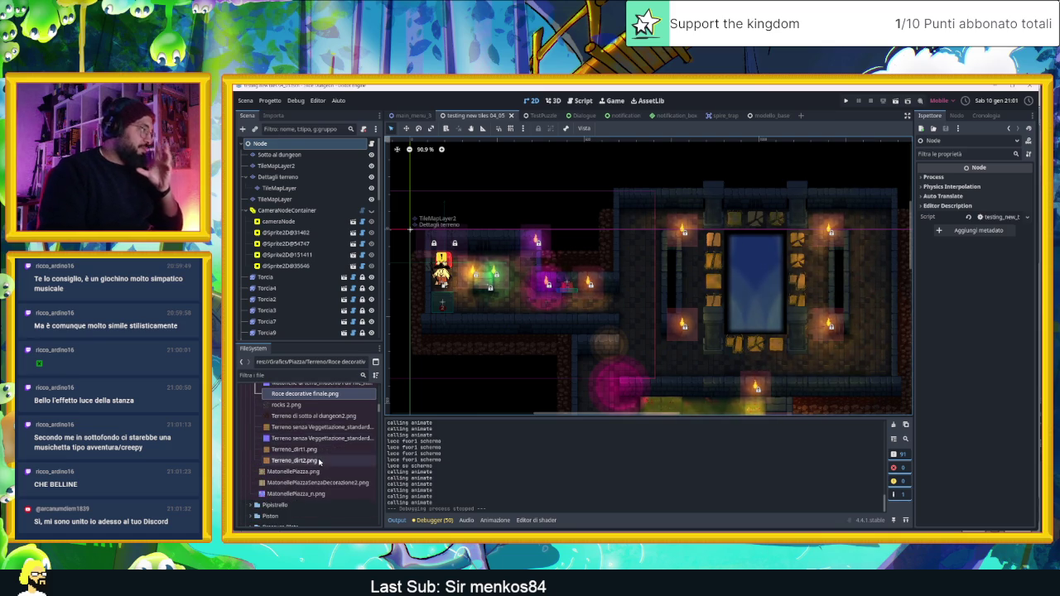
scroll(318, 462, up, 10)
scroll(315, 462, up, 10)
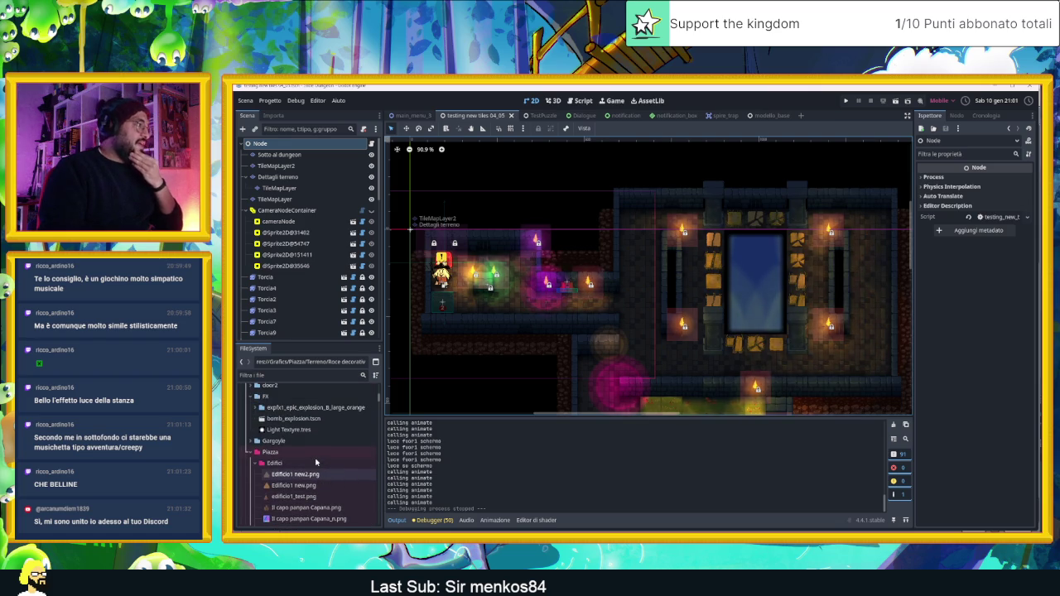
scroll(316, 432, up, 5)
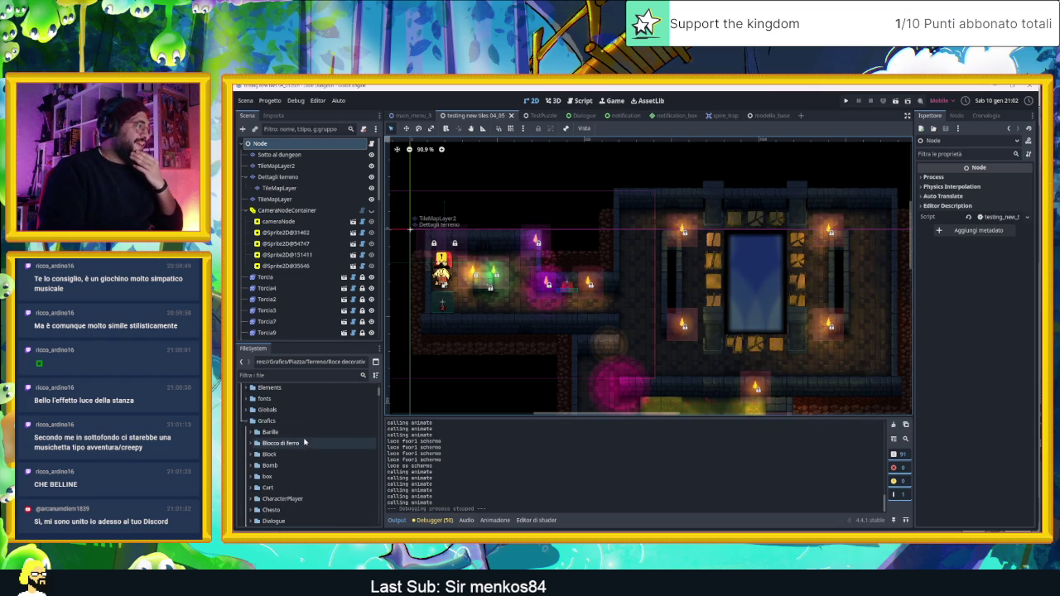
scroll(311, 449, down, 5)
click(255, 502)
click(252, 502)
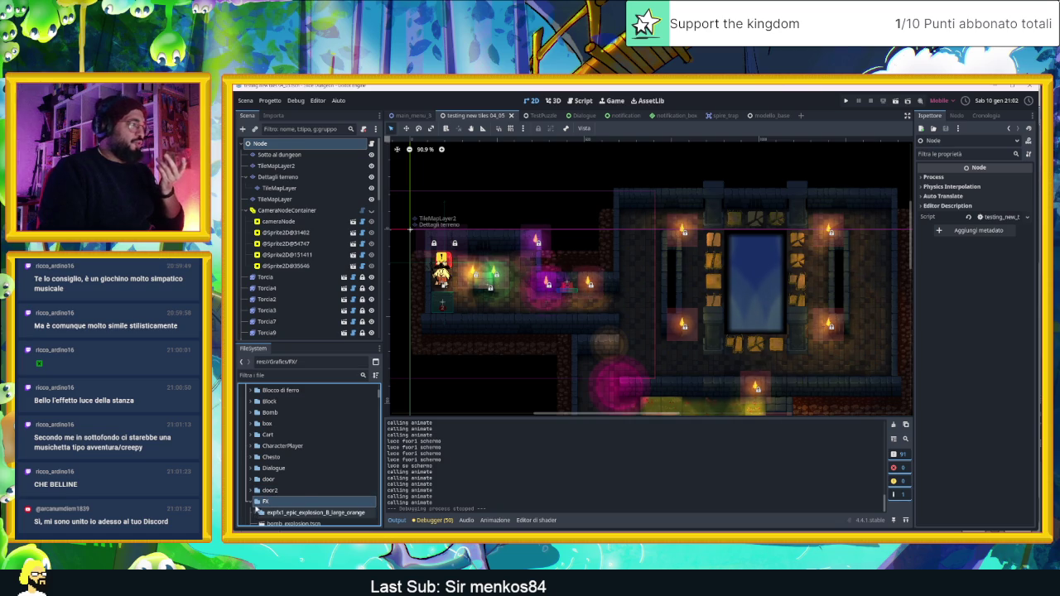
click(250, 502)
Scroll down through Grafics to Light textures and focus the Filter files field.
scroll(311, 485, down, 5)
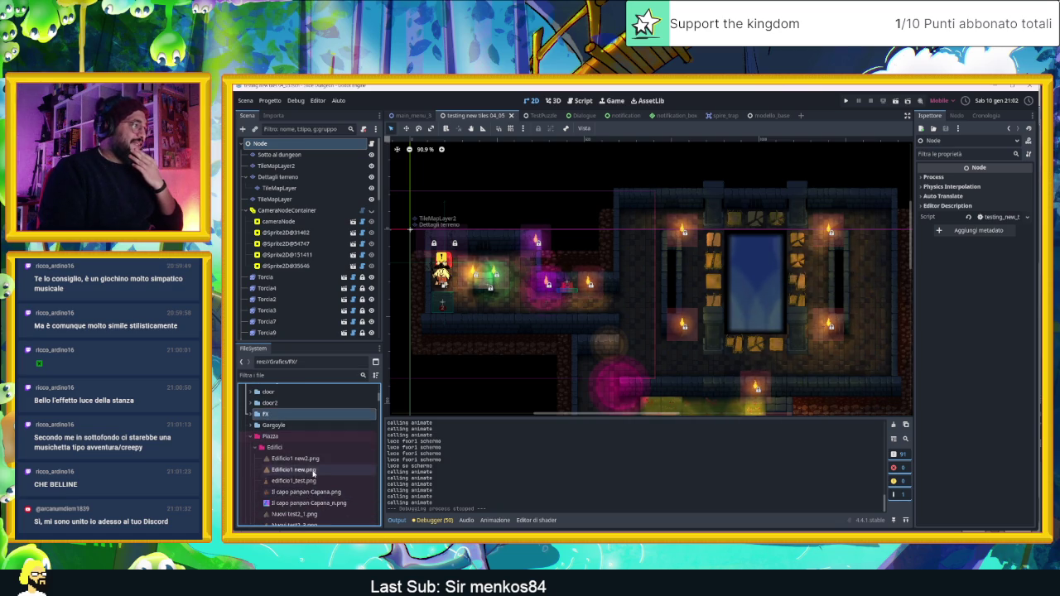
scroll(314, 474, down, 5)
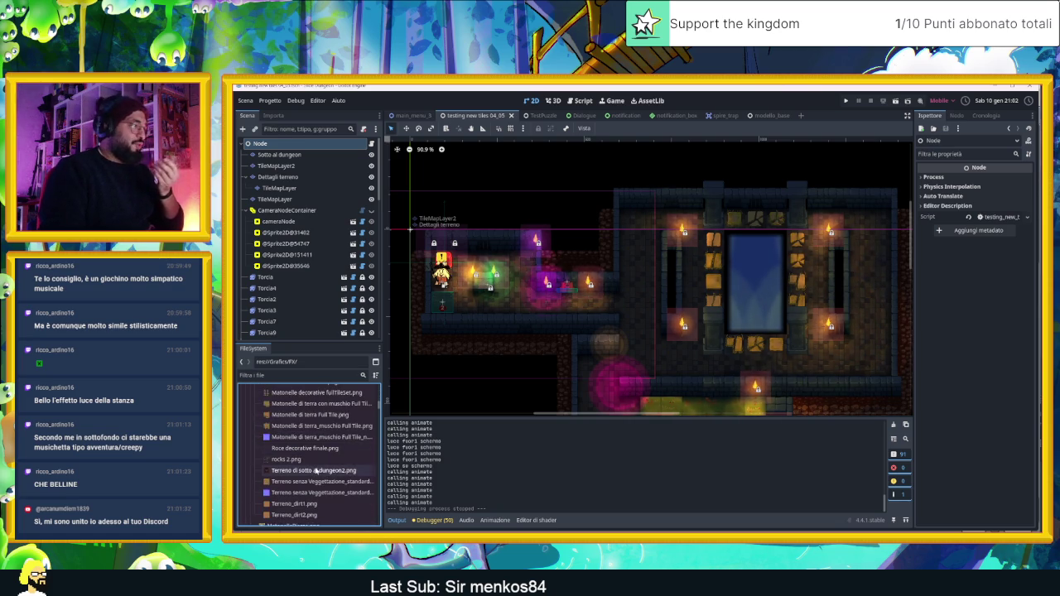
scroll(315, 471, down, 1)
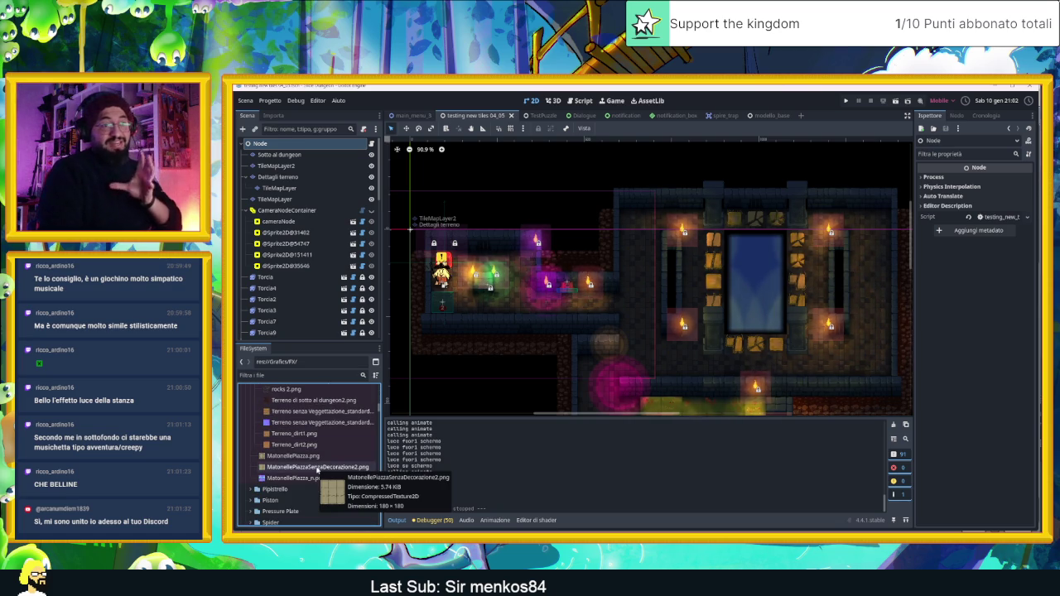
scroll(317, 469, down, 3)
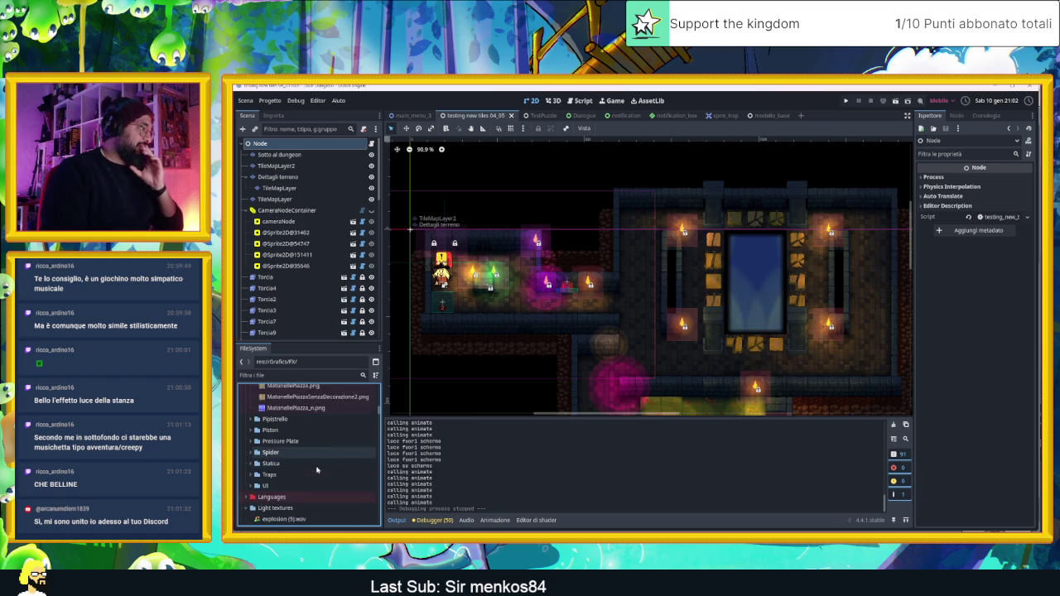
scroll(316, 470, down, 3)
click(290, 377)
Filter files for 'main', lower the Main track's volume to 25, and close Media Player.
text(main)
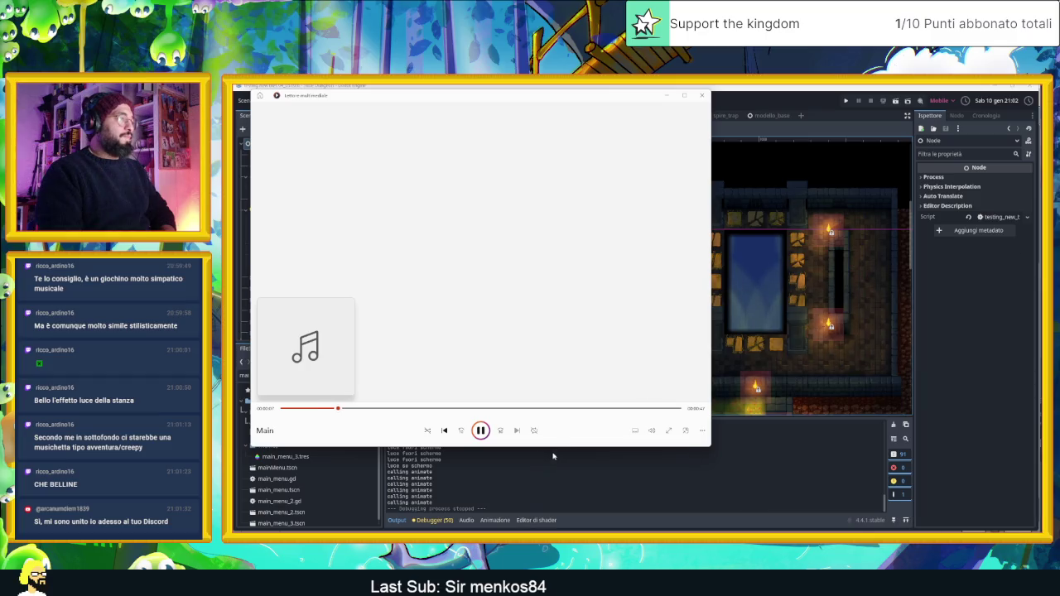
click(652, 430)
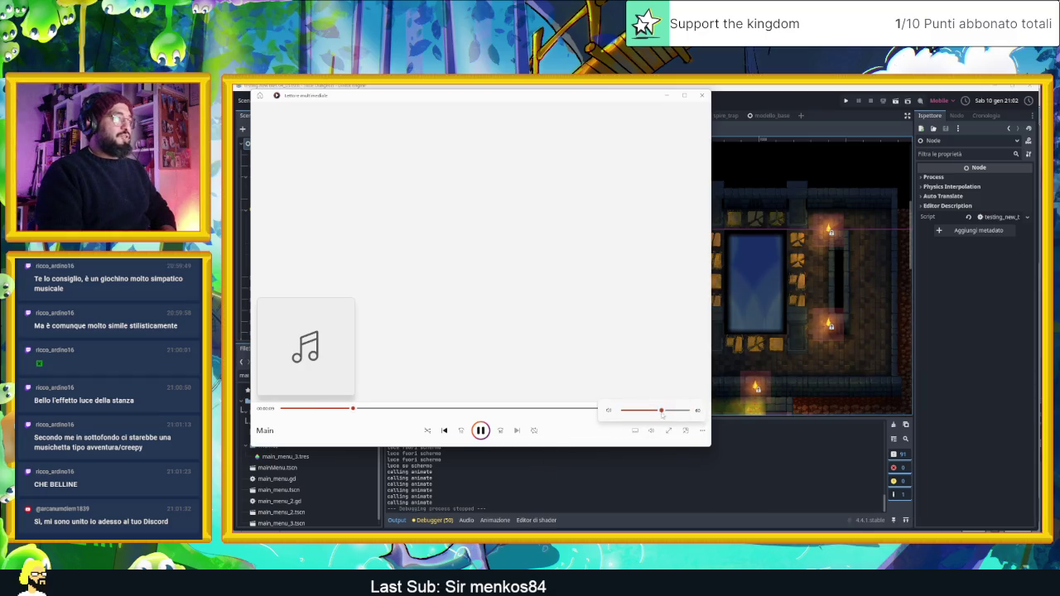
click(646, 410)
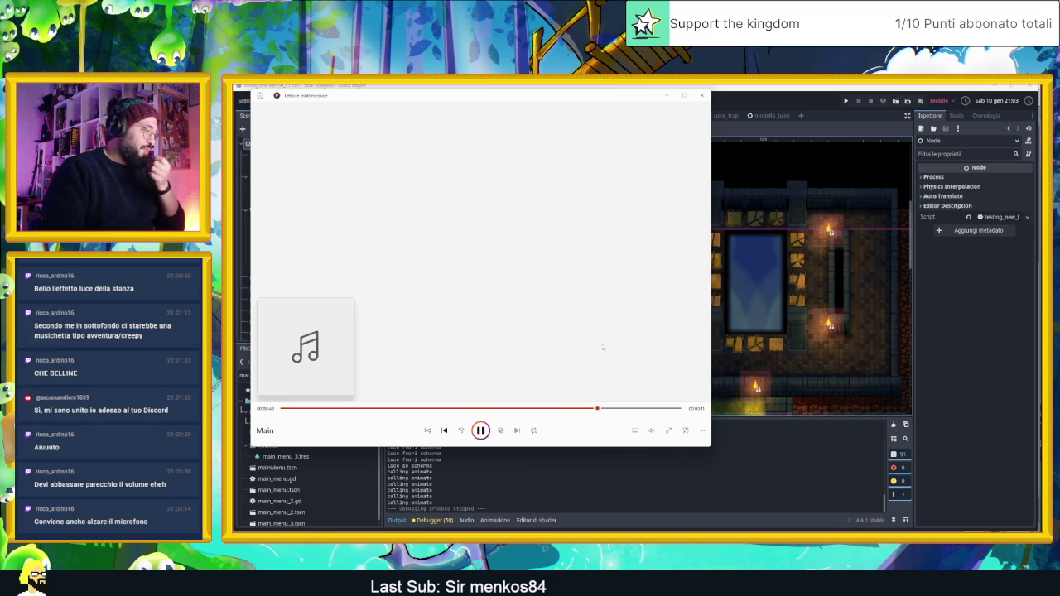
click(651, 429)
click(641, 414)
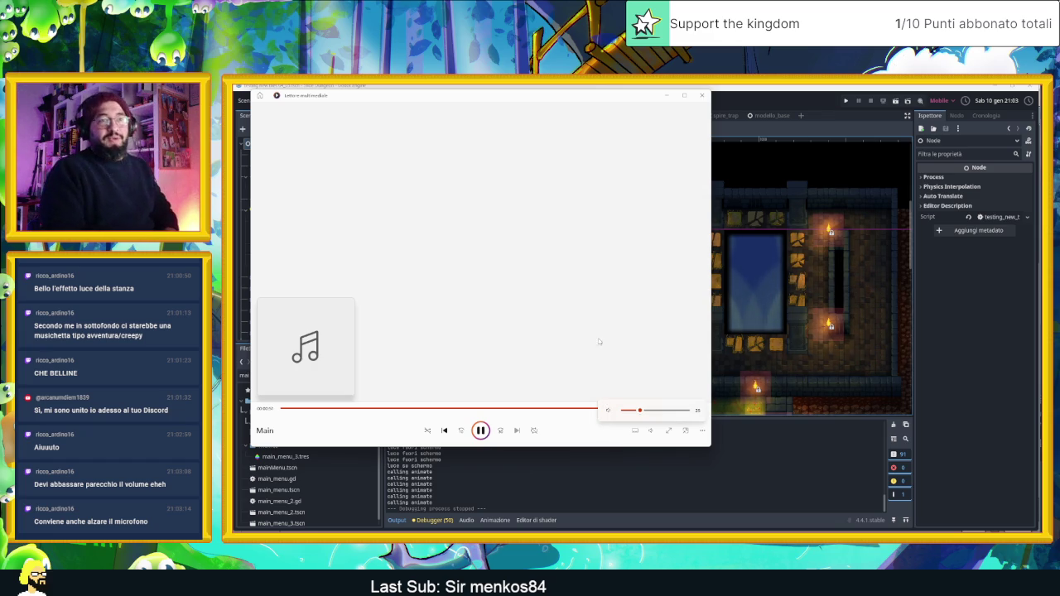
click(700, 96)
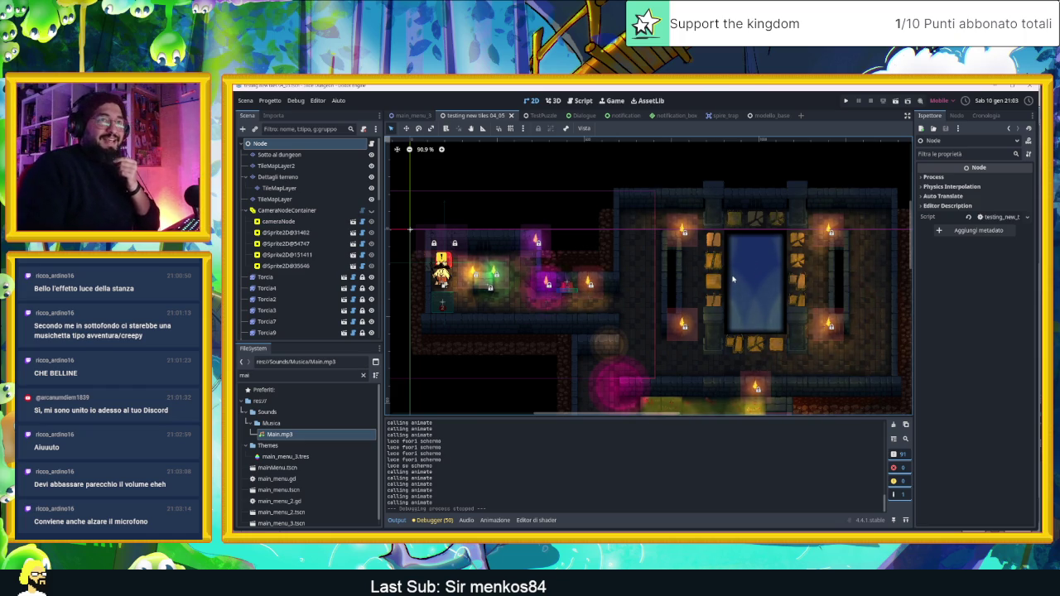
scroll(732, 280, down, 4)
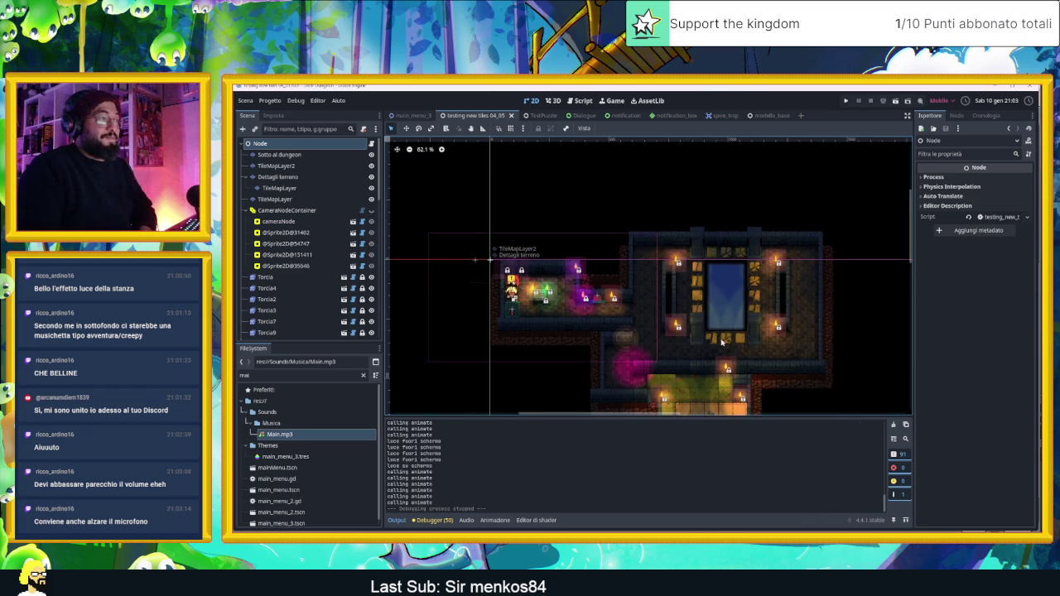
scroll(690, 306, up, 12)
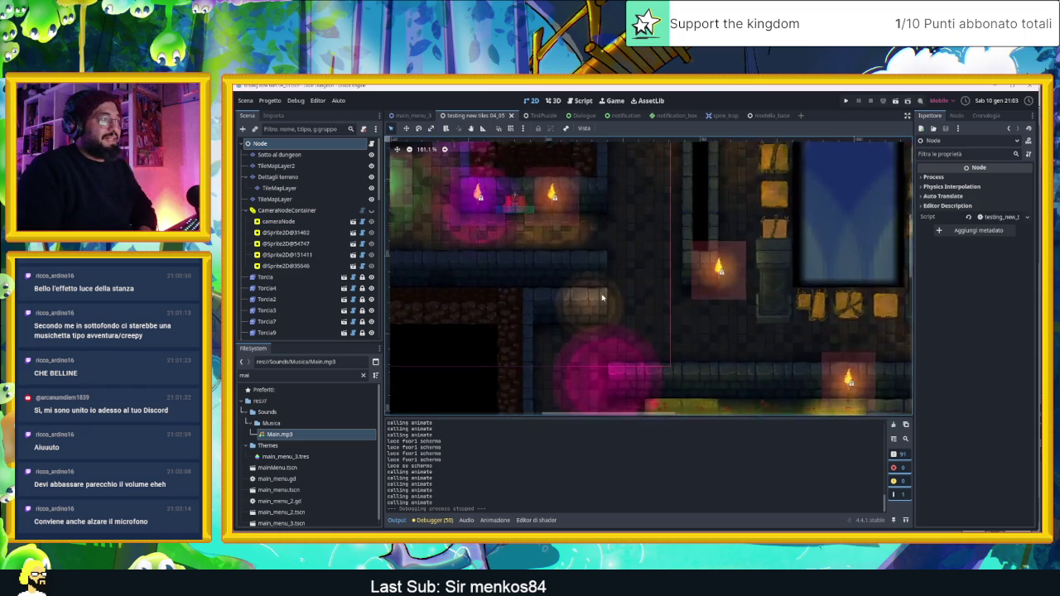
scroll(609, 303, down, 8)
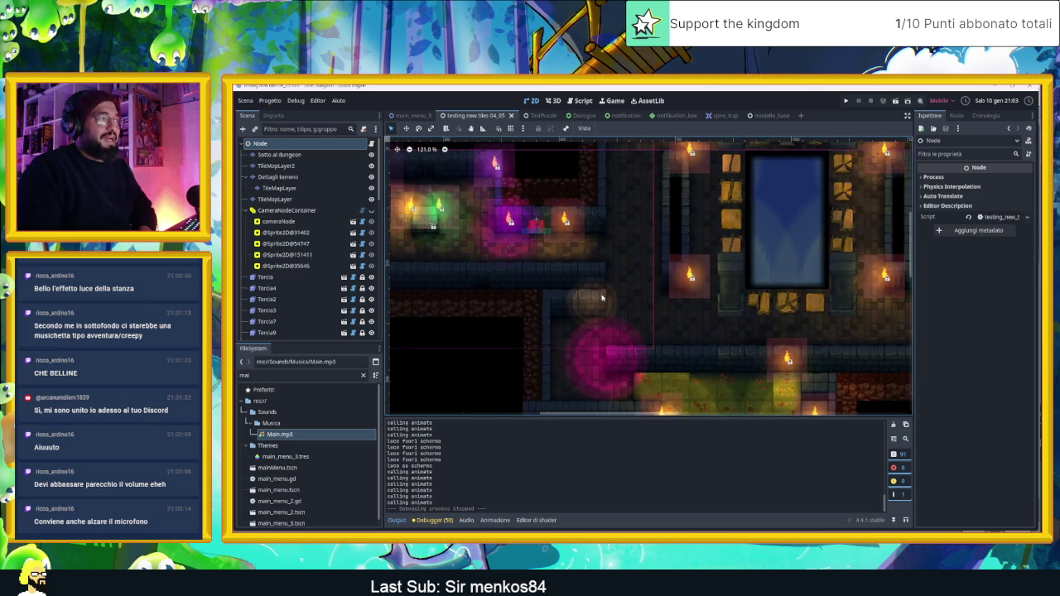
scroll(651, 272, down, 1)
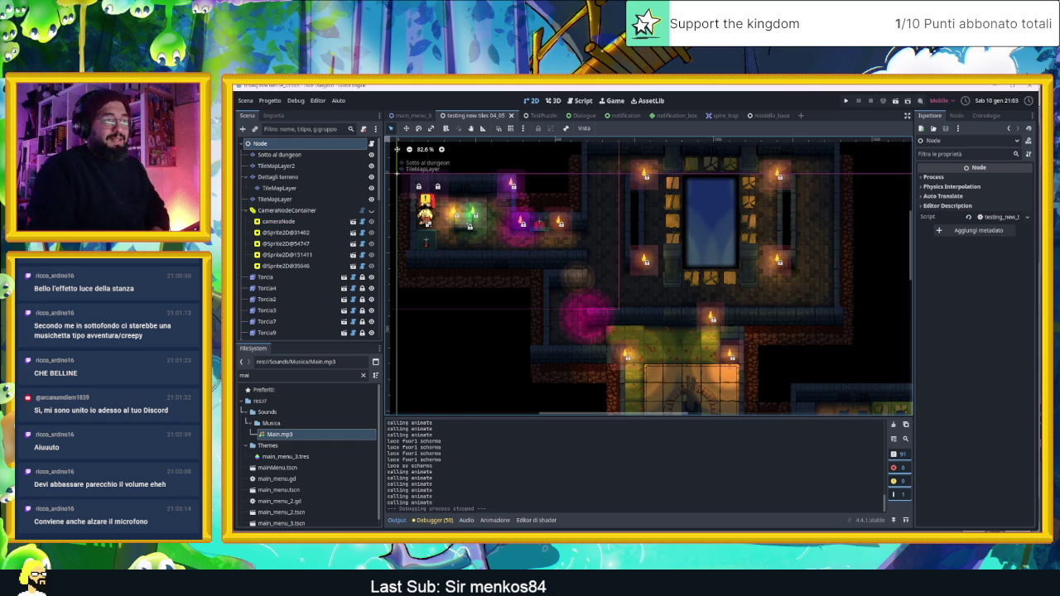
Search YouTube for 'owlboy', refine to 'owlboy ost', and open the full OST video.
key(alt+Tab)
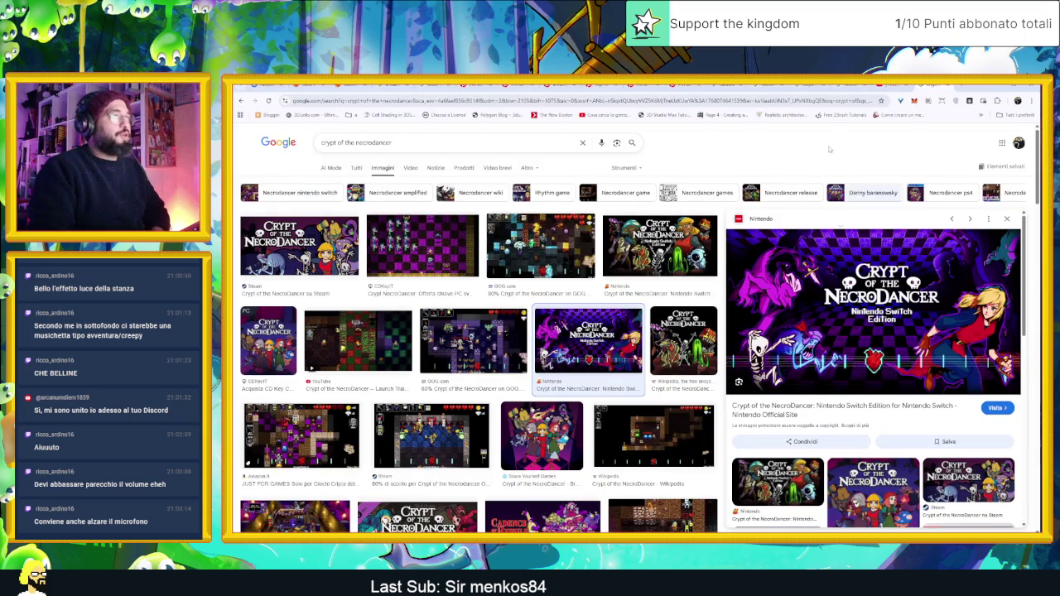
key(ctrl+Tab)
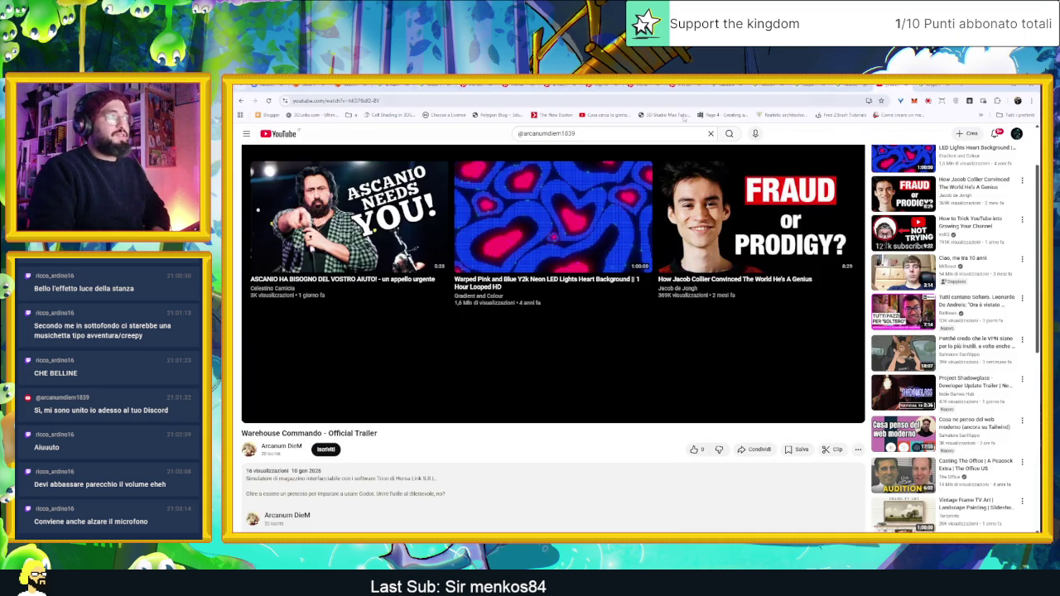
double_click(549, 134)
text(owlboy)
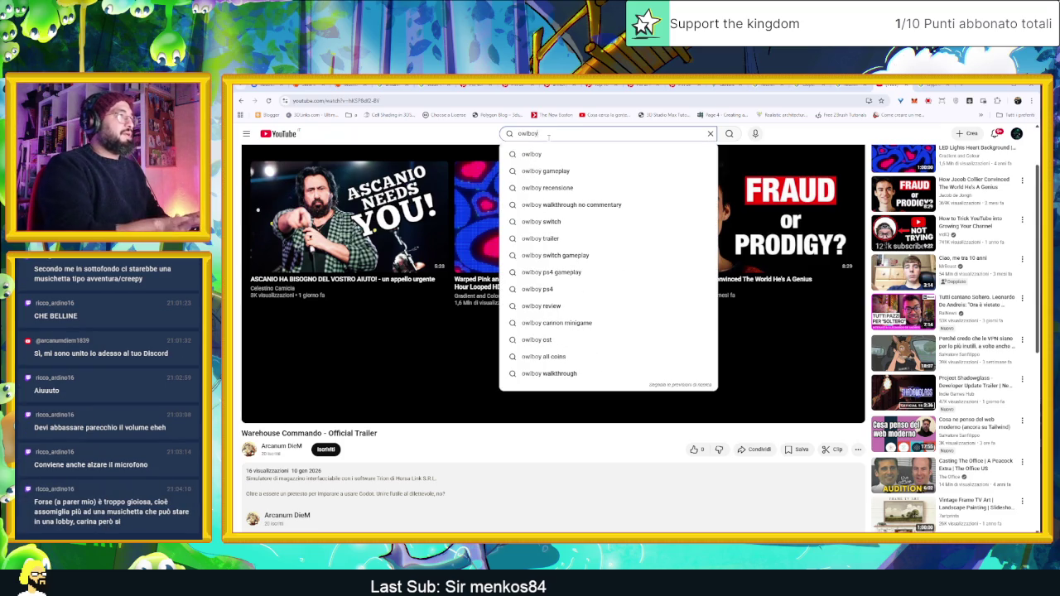
key(Return)
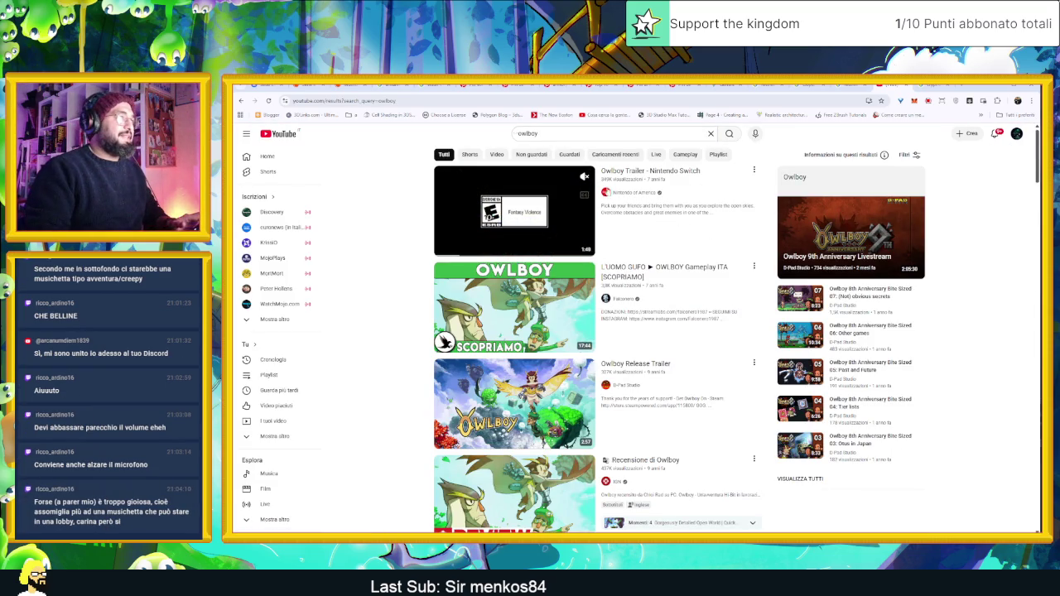
click(567, 131)
text(ost)
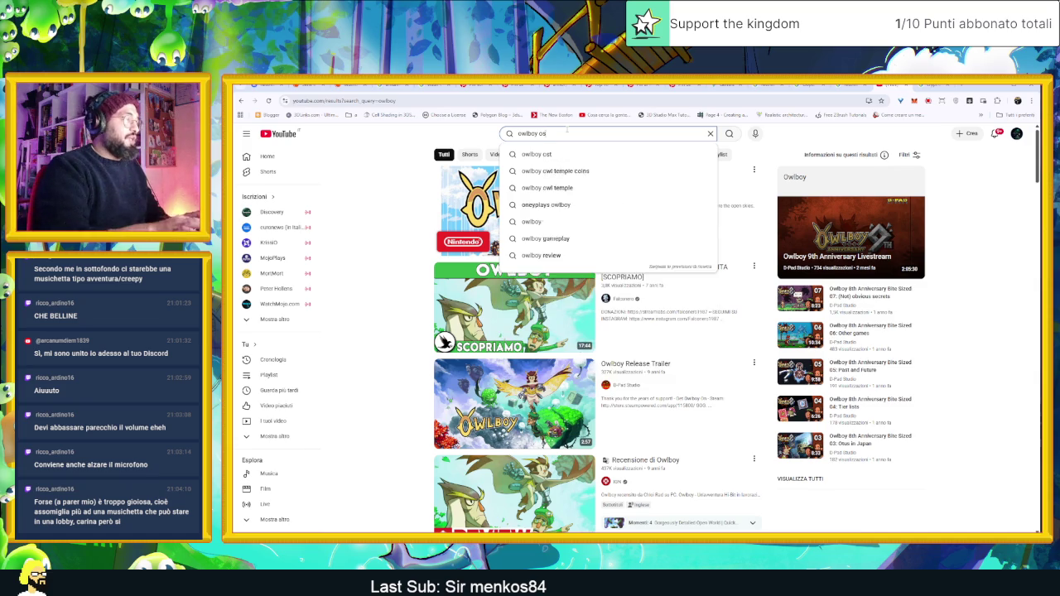
key(Return)
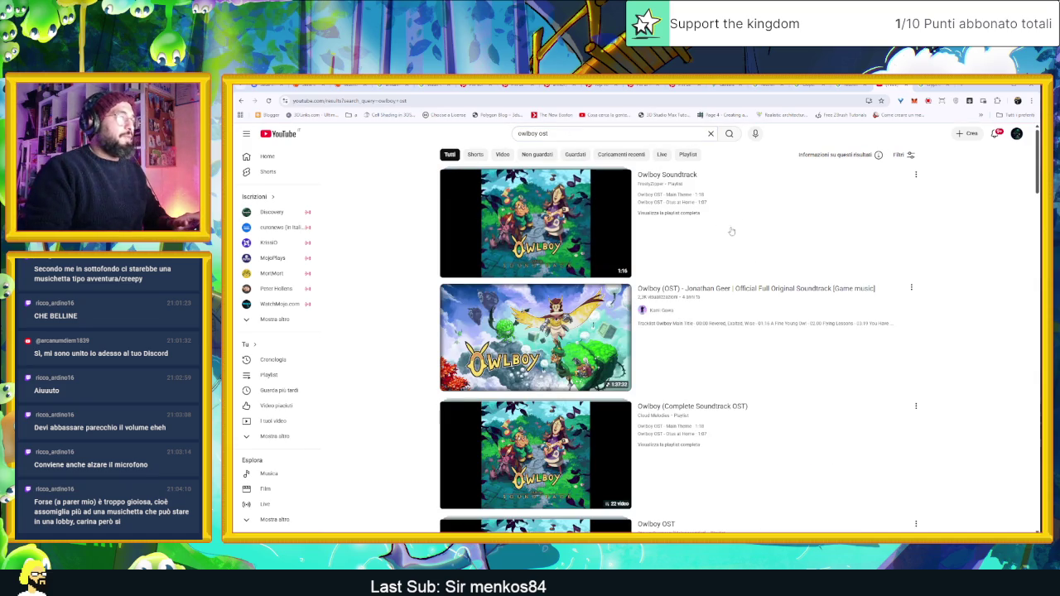
click(684, 298)
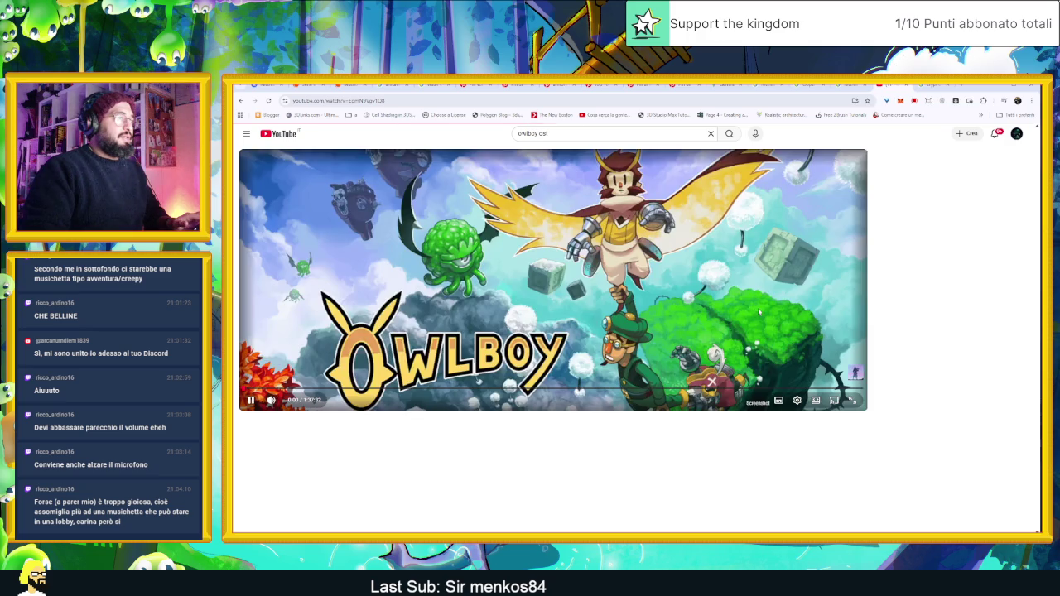
Pause and resume the Owlboy soundtrack, reset playback speed to Normale, and lower the volume.
click(619, 305)
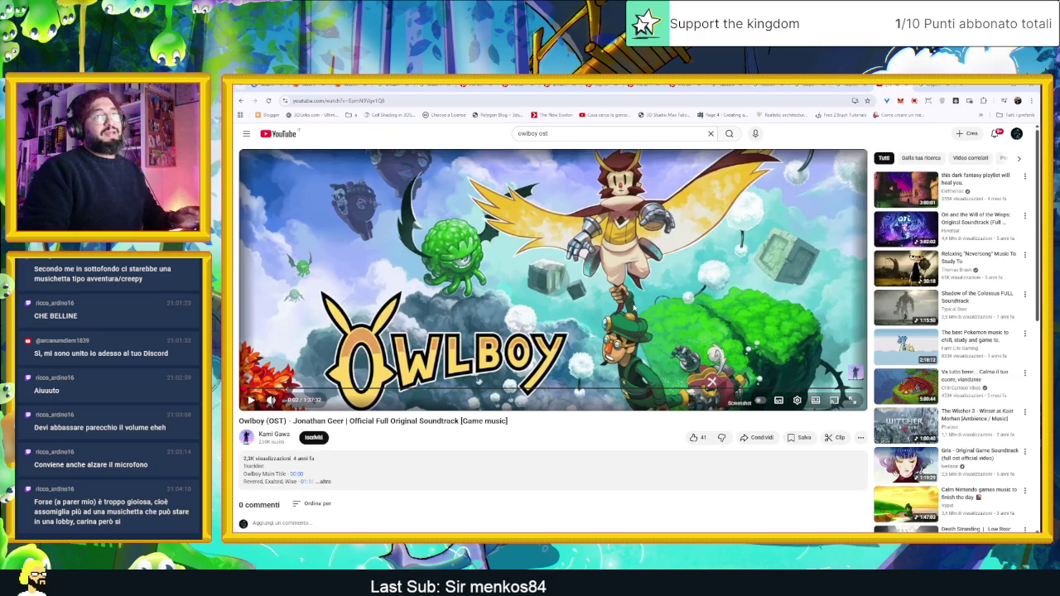
click(418, 328)
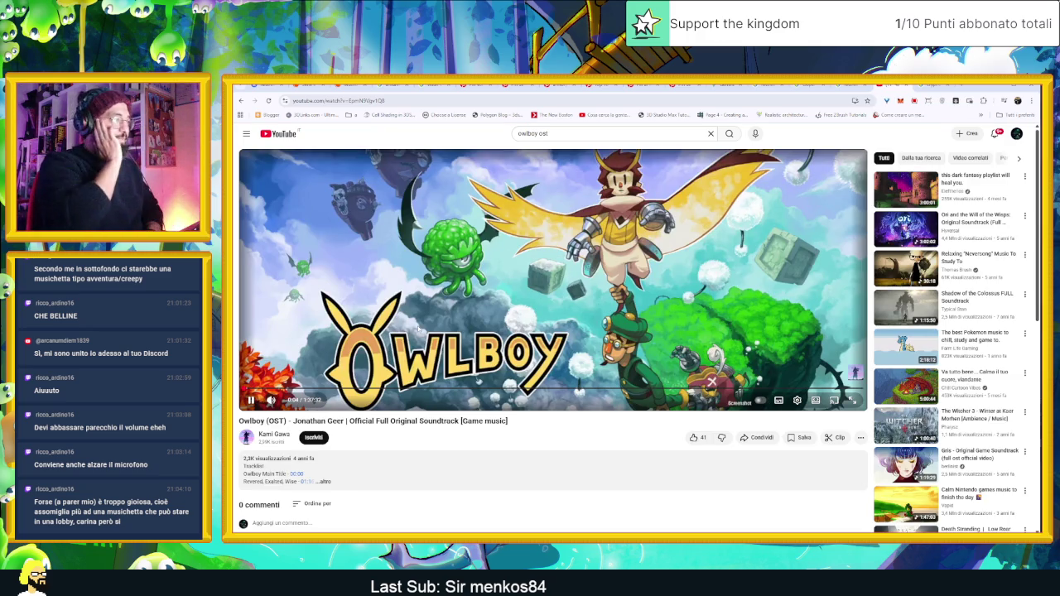
mouse_move(274, 401)
click(797, 400)
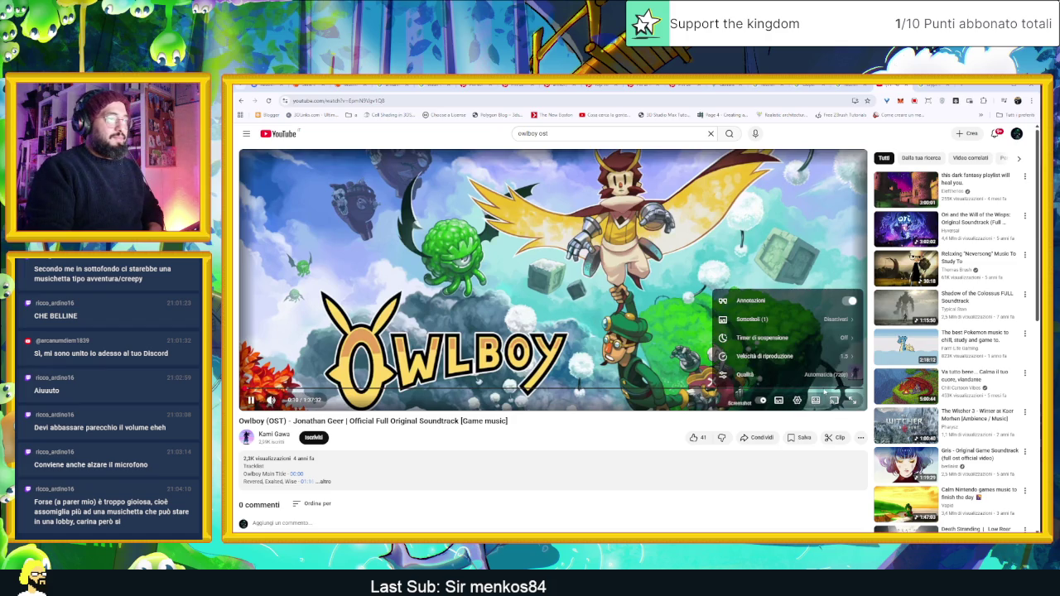
click(845, 358)
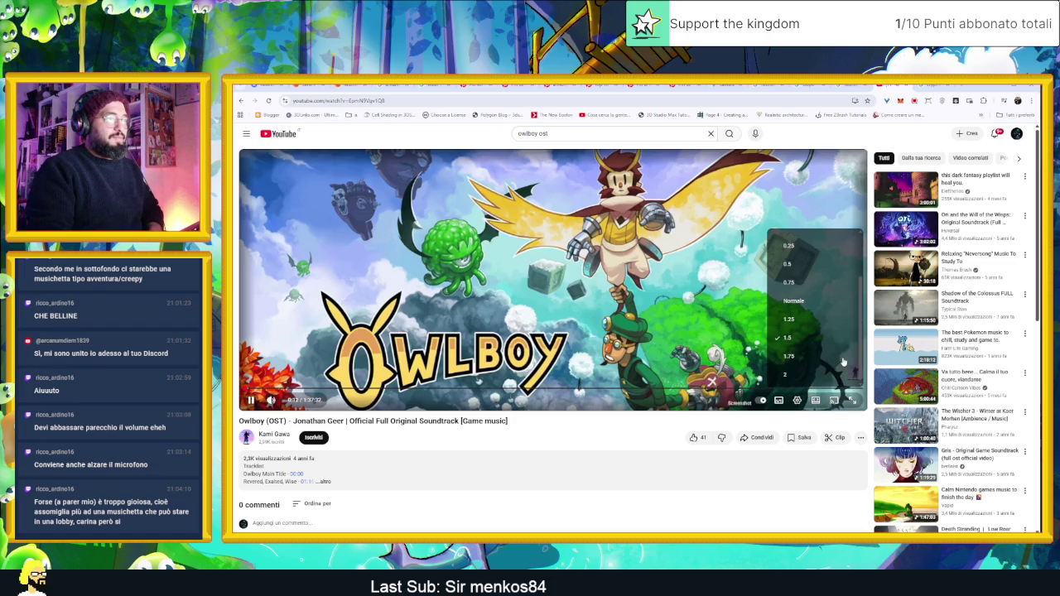
click(788, 306)
click(578, 430)
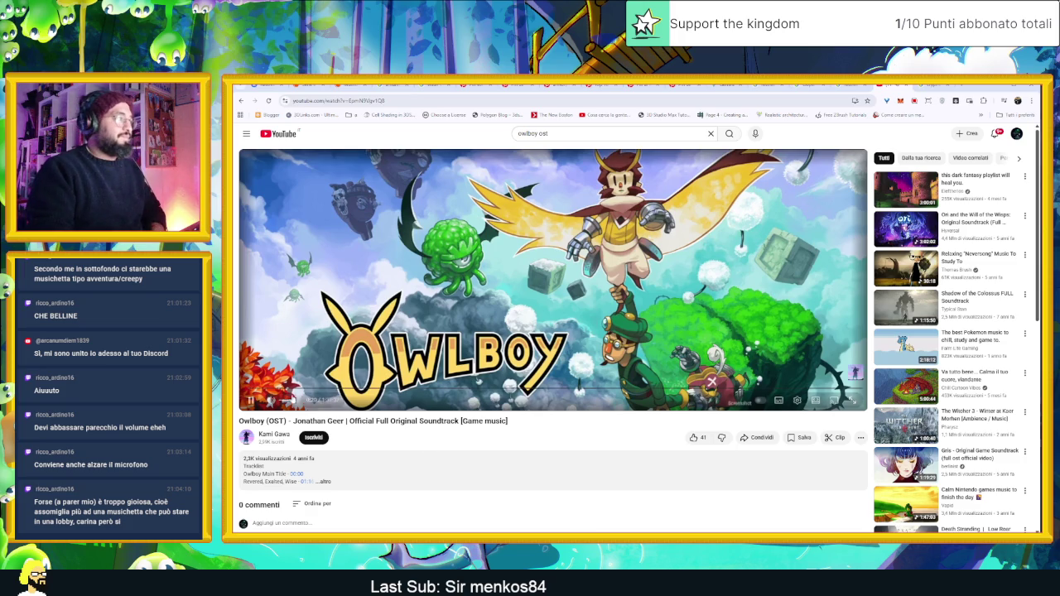
click(283, 401)
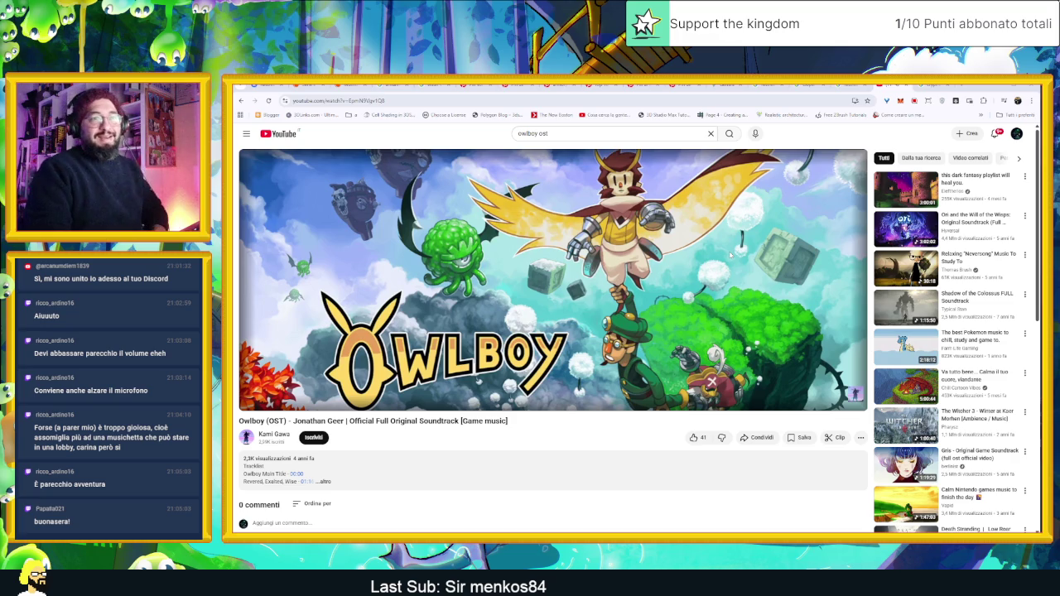
Shrink and hide the browser to get back to Godot.
mouse_move(736, 262)
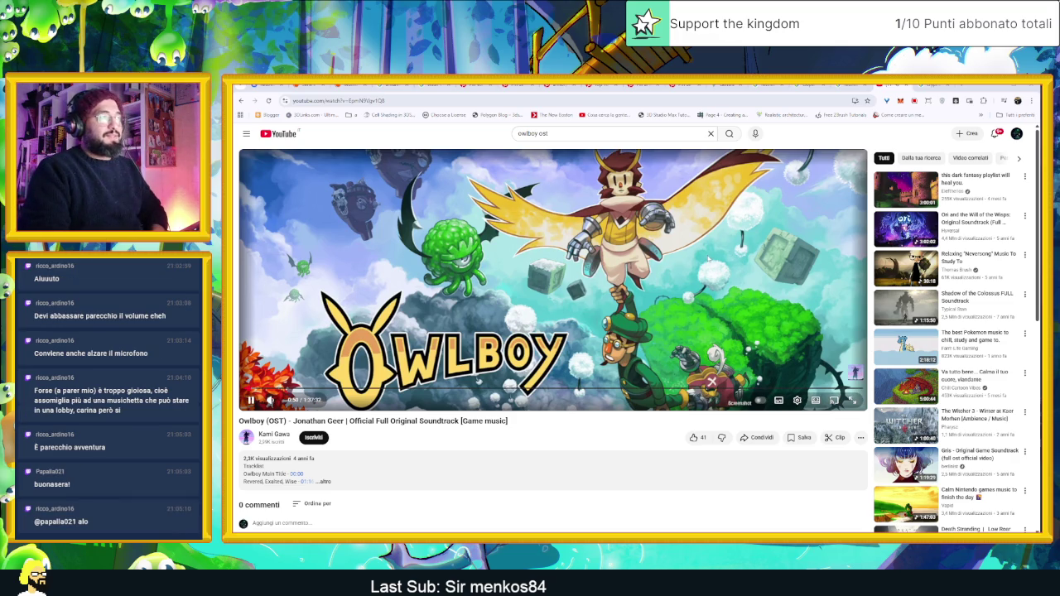
click(997, 86)
click(987, 135)
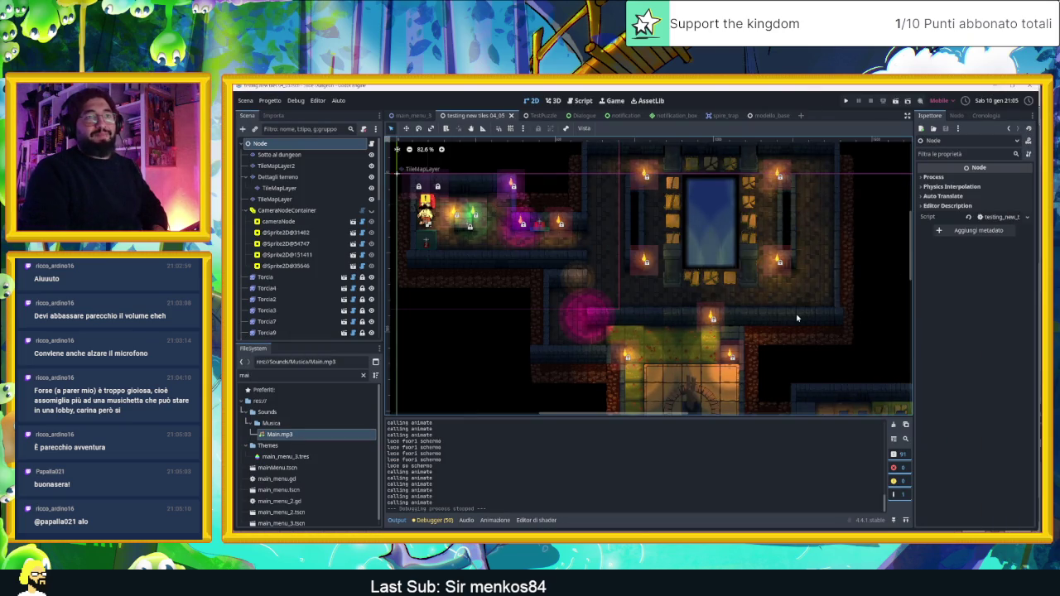
scroll(718, 300, down, 2)
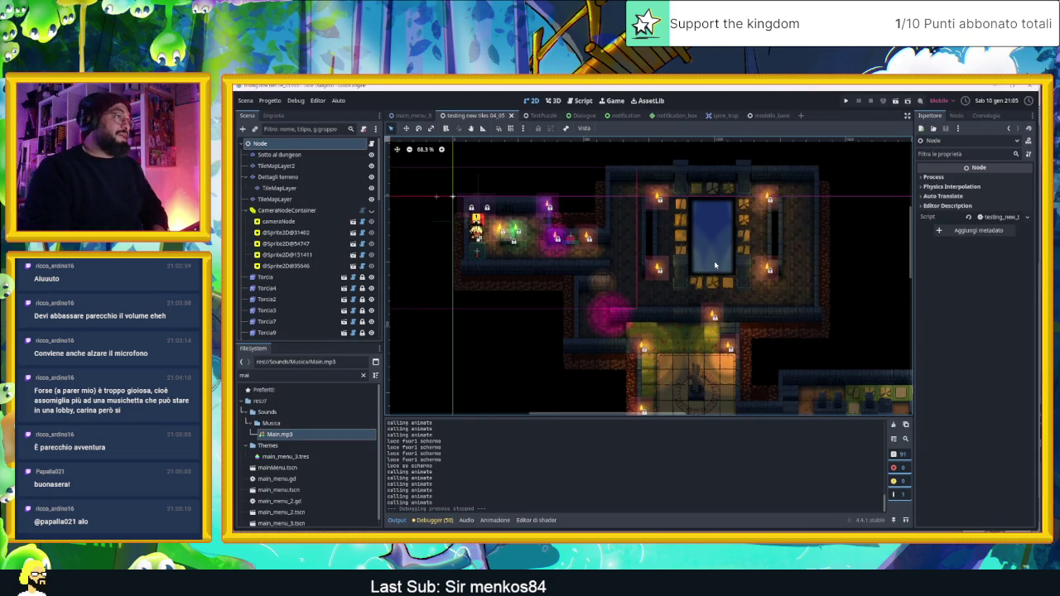
scroll(748, 291, down, 5)
scroll(748, 290, right, 5)
scroll(754, 273, right, 4)
scroll(753, 273, down, 1)
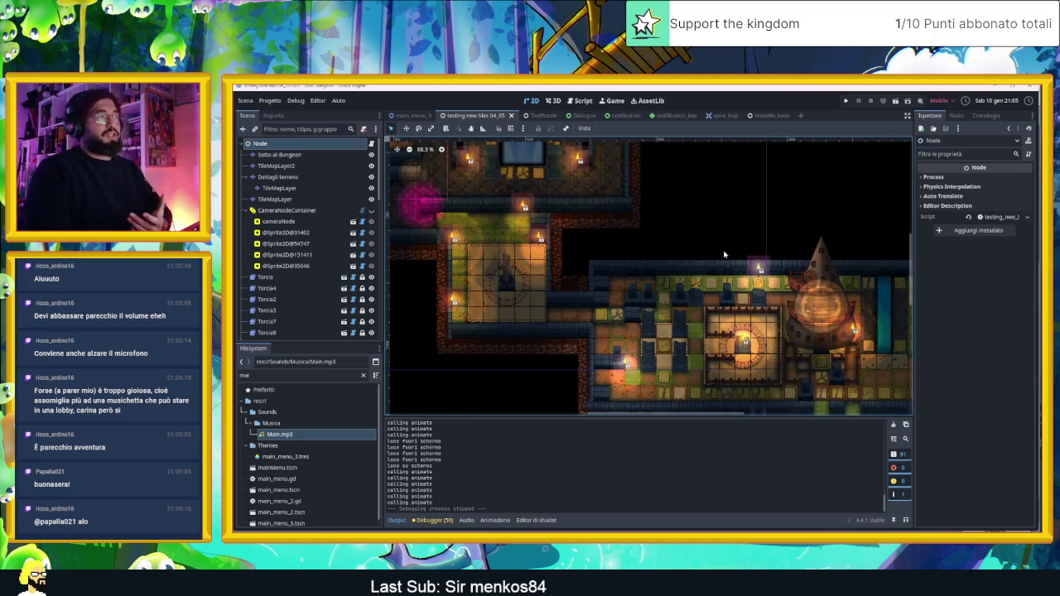
scroll(729, 269, up, 2)
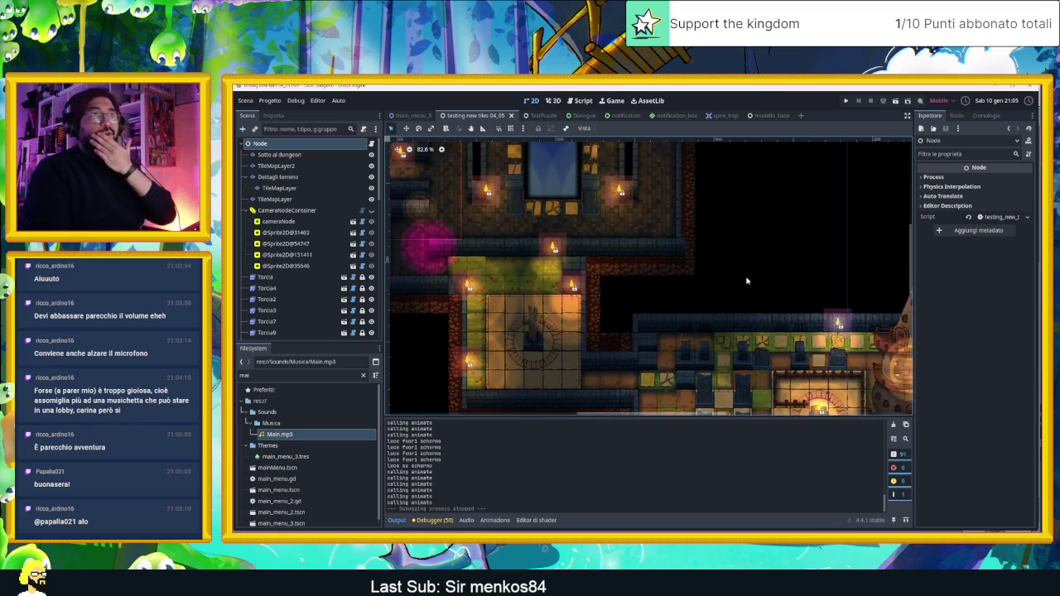
scroll(745, 290, up, 3)
scroll(746, 290, left, 4)
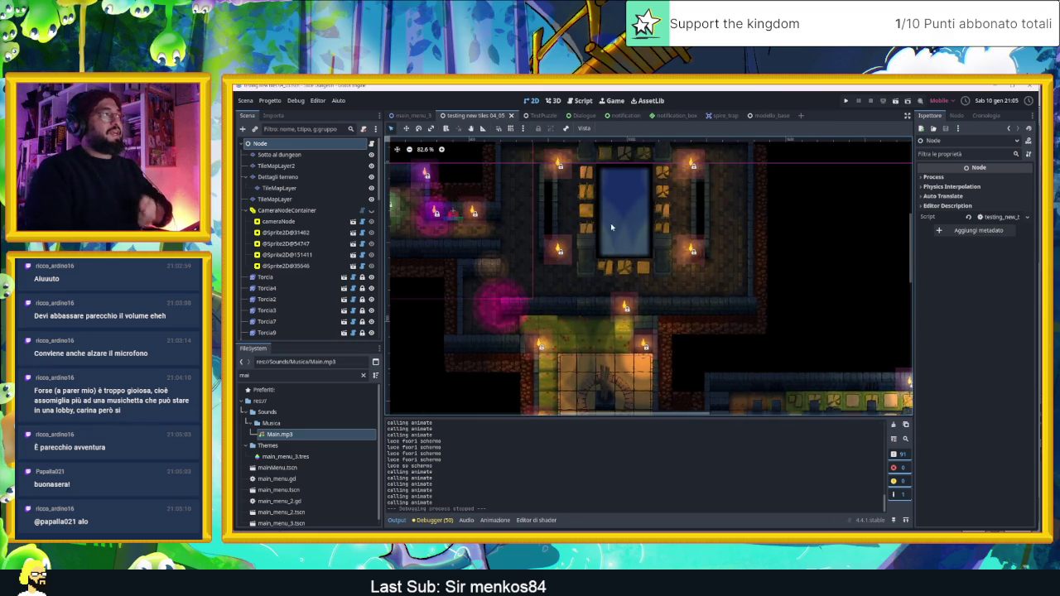
scroll(749, 307, up, 3)
scroll(746, 303, left, 6)
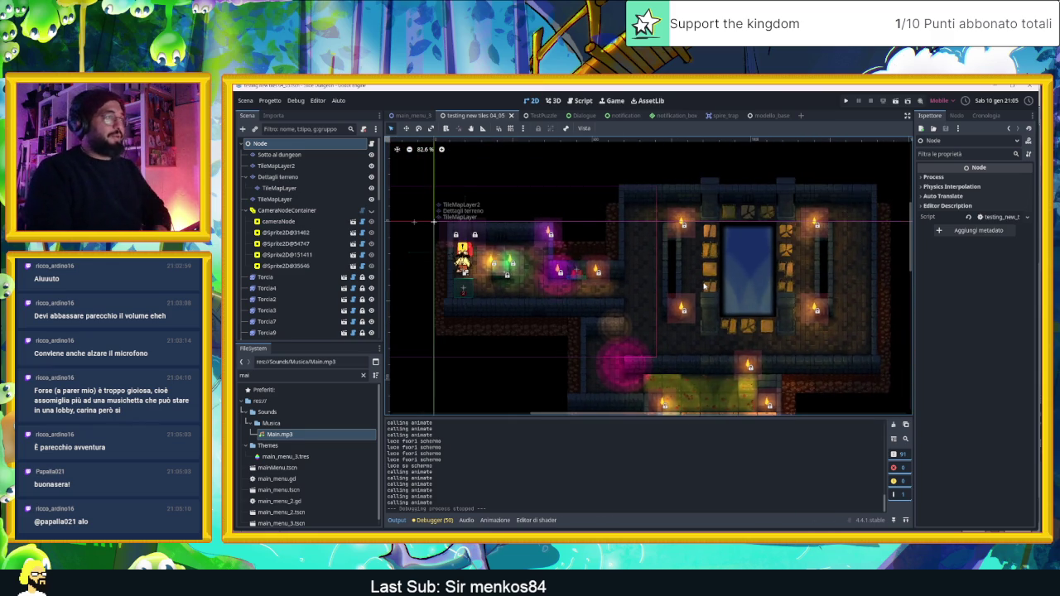
scroll(692, 282, up, 1)
scroll(686, 287, down, 1)
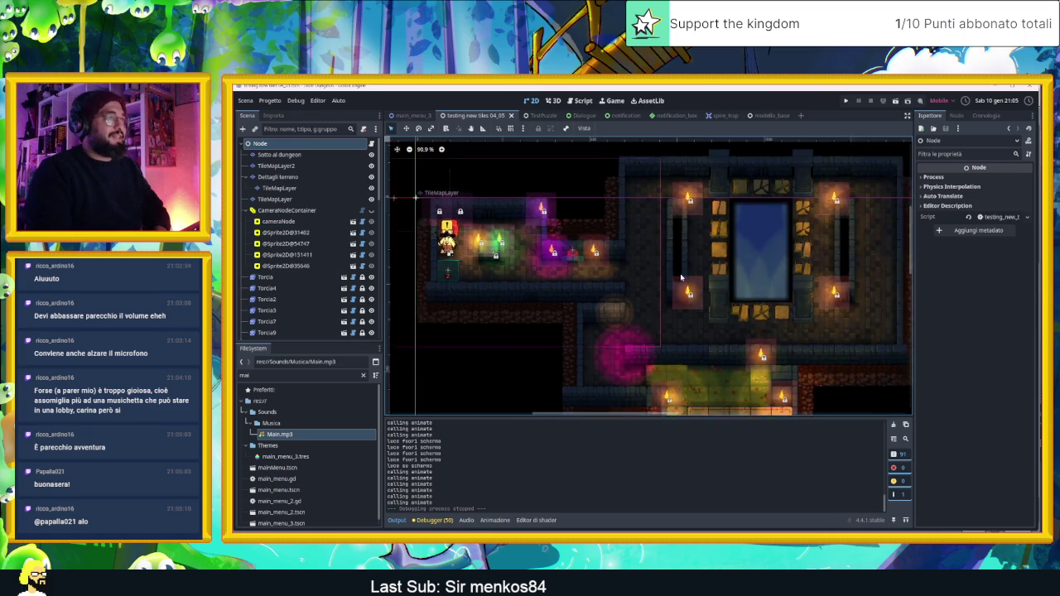
scroll(681, 277, down, 2)
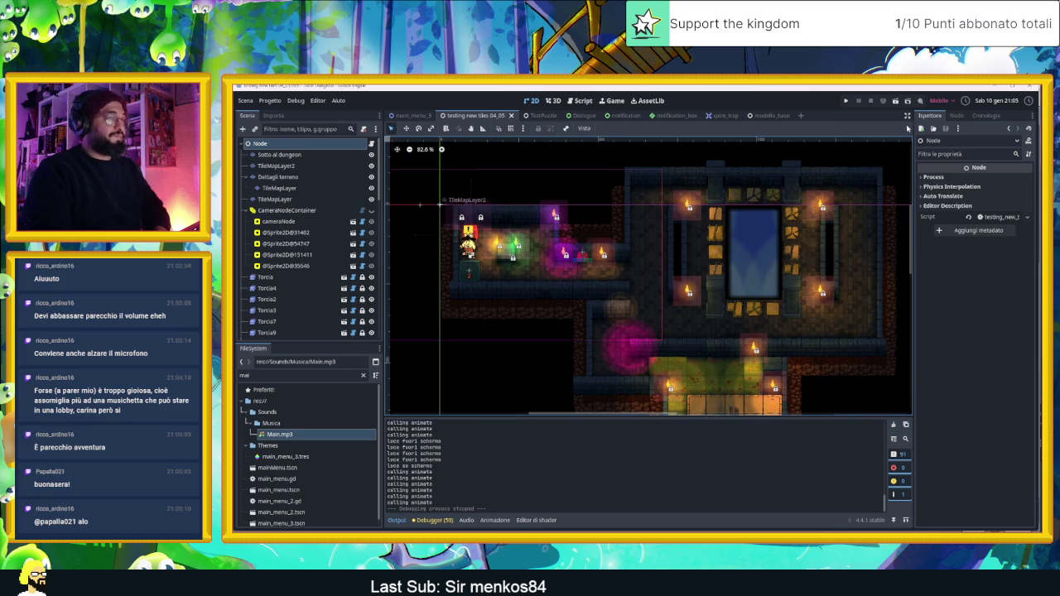
key(alt+Tab)
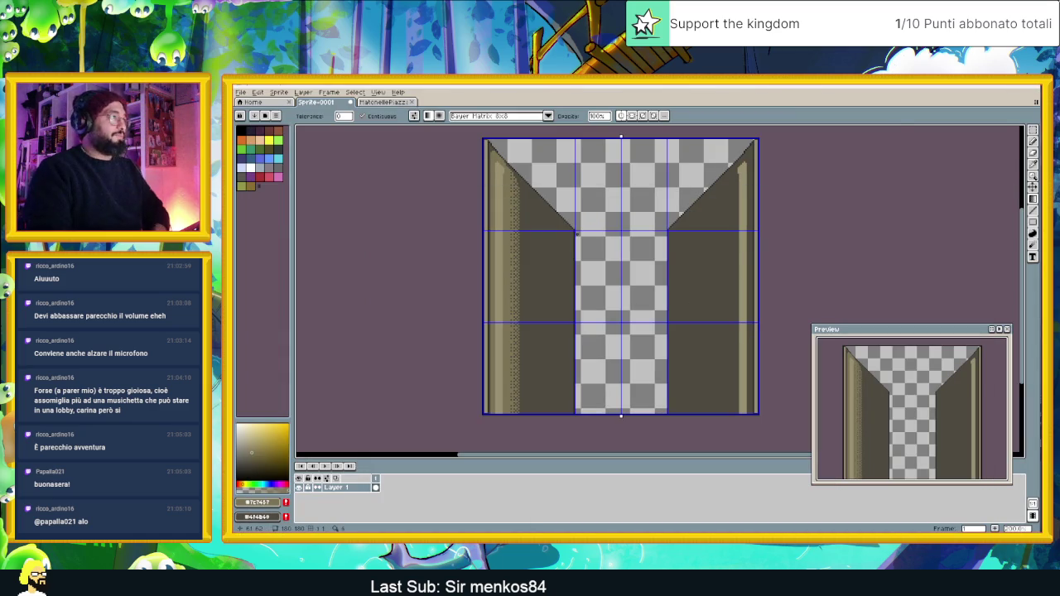
Marquee-select the corridor's right wall and delete it.
click(1035, 130)
click(1035, 130)
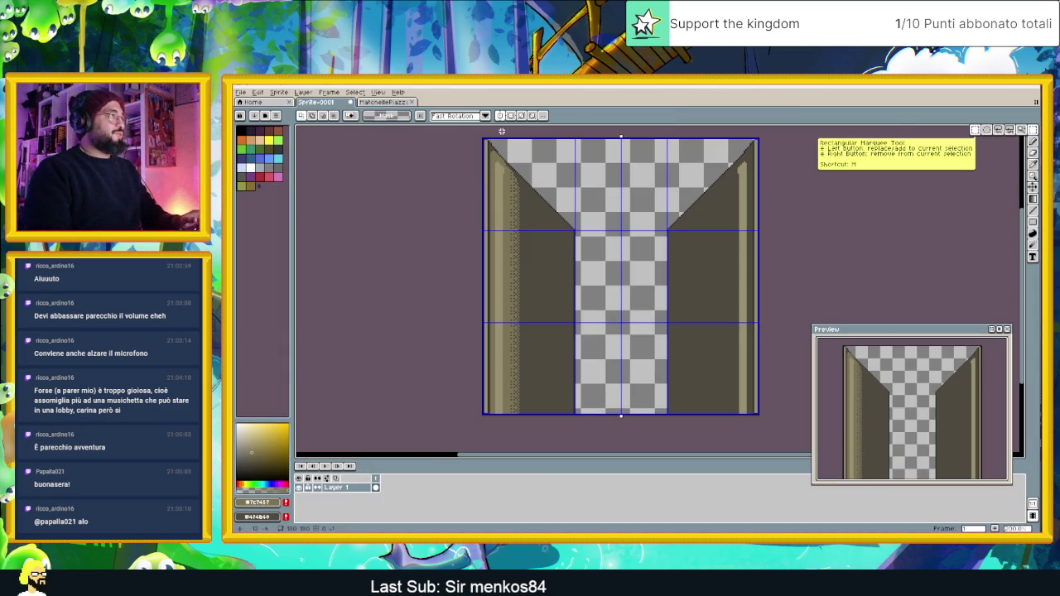
scroll(588, 450, down, 1)
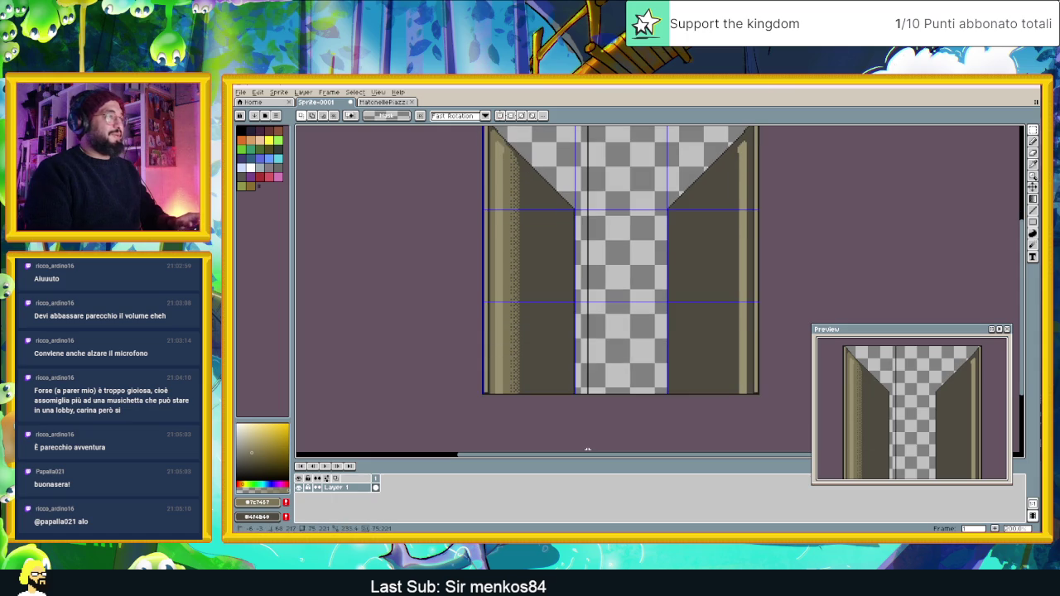
scroll(788, 243, up, 3)
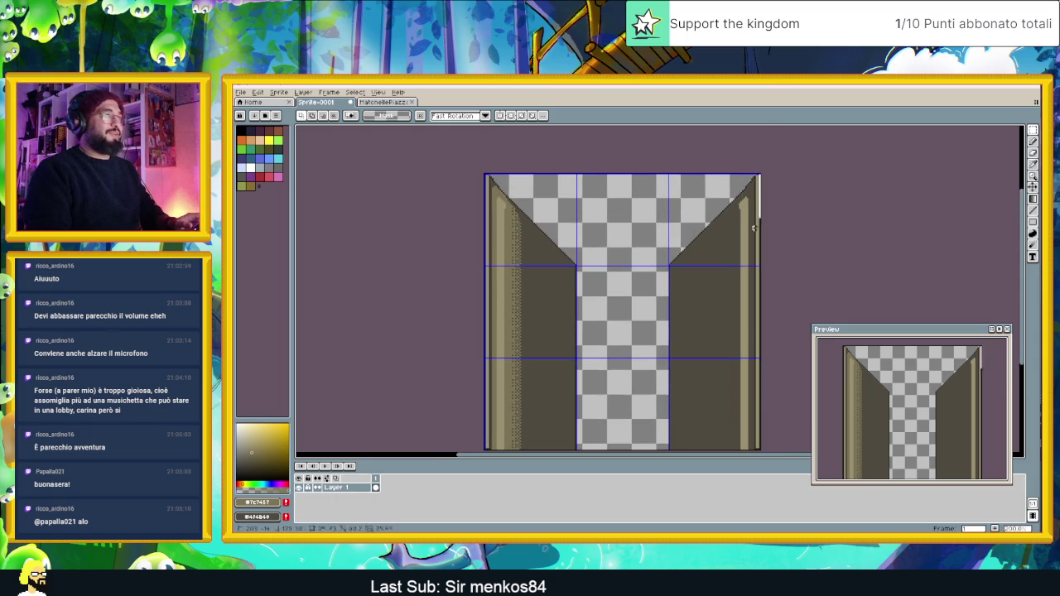
scroll(779, 179, down, 2)
drag(774, 124, 662, 444)
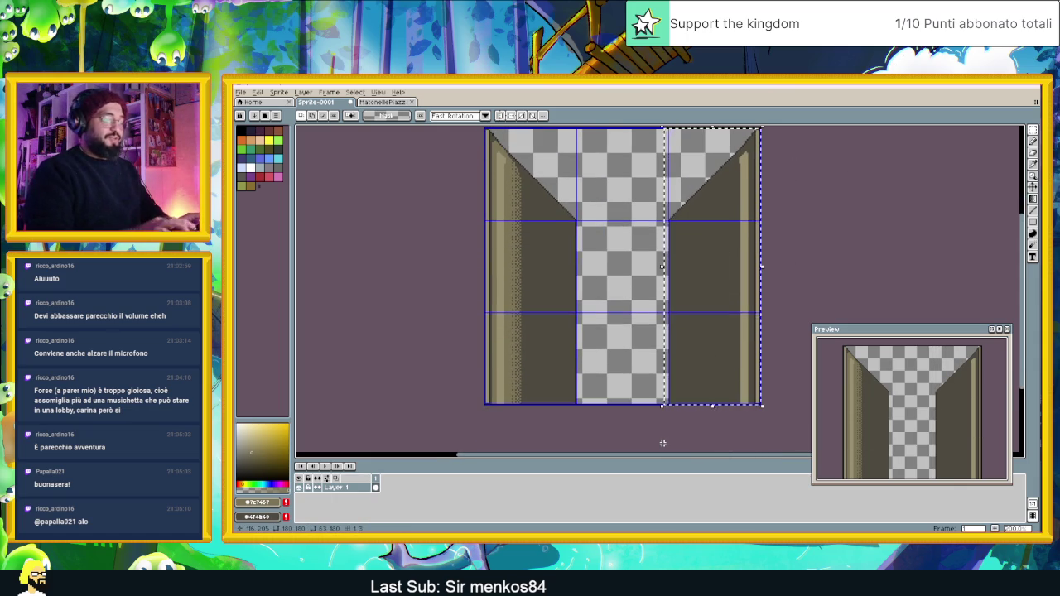
key(Delete)
Paste the left wall, flip it horizontally, and move it into the right wall's place.
key(ctrl+v)
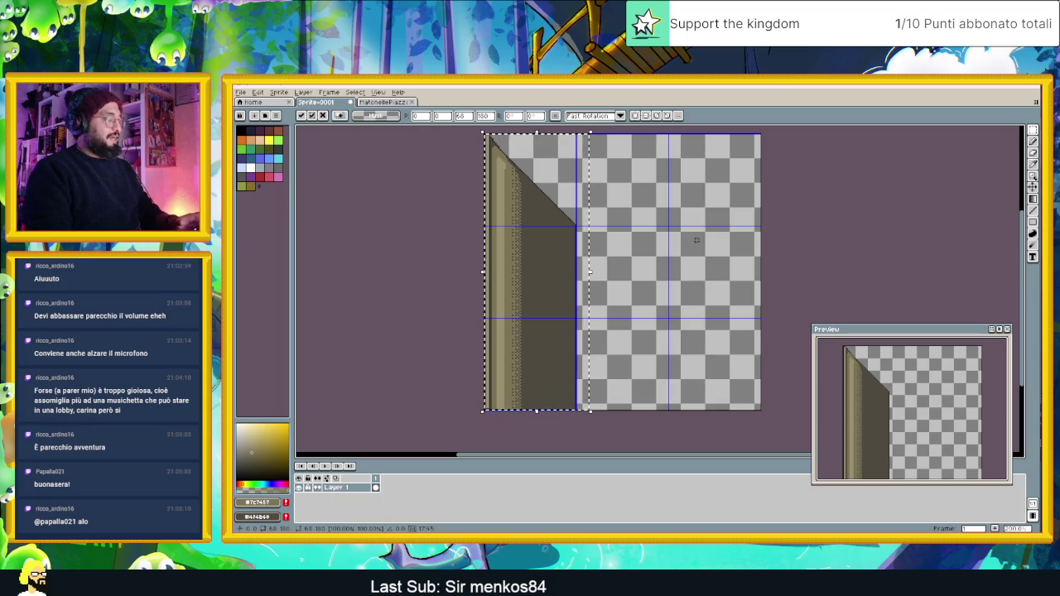
key(shift+h)
drag(561, 241, 726, 240)
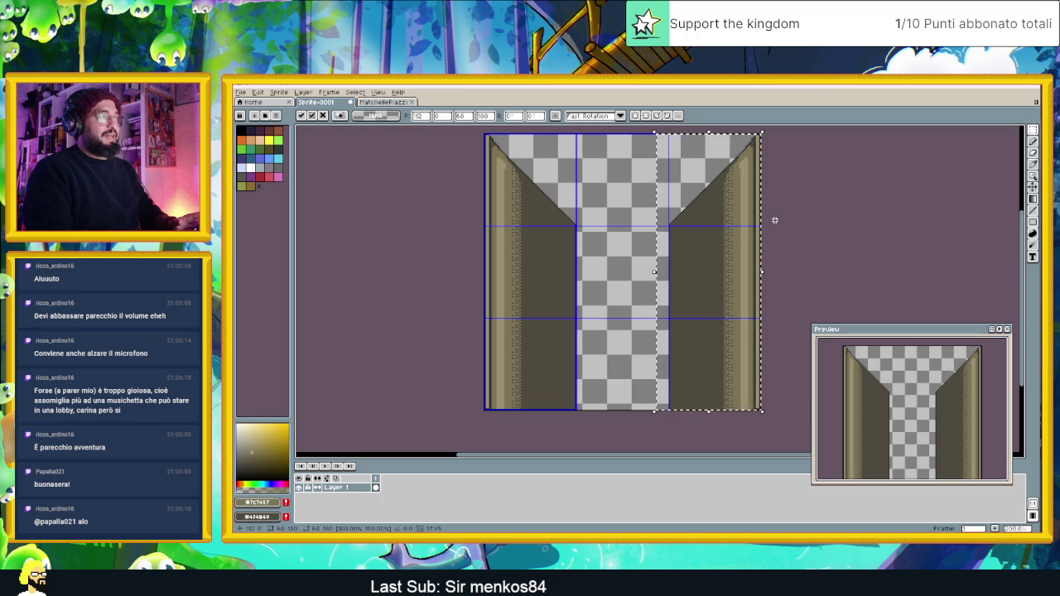
key(ctrl+d)
scroll(628, 239, up, 1)
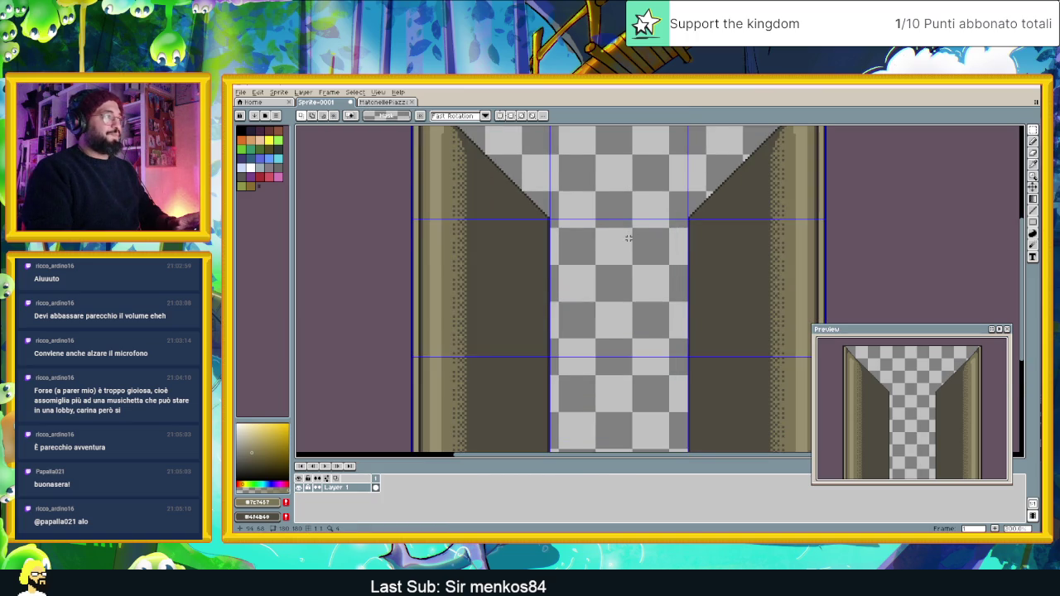
scroll(628, 238, down, 1)
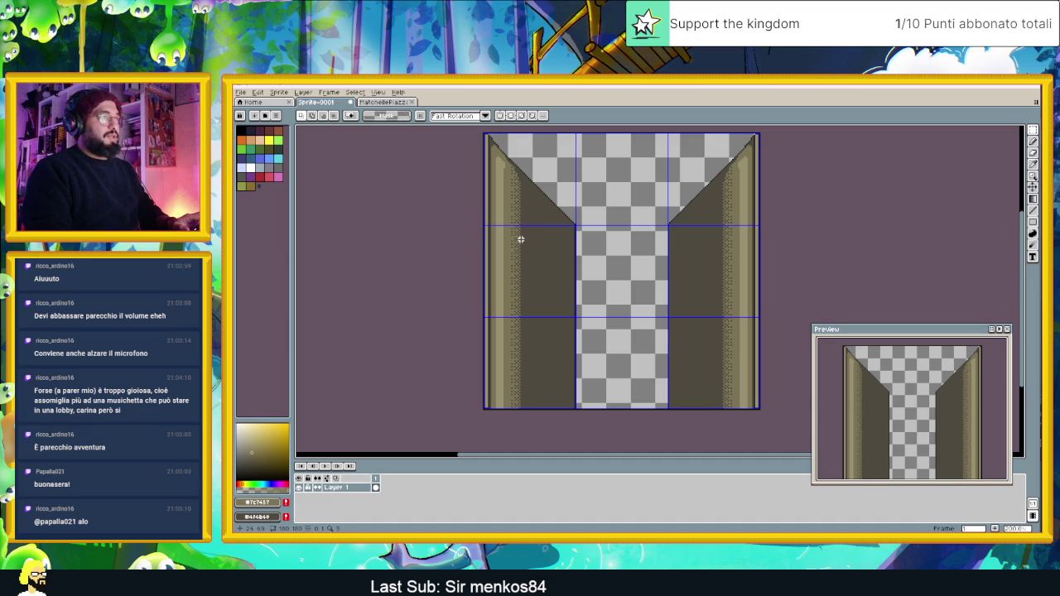
drag(580, 227, 577, 263)
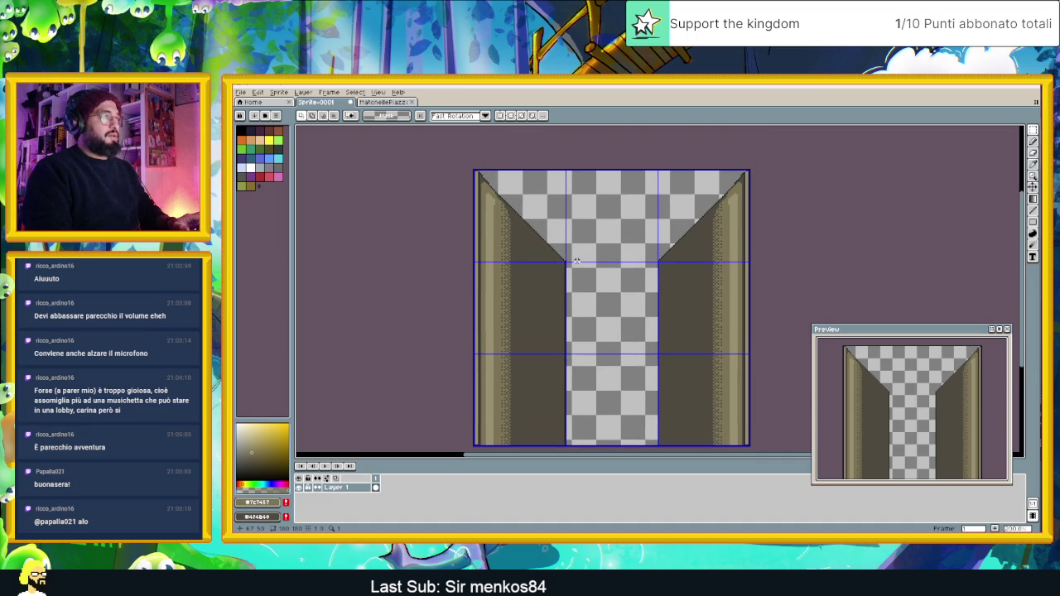
Start Export As and browse to Slide Dungeon > tile jd > HomeTown.
click(241, 92)
mouse_move(257, 92)
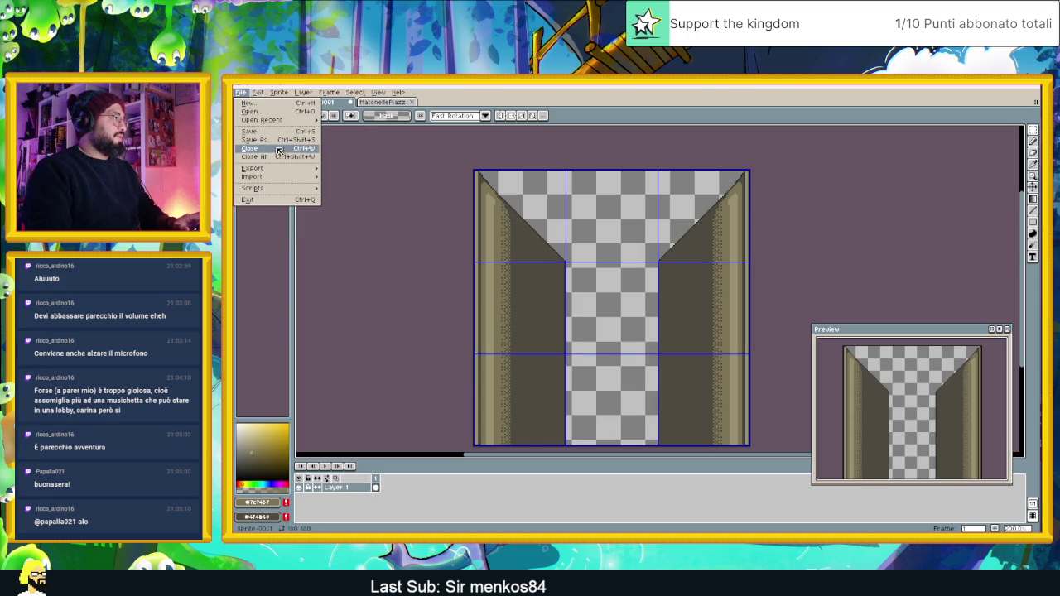
mouse_move(282, 171)
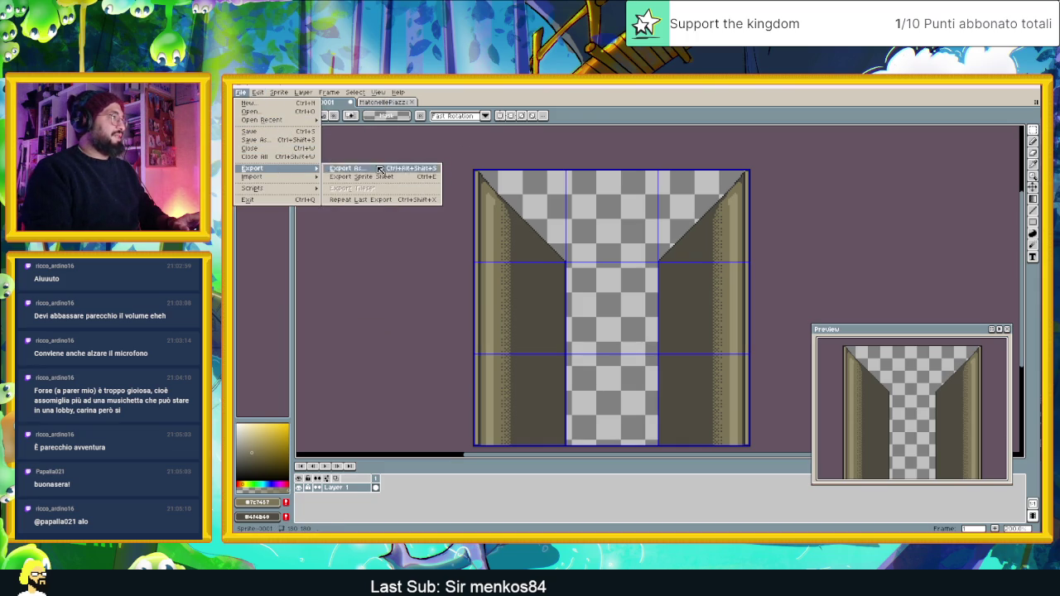
click(626, 98)
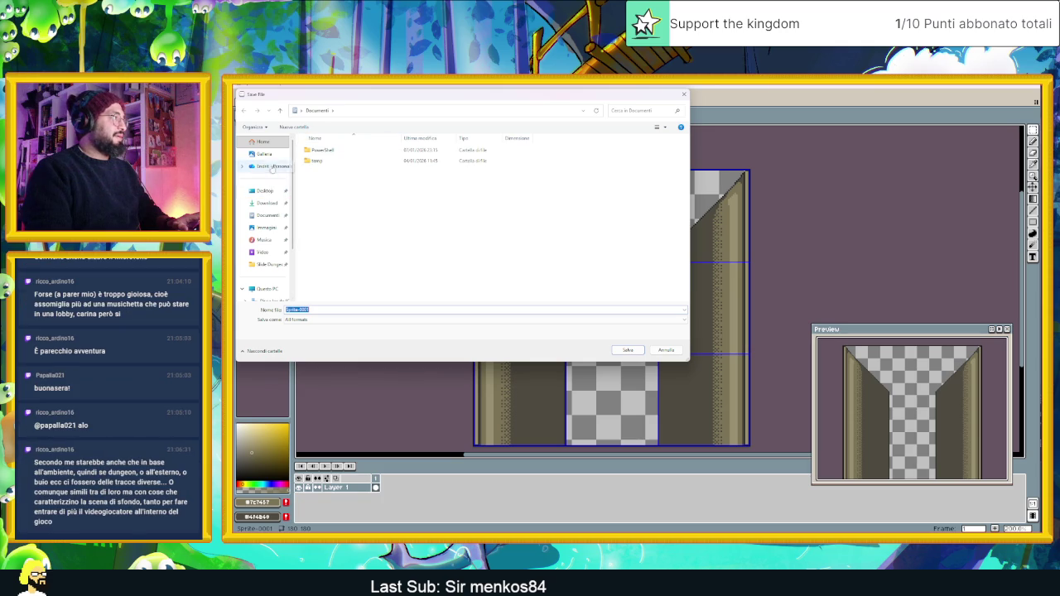
click(280, 264)
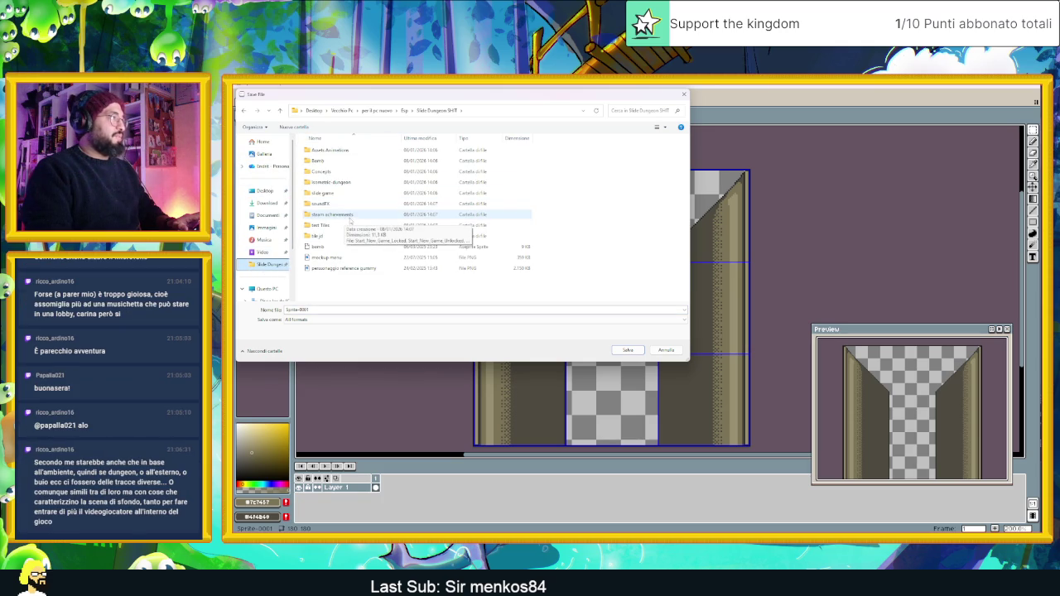
double_click(331, 236)
double_click(360, 226)
Select the default Sprite-0001 file name text so it can be replaced.
click(359, 309)
key(ctrl+a)
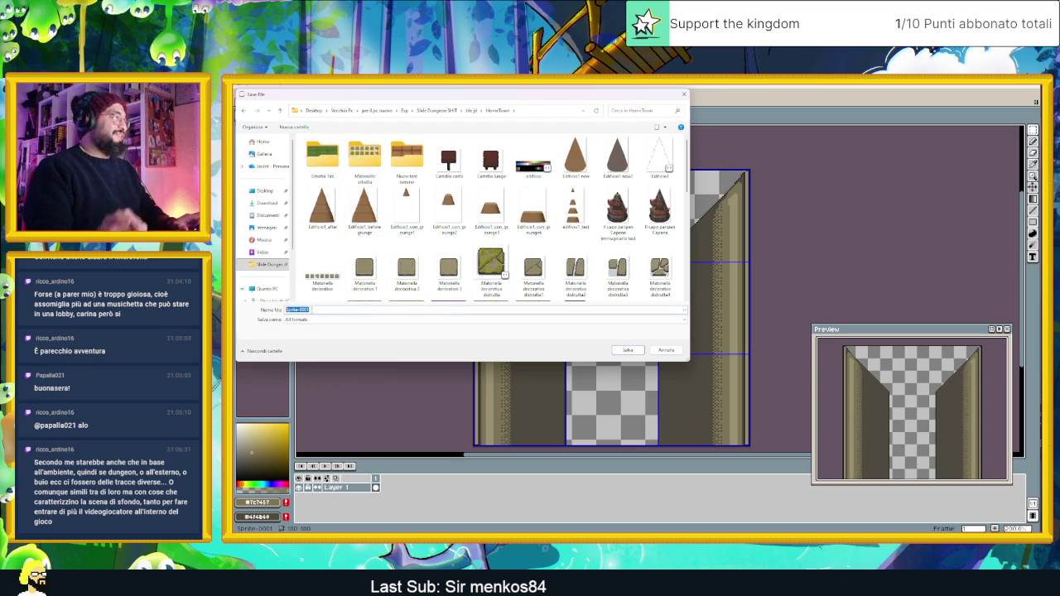
scroll(434, 241, down, 3)
scroll(433, 241, down, 3)
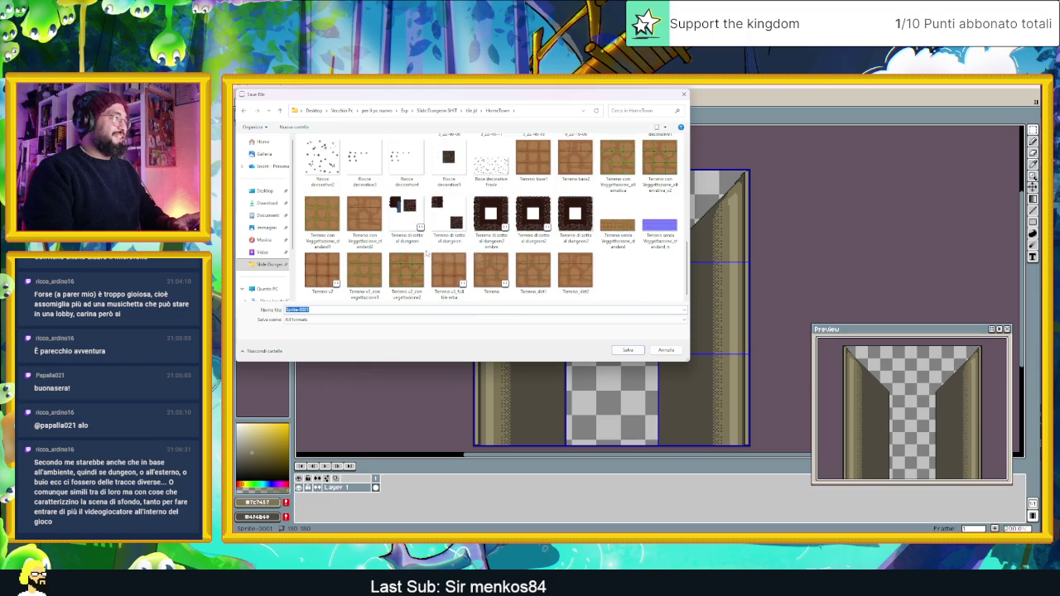
scroll(401, 240, up, 5)
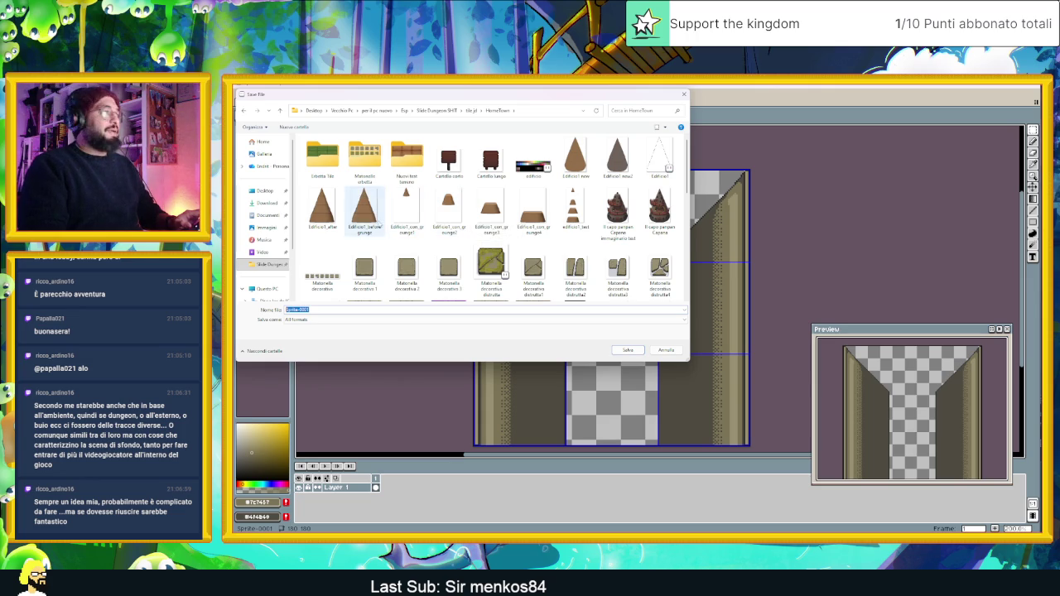
click(321, 309)
drag(331, 311, 285, 310)
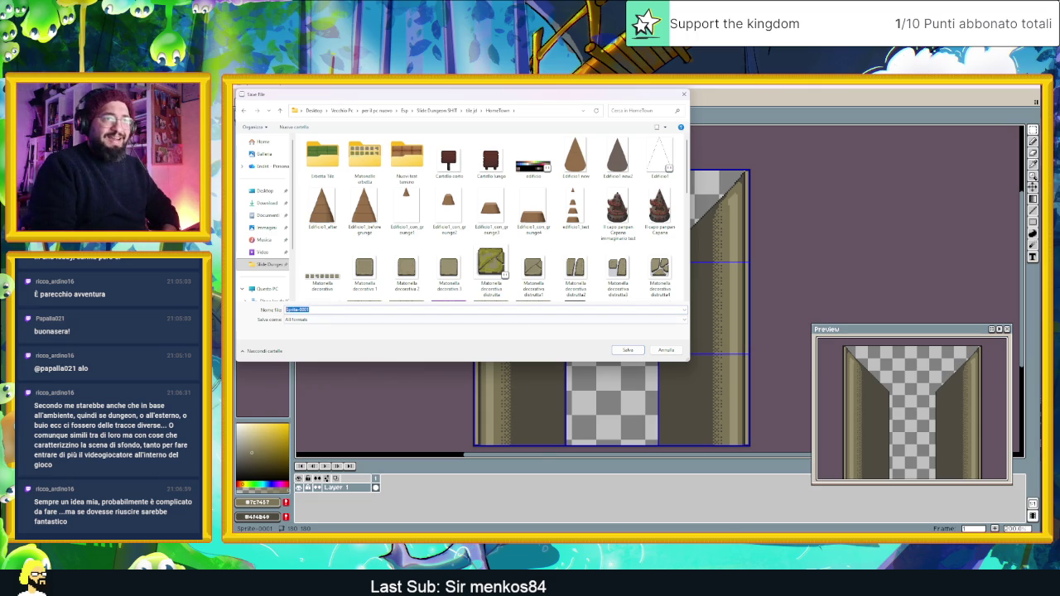
click(325, 309)
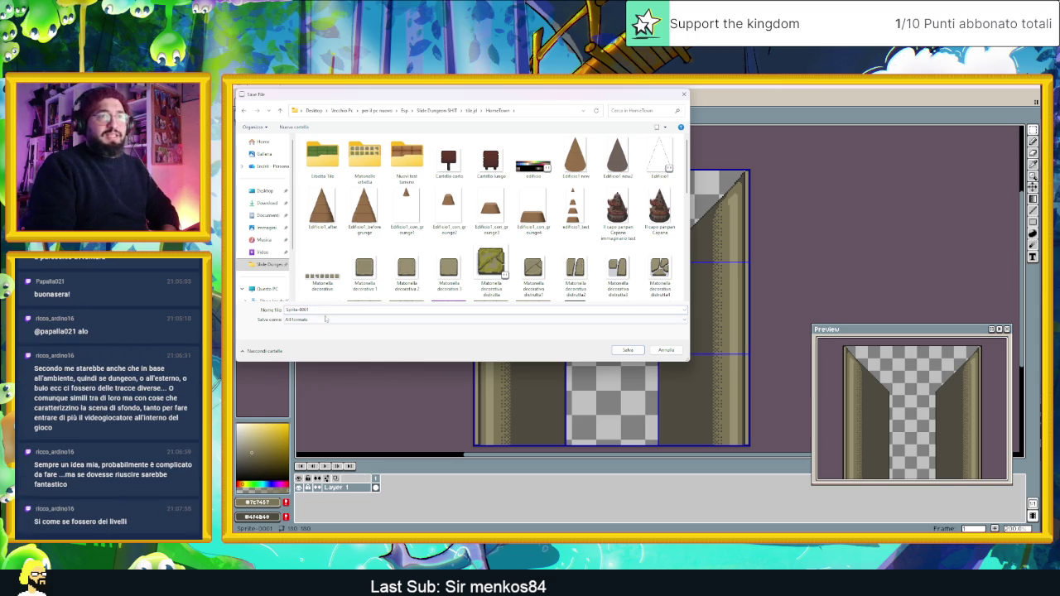
Replace the default file name and save the sprite as Canal in HomeTown.
double_click(313, 310)
scroll(514, 220, down, 2)
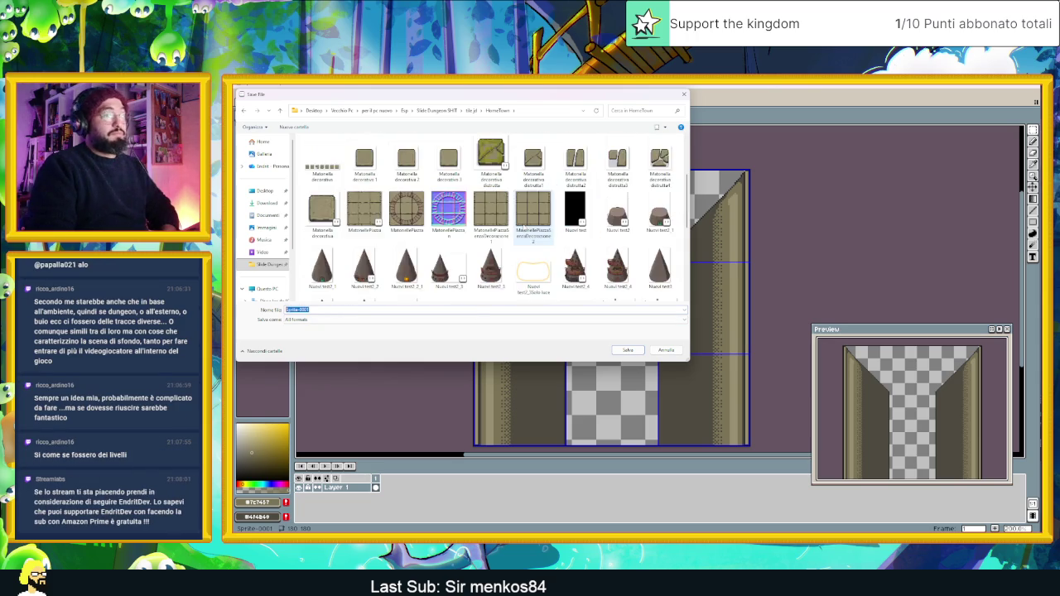
scroll(530, 217, up, 2)
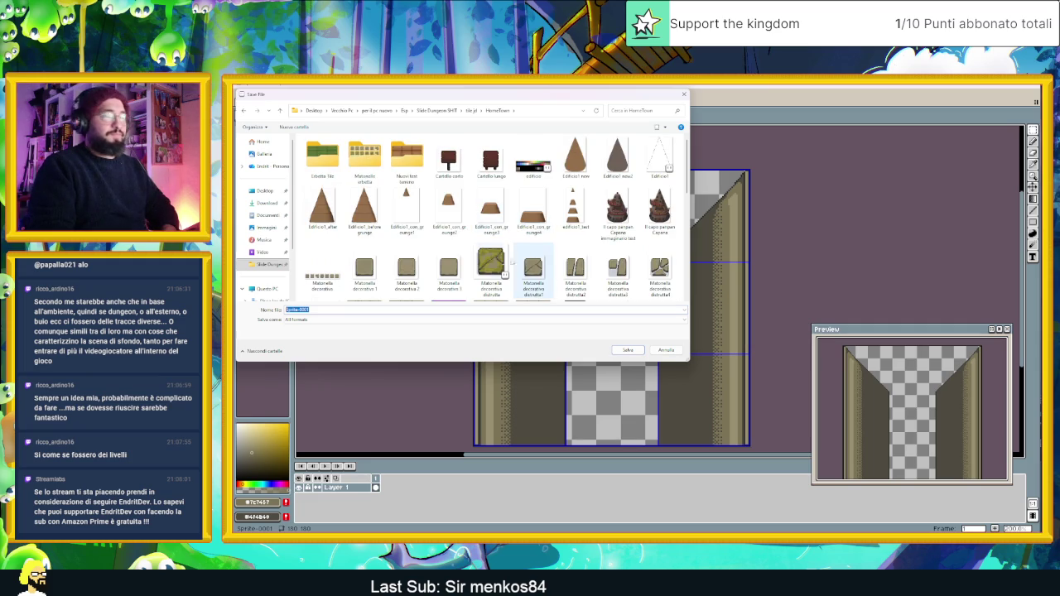
double_click(313, 311)
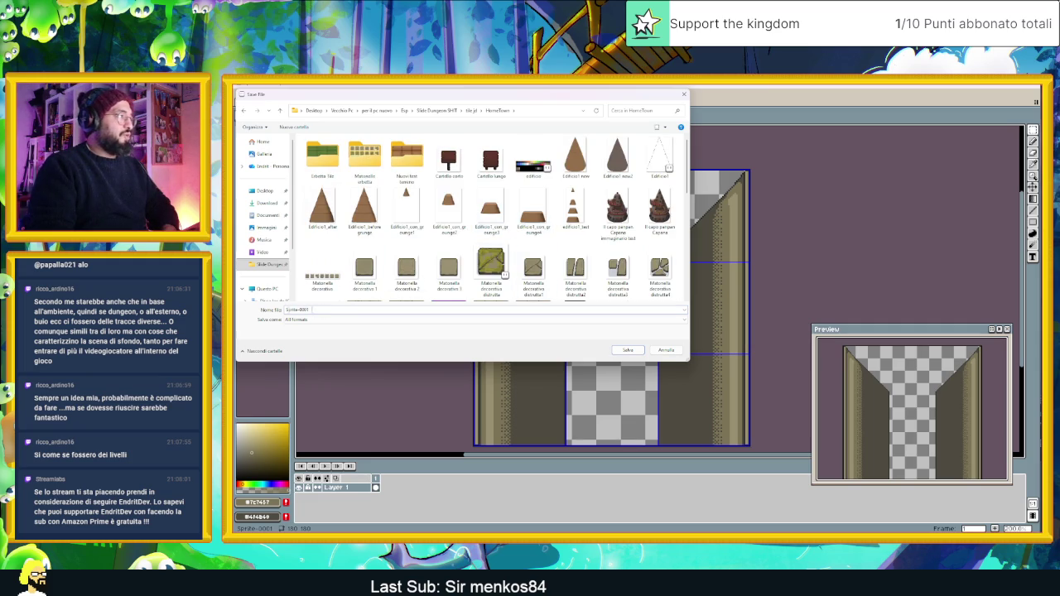
drag(319, 310, 261, 310)
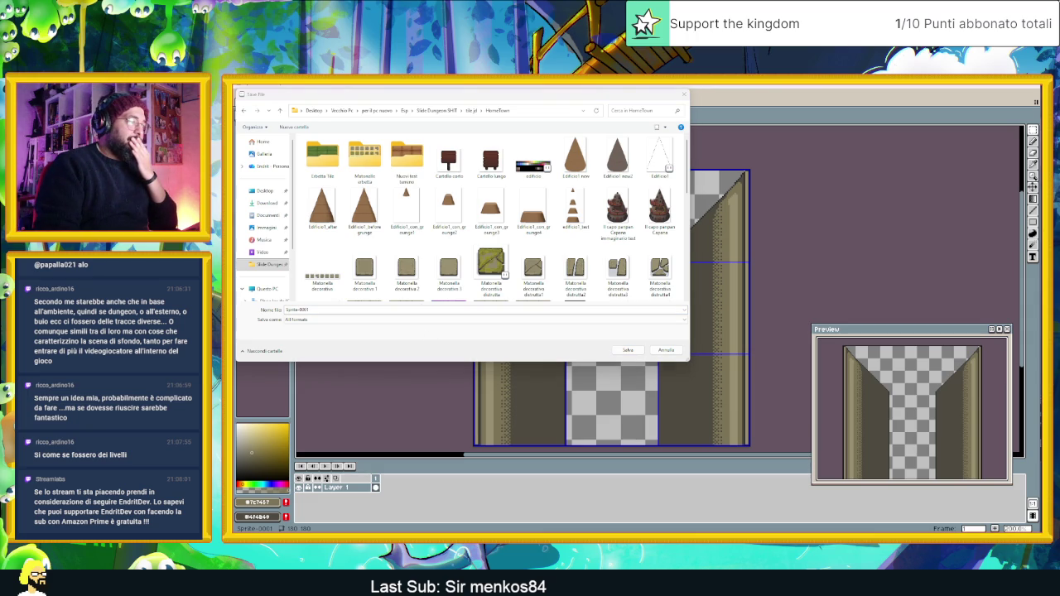
click(305, 305)
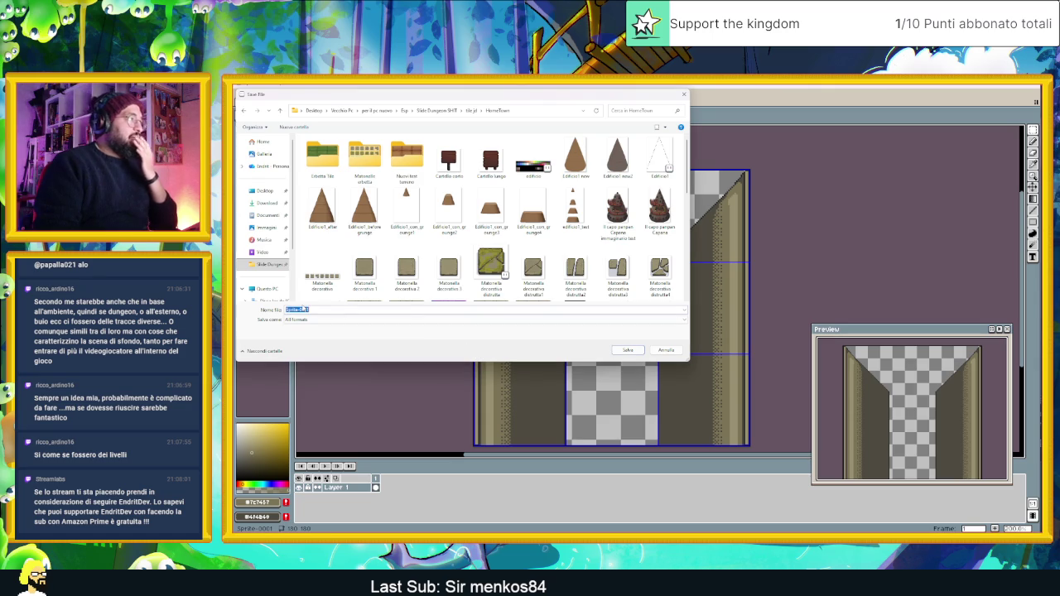
text(Castel)
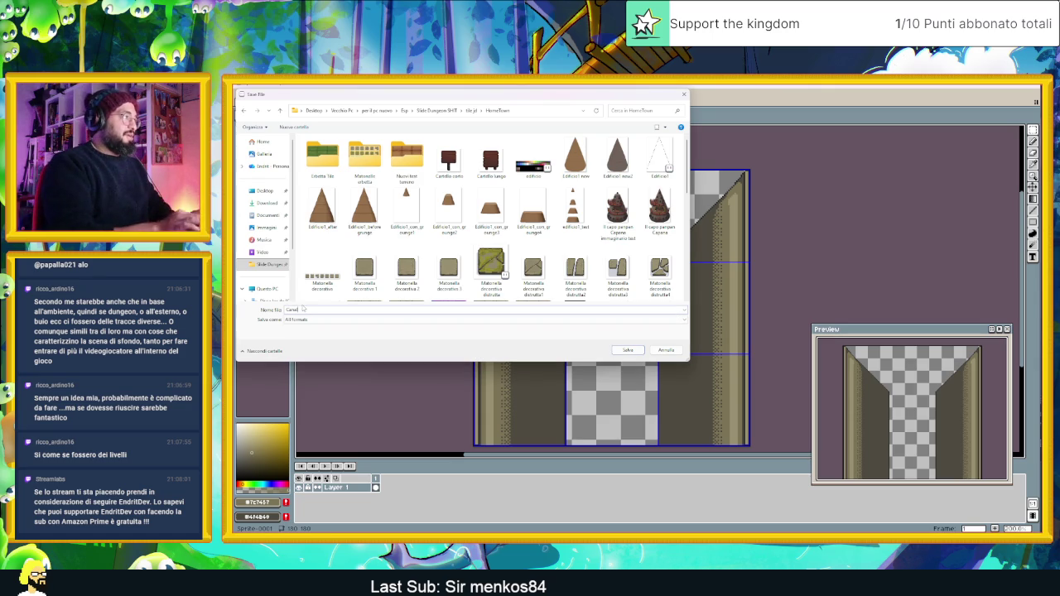
click(641, 350)
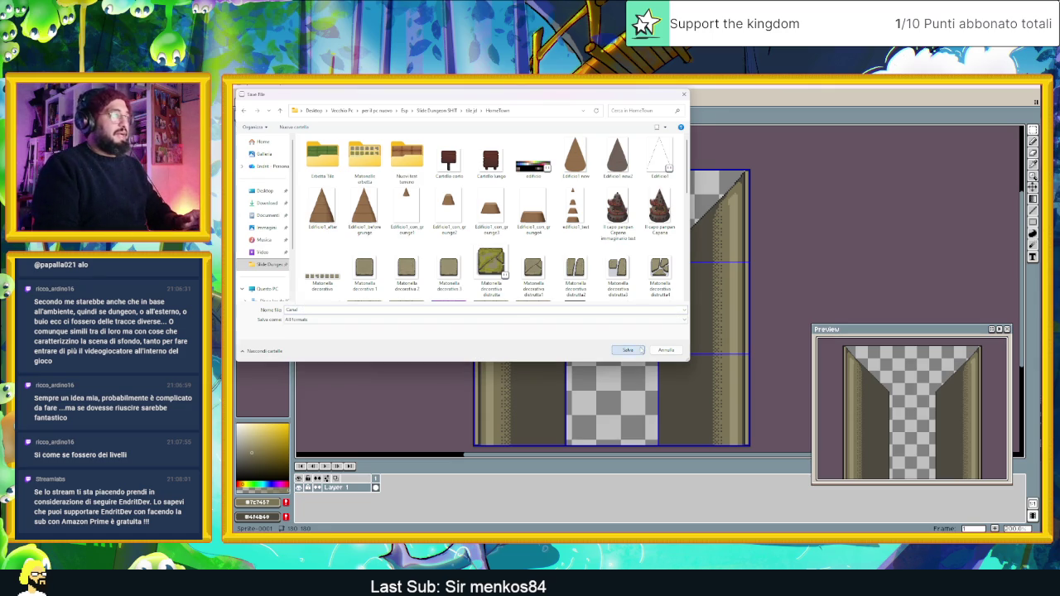
Export the sprite as Canal.png.
click(241, 96)
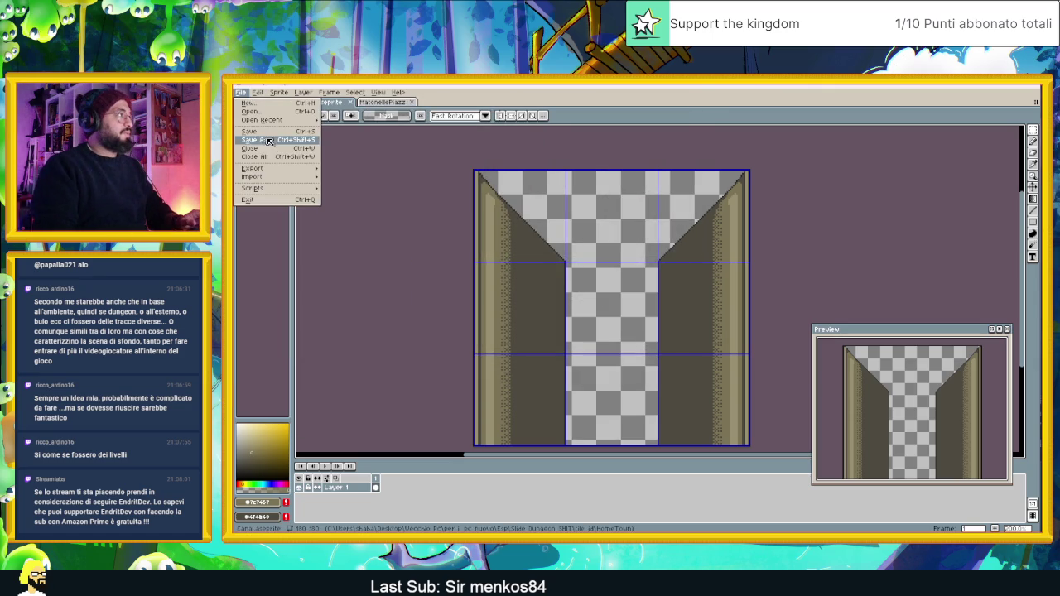
mouse_move(288, 169)
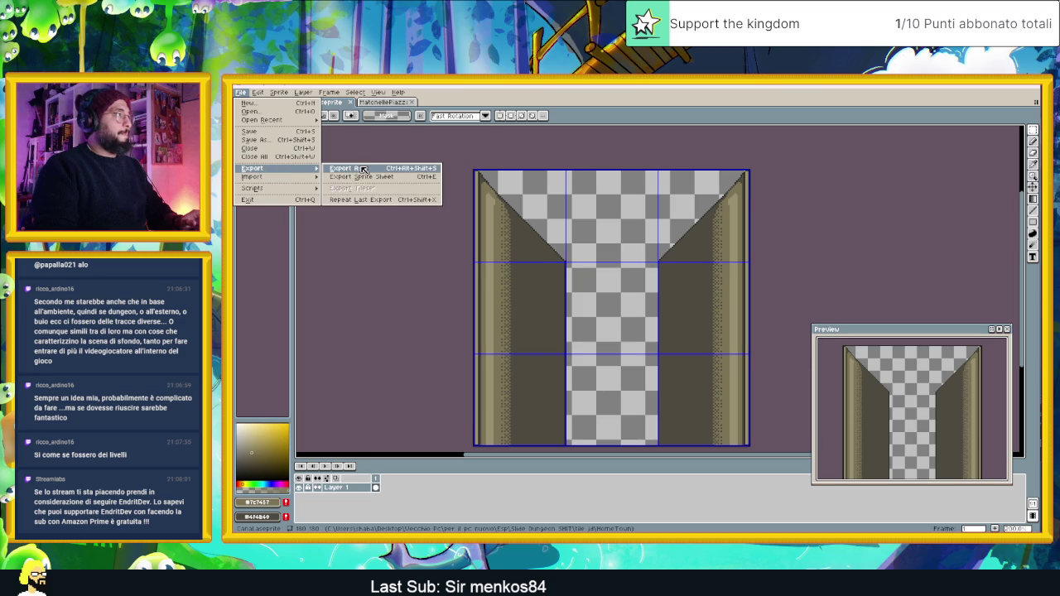
click(406, 170)
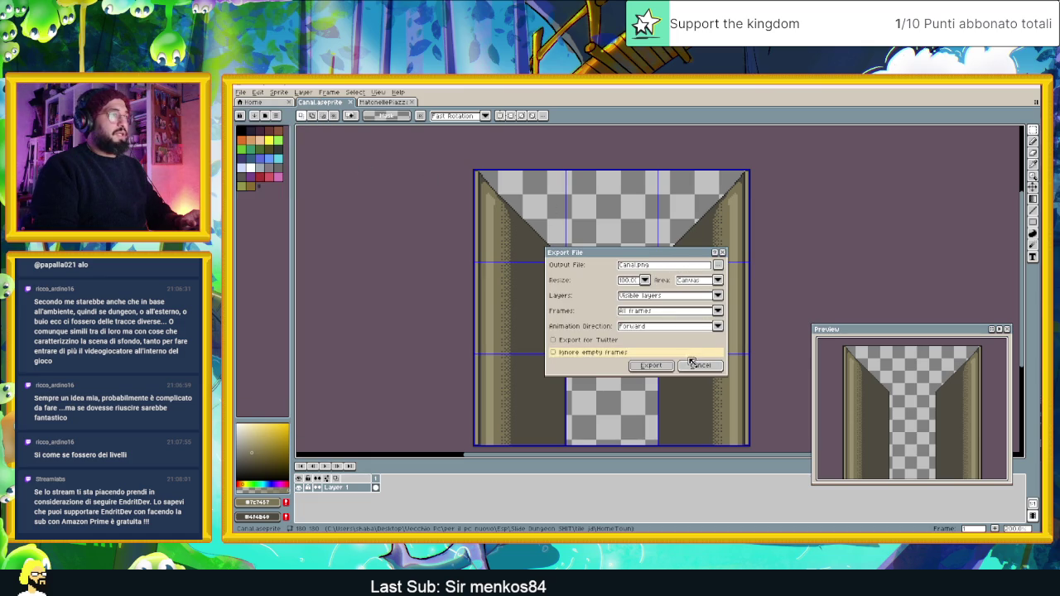
click(651, 365)
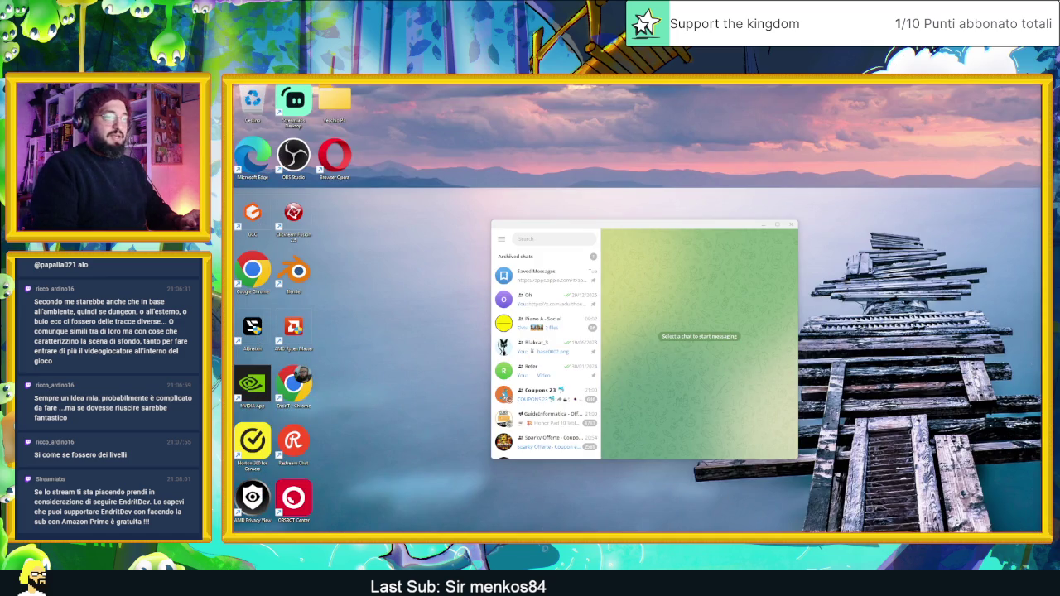
In File Explorer, open Slide Dungeon SHIT > HomeTown and select the exported Canal image.
key(alt+Tab)
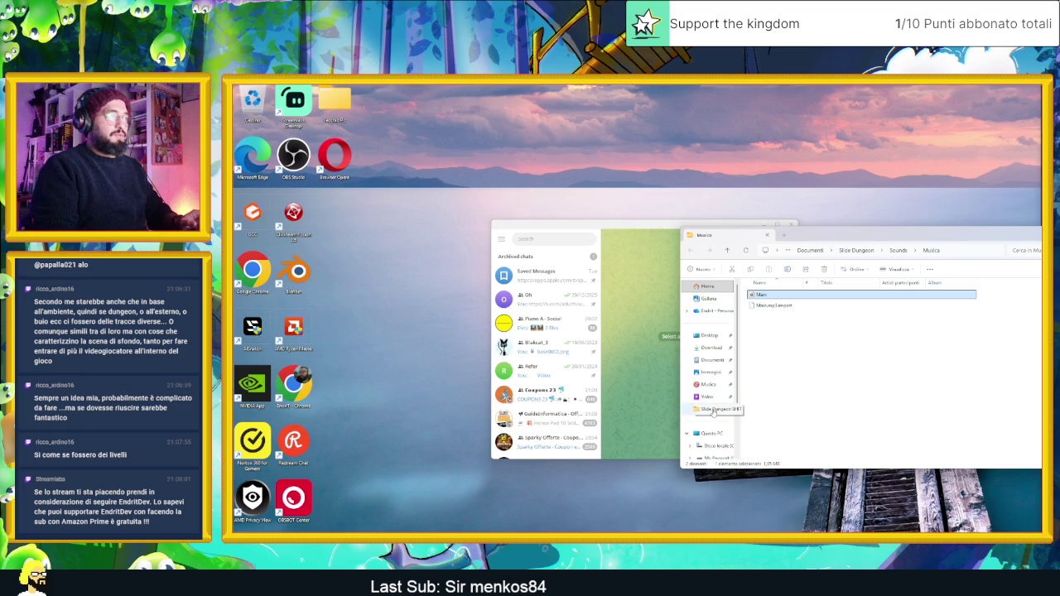
click(714, 410)
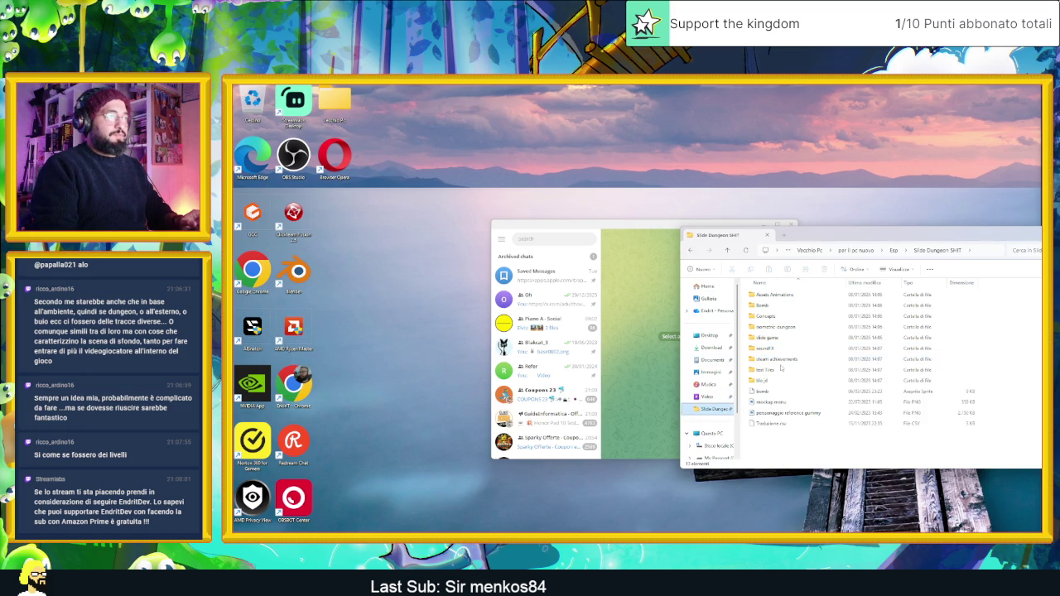
double_click(769, 382)
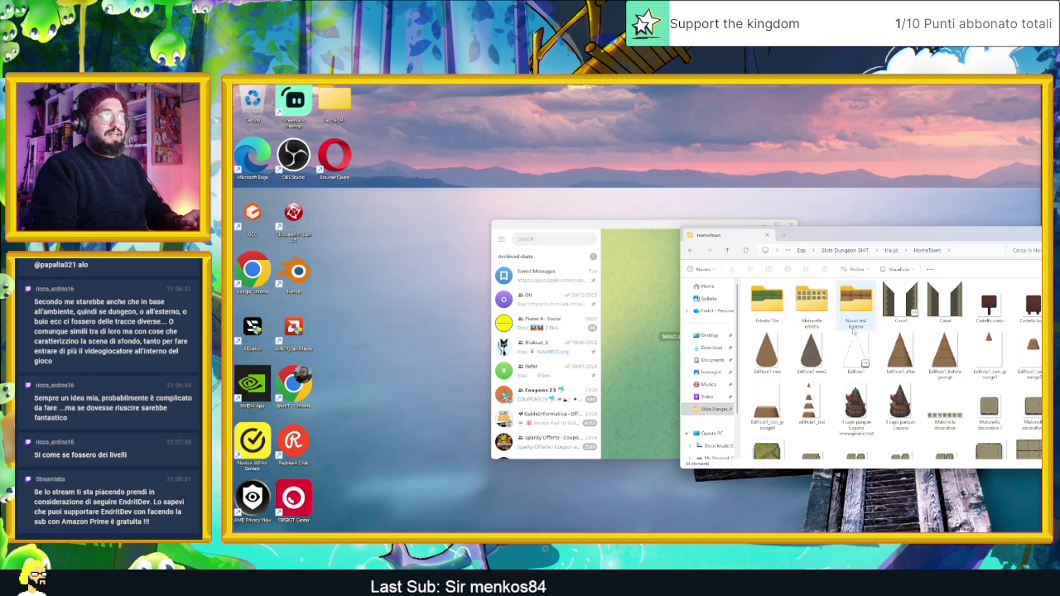
click(945, 300)
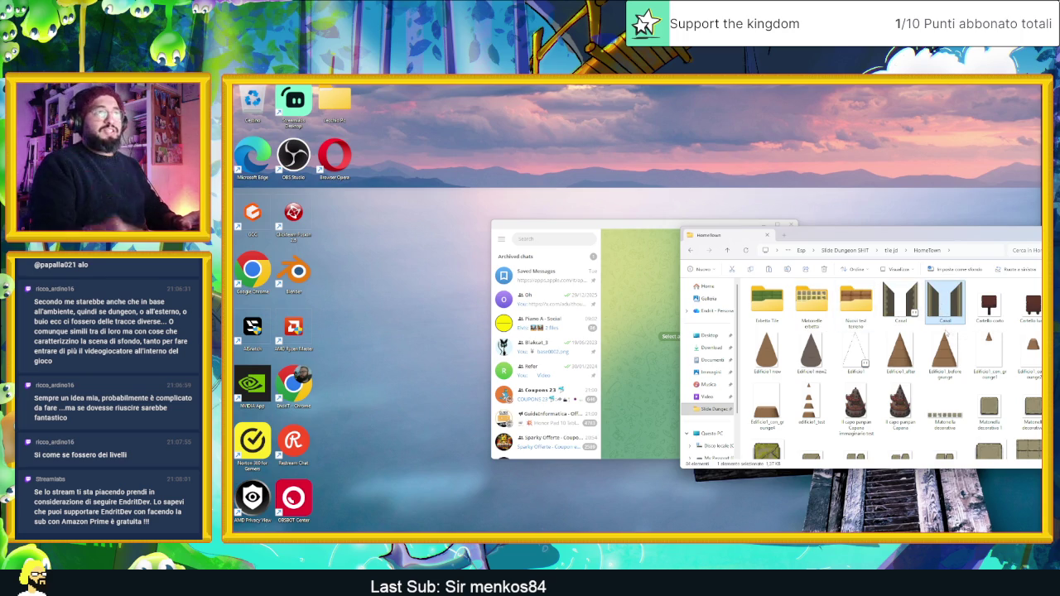
drag(951, 234, 773, 233)
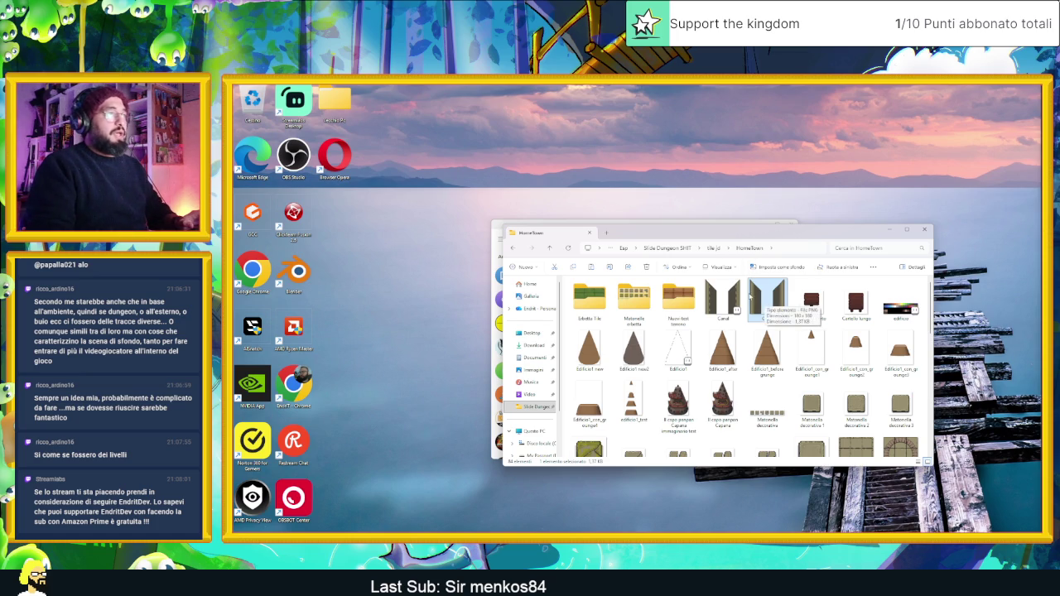
Close the HomeTown folder window and minimize the chat app to clear the desktop.
key(super)
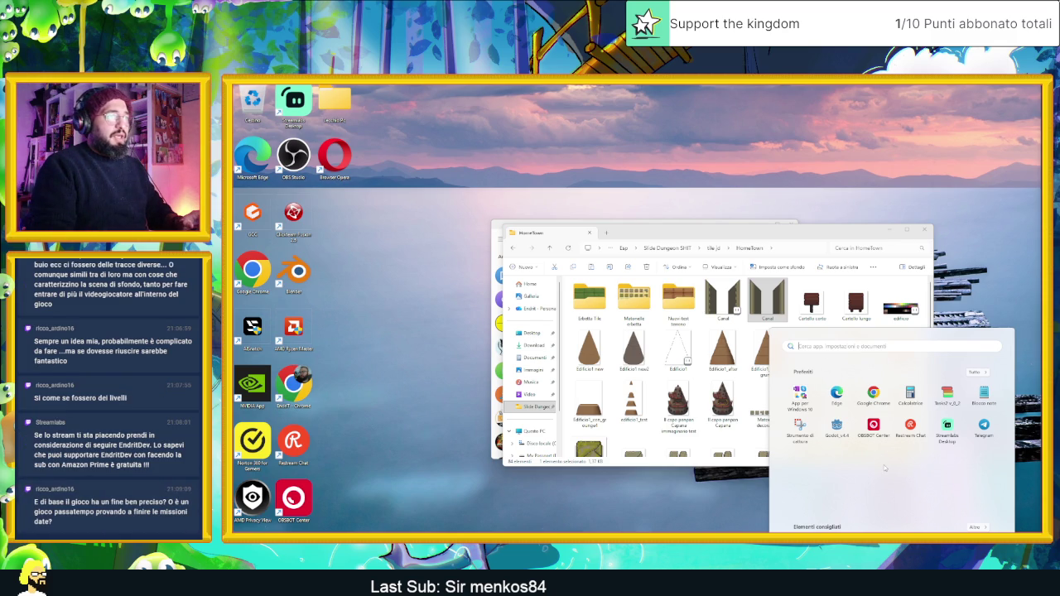
click(767, 298)
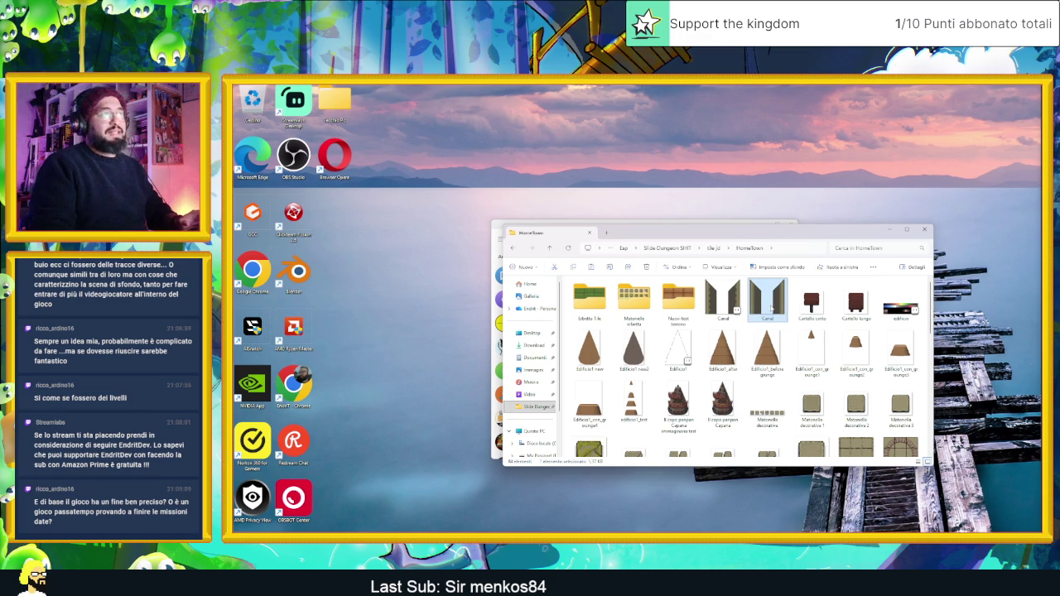
click(890, 229)
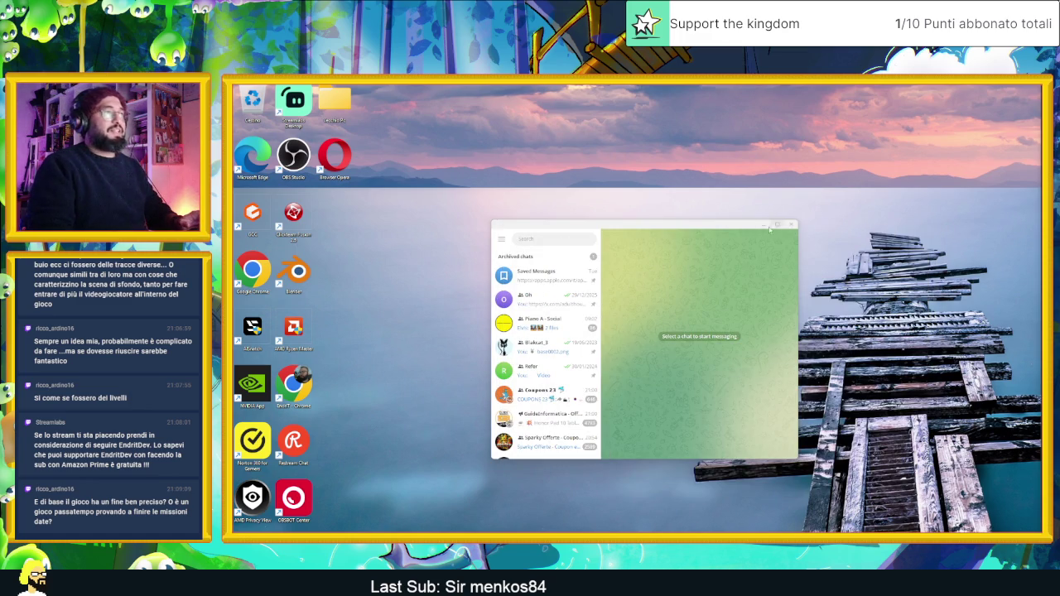
click(762, 226)
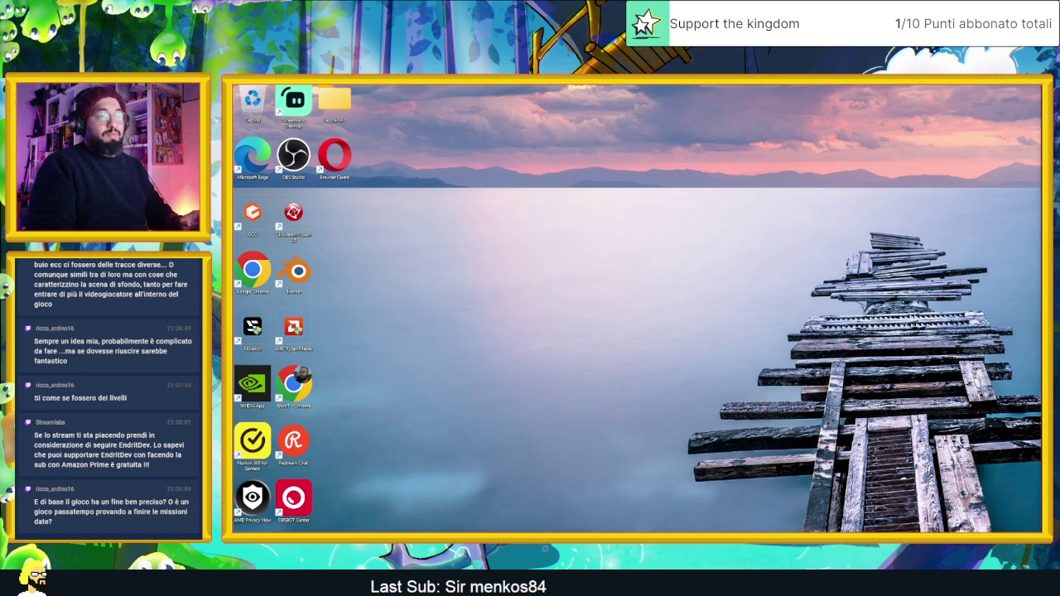
In Godot's FileSystem dock, collapse Sounds and Themes, clear the filter, and select Grafics/Piazza/Terreno.
key(alt+Tab)
key(alt+Tab)
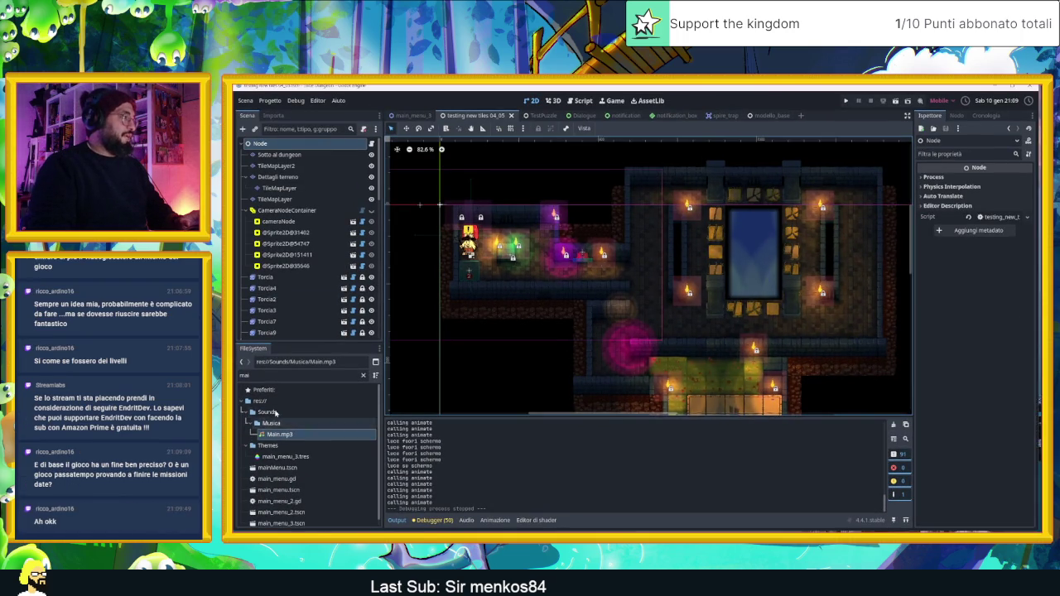
click(247, 413)
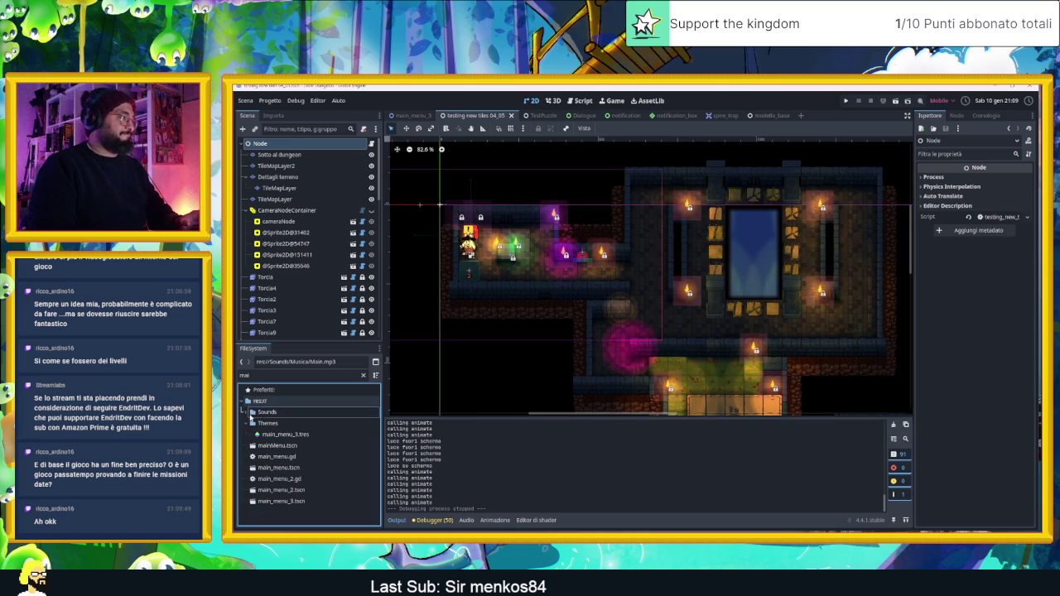
click(246, 423)
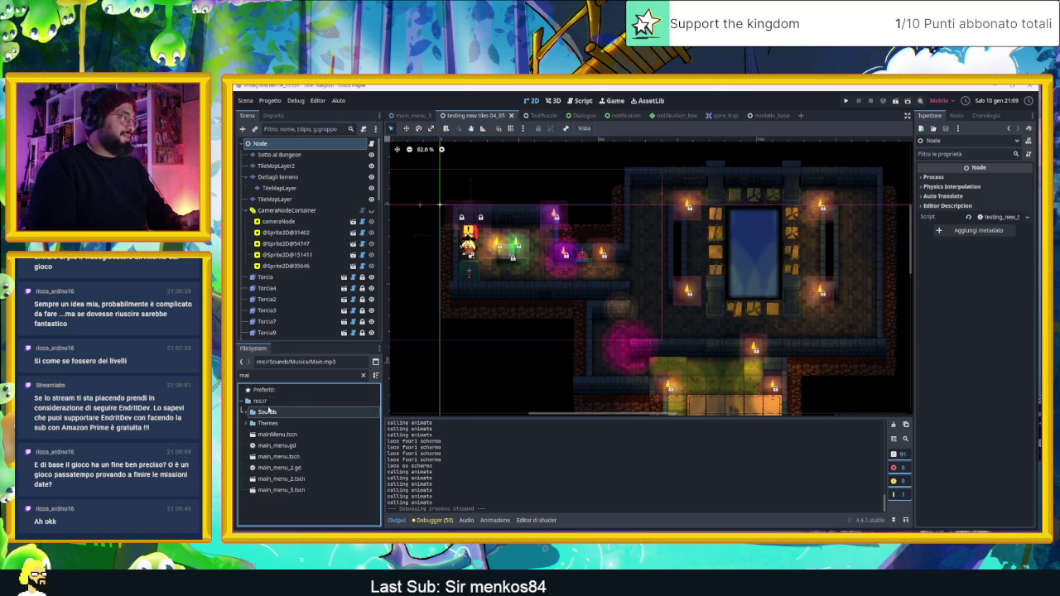
click(362, 375)
scroll(262, 419, down, 5)
scroll(262, 420, up, 15)
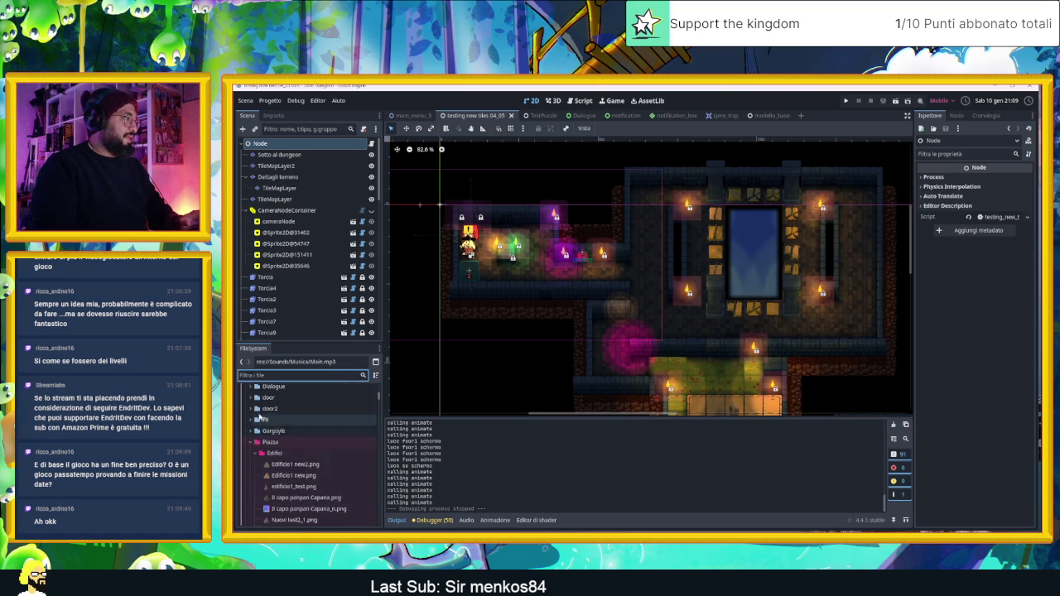
scroll(274, 423, down, 10)
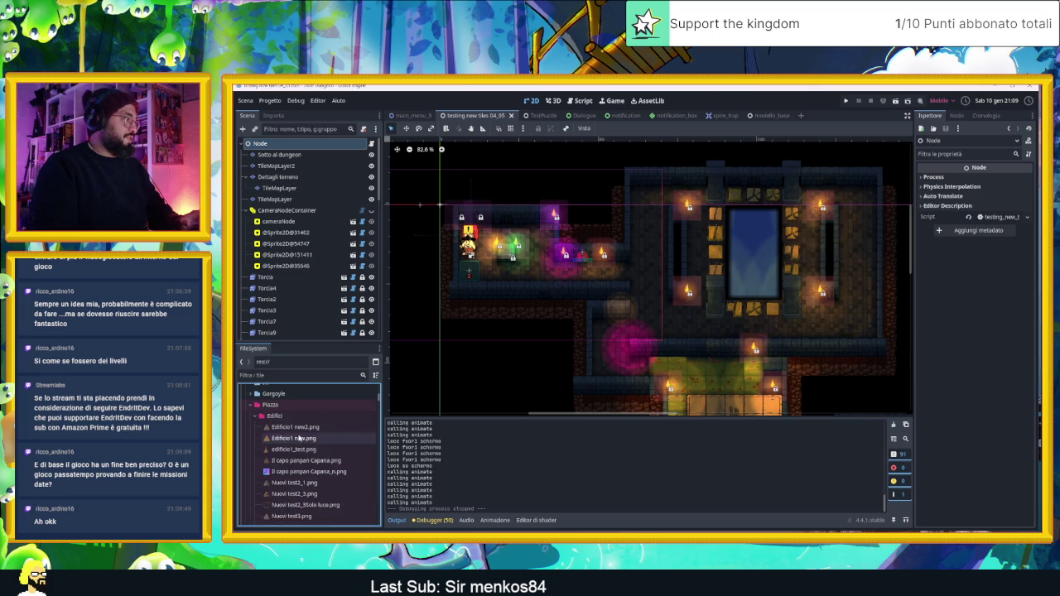
click(254, 416)
click(277, 427)
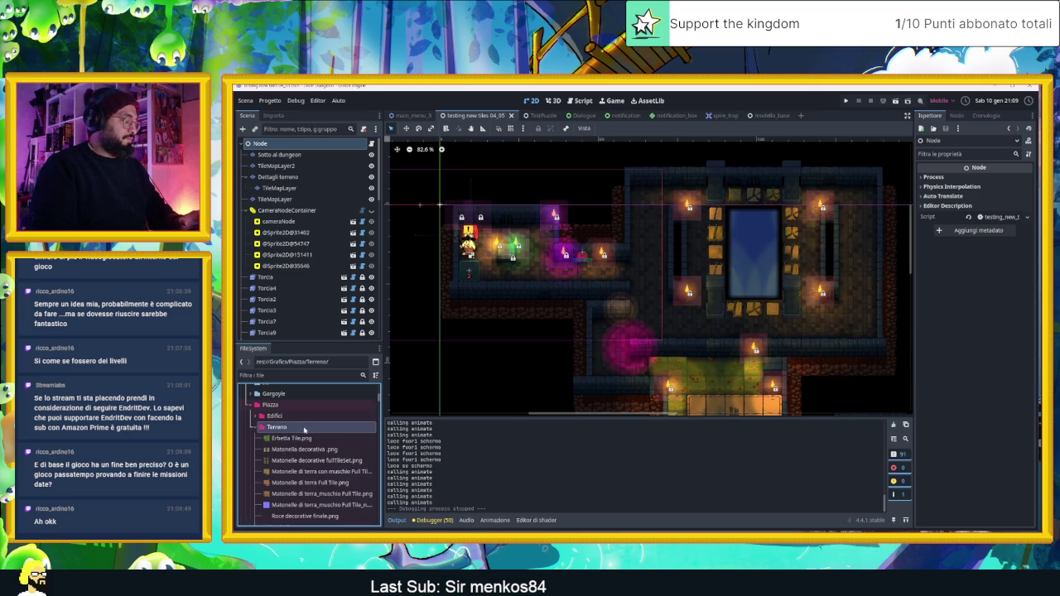
key(ctrl+v)
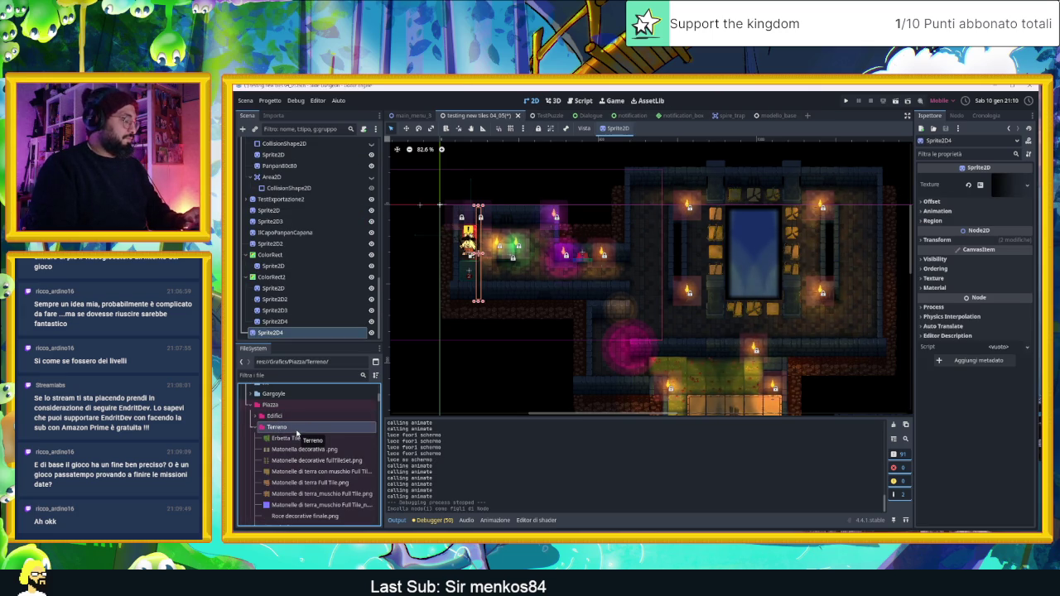
Open the Terreno folder in the system file manager to place Canal.png there.
right_click(296, 431)
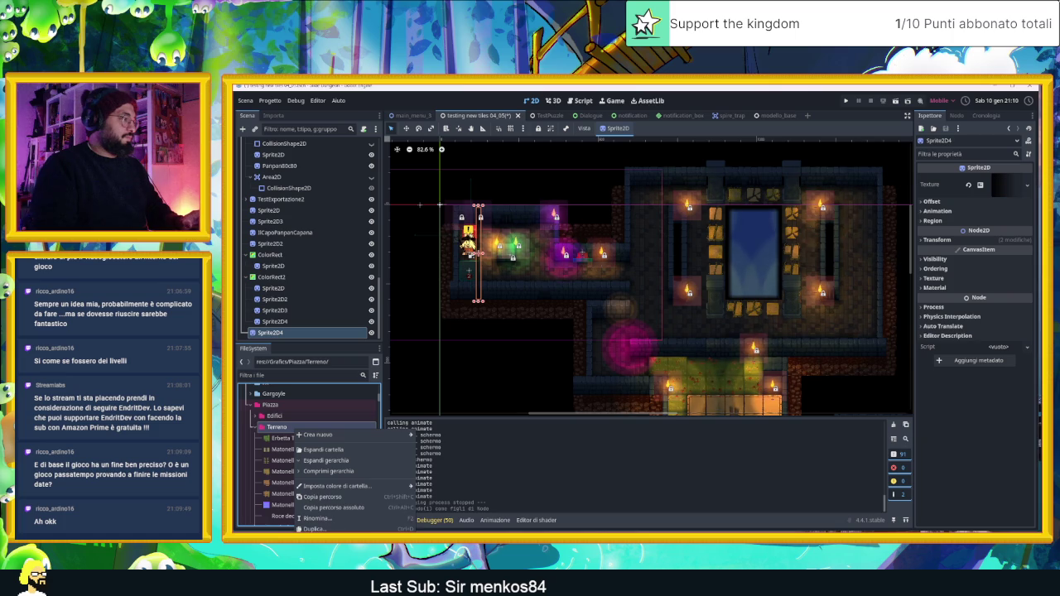
click(319, 529)
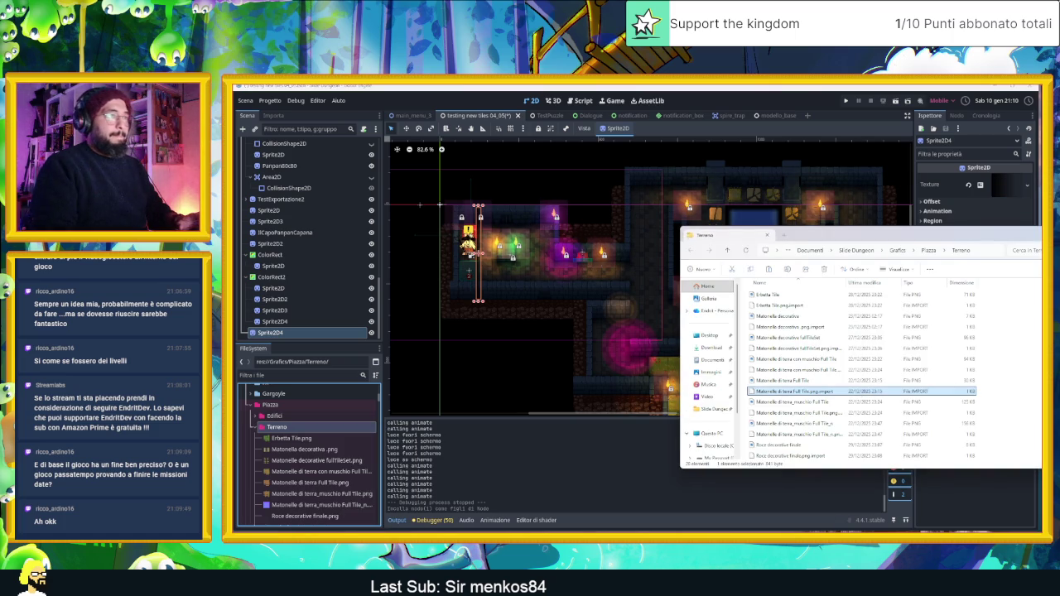
click(271, 334)
Toggle Sprite2D4's visibility, keep it shown, and select Canal.png in the project files.
click(371, 332)
click(371, 332)
click(372, 333)
key(ctrl+z)
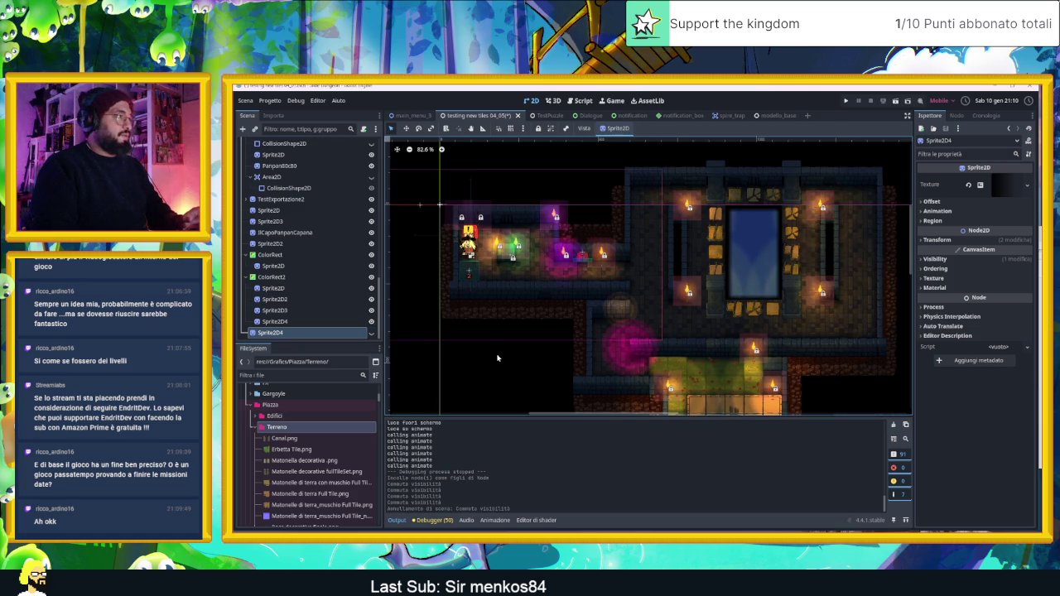
click(280, 440)
Drag Canal.png into the 2D viewport as a sprite and zoom in on it.
mouse_move(280, 442)
mouse_down()
mouse_move(498, 348)
mouse_move(631, 311)
mouse_move(768, 243)
mouse_up()
scroll(763, 232, up, 6)
scroll(763, 228, up, 3)
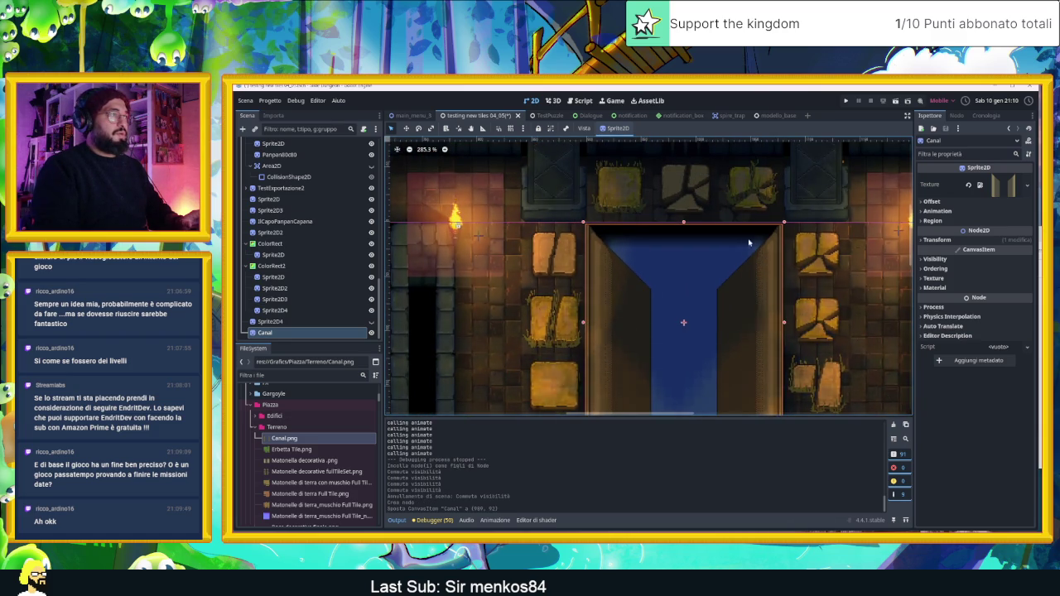
scroll(719, 250, up, 3)
scroll(336, 196, up, 3)
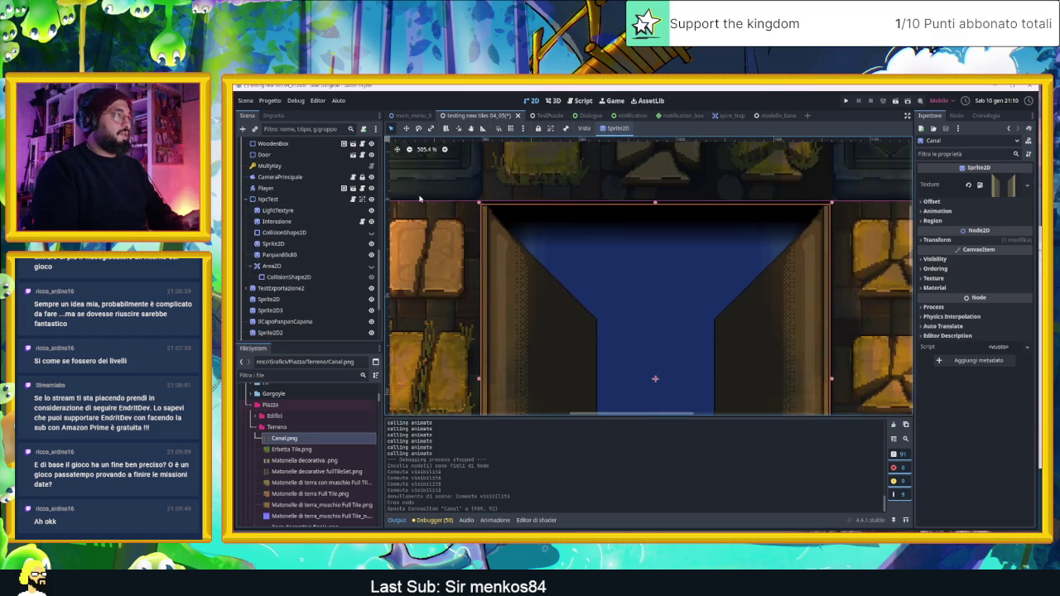
scroll(477, 203, up, 5)
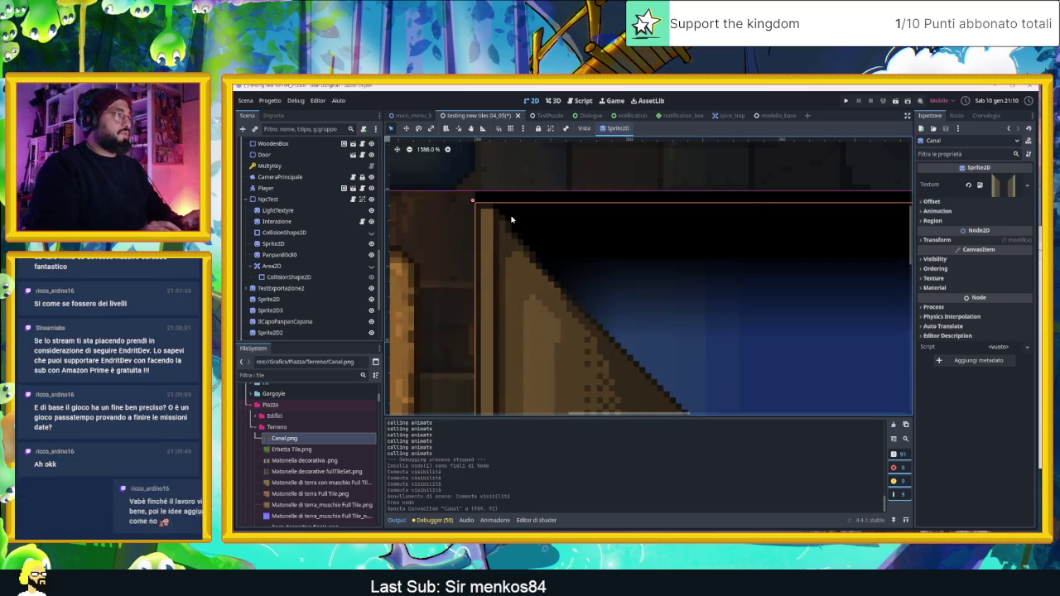
Nudge the Canal sprite down into alignment with the blue doorway, then reselect it.
key(Down)
key(Down)
scroll(535, 244, down, 2)
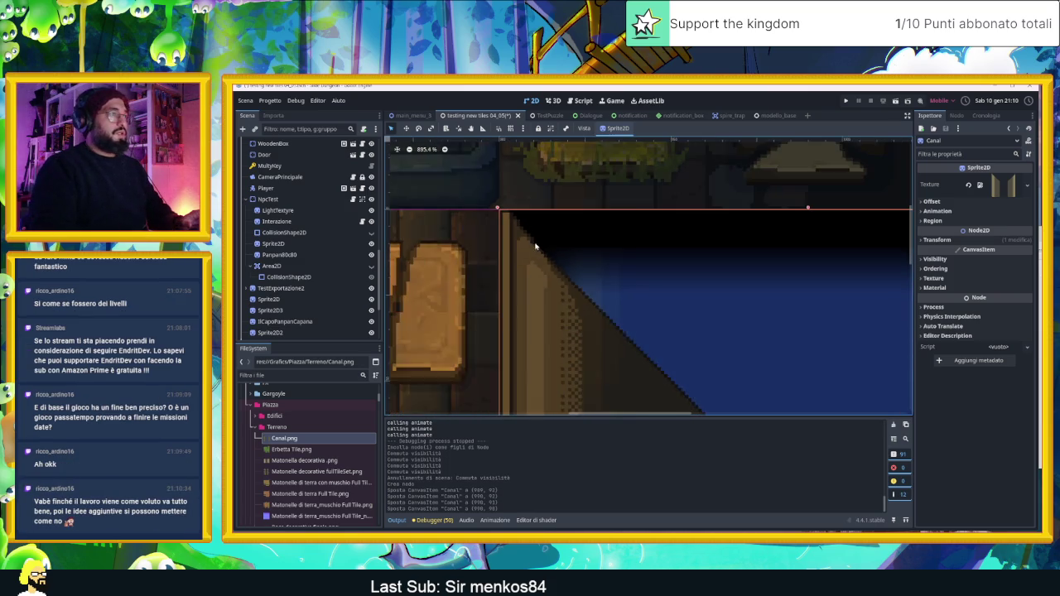
scroll(534, 244, down, 5)
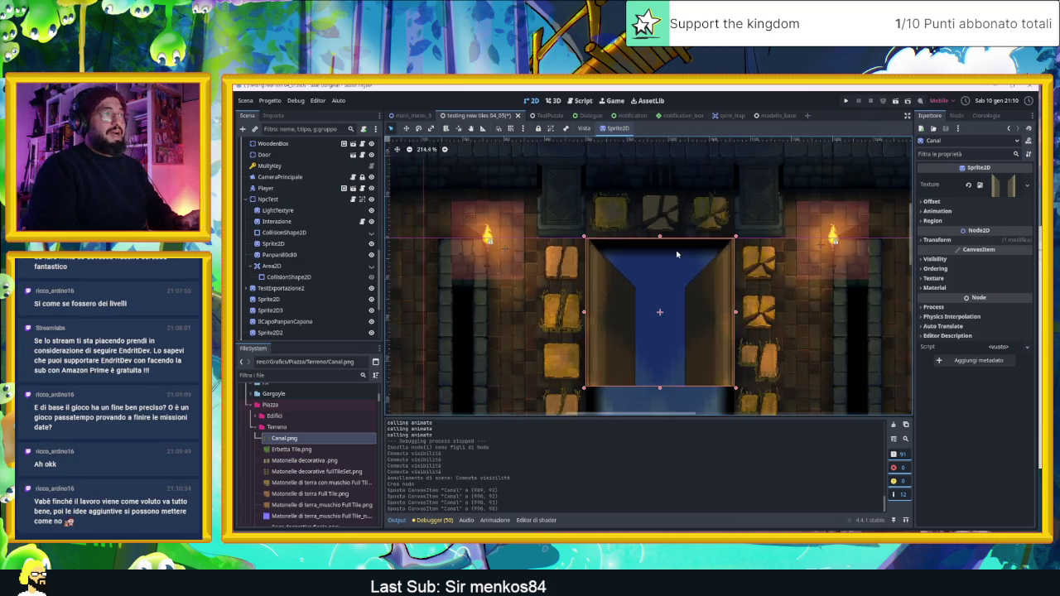
scroll(676, 254, down, 1)
click(819, 161)
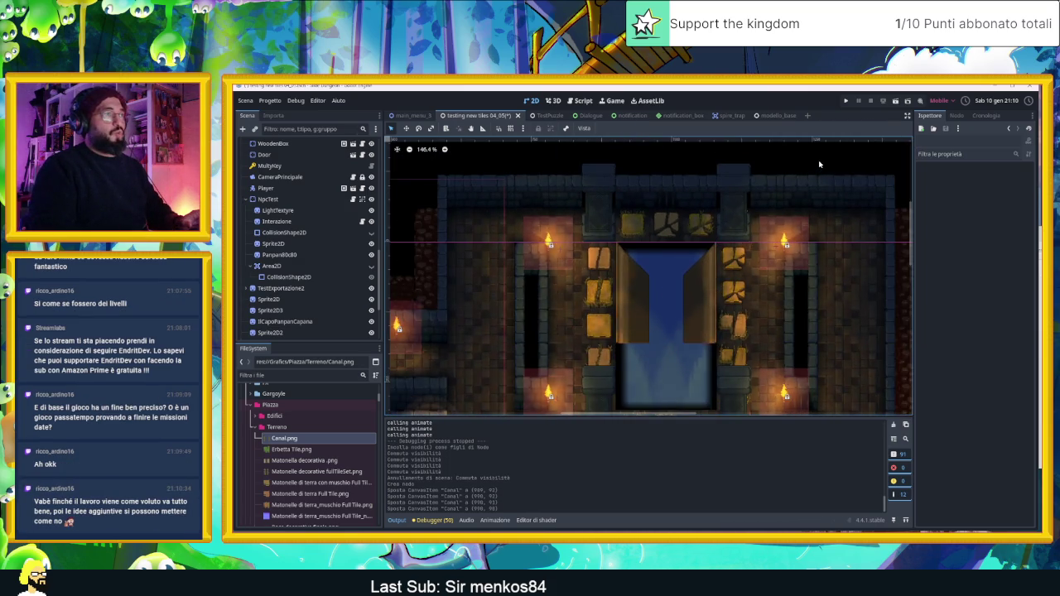
click(710, 304)
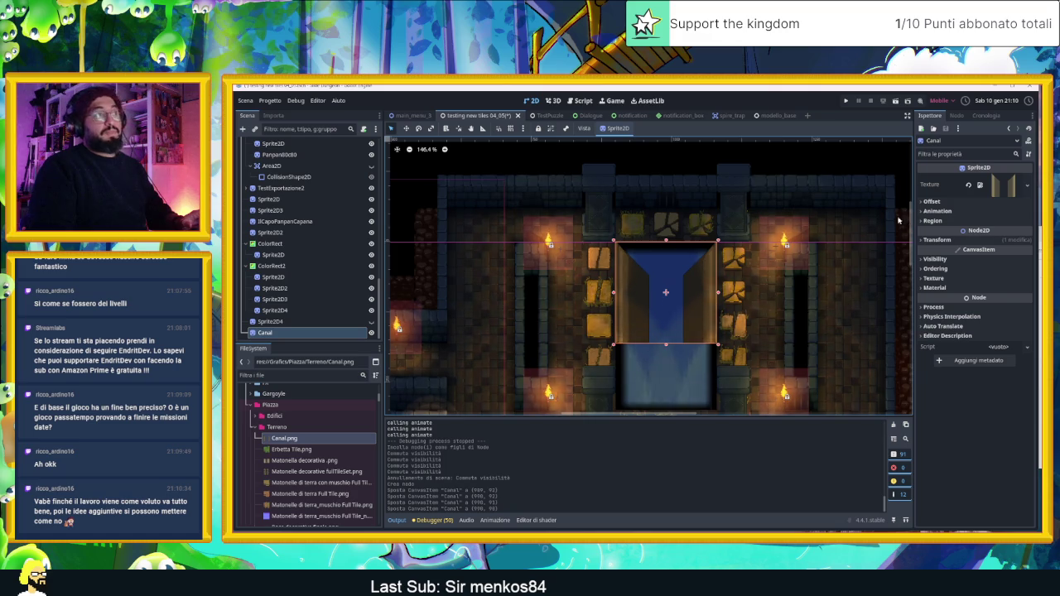
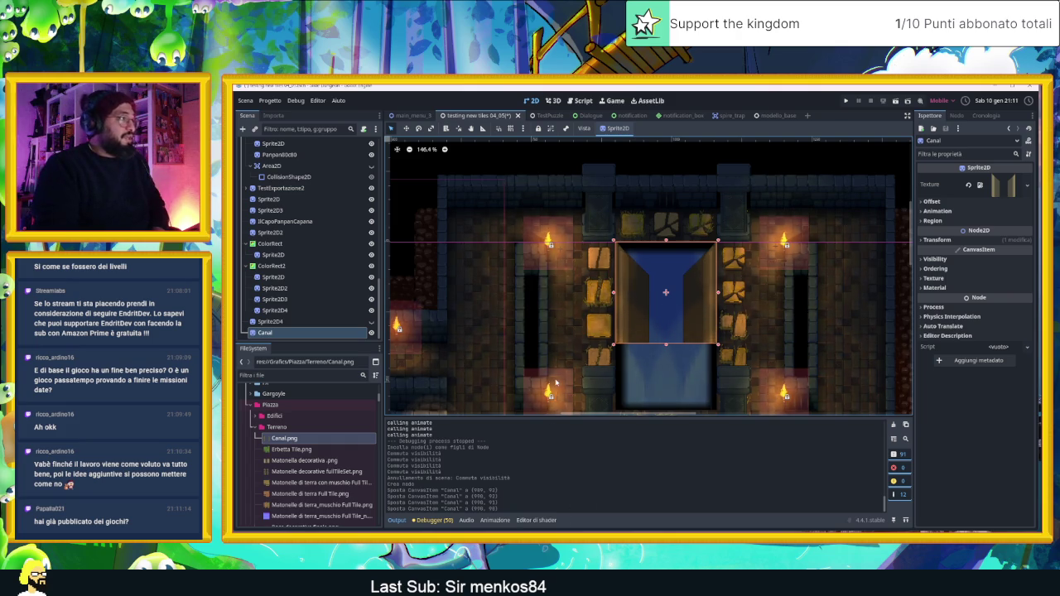
Set the Canal sprite's Z Index to -1 under CanvasItem > Ordering.
click(953, 240)
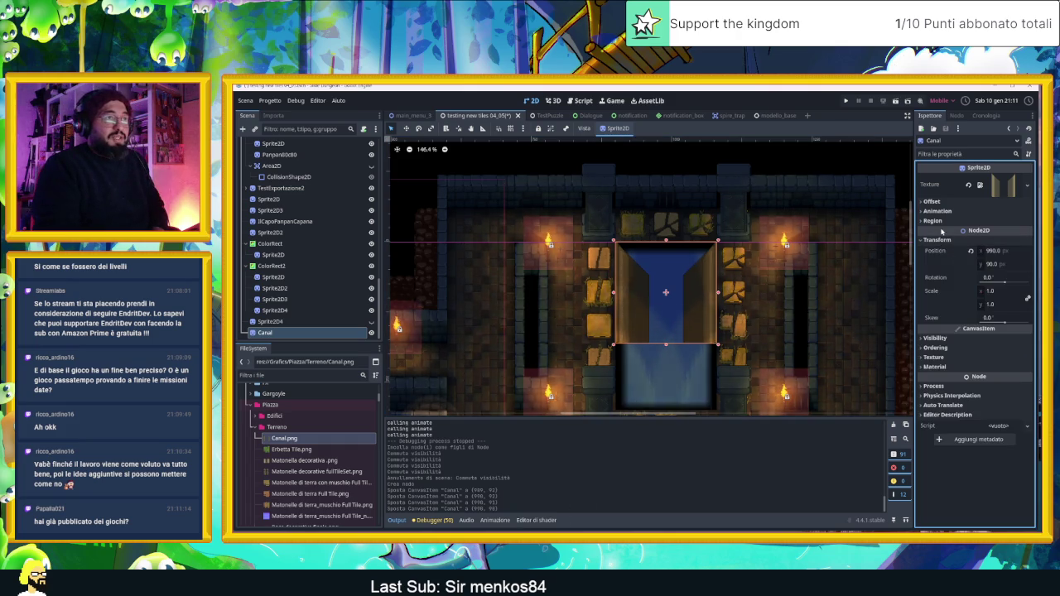
click(941, 239)
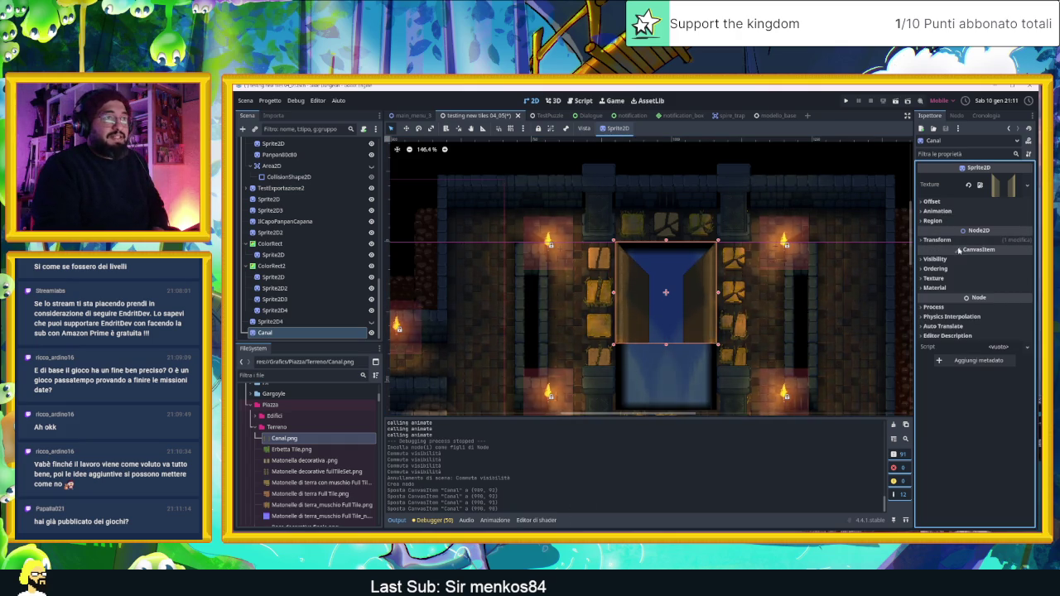
click(958, 259)
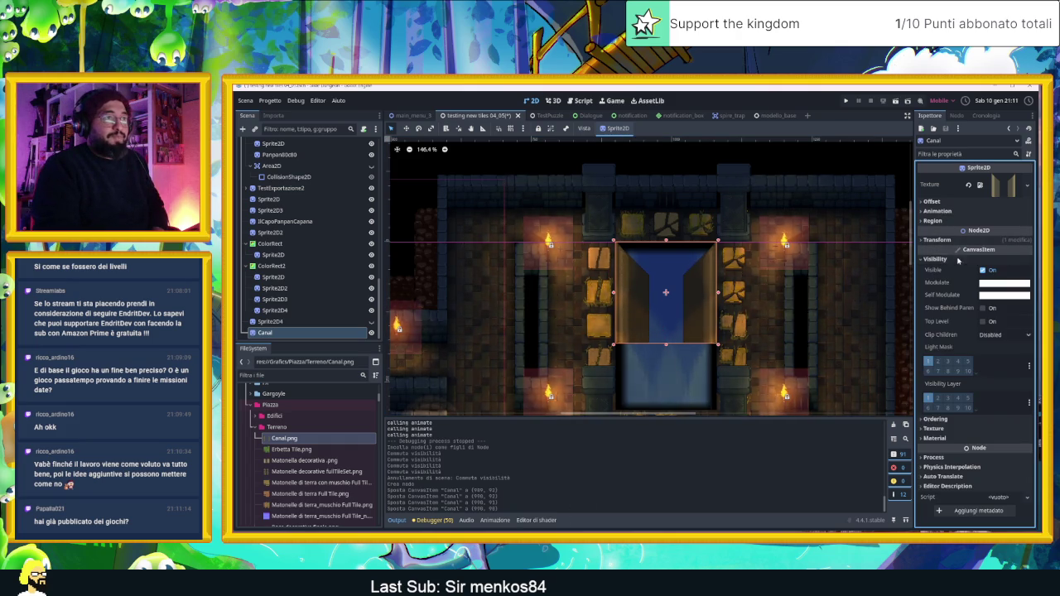
click(946, 421)
click(1023, 432)
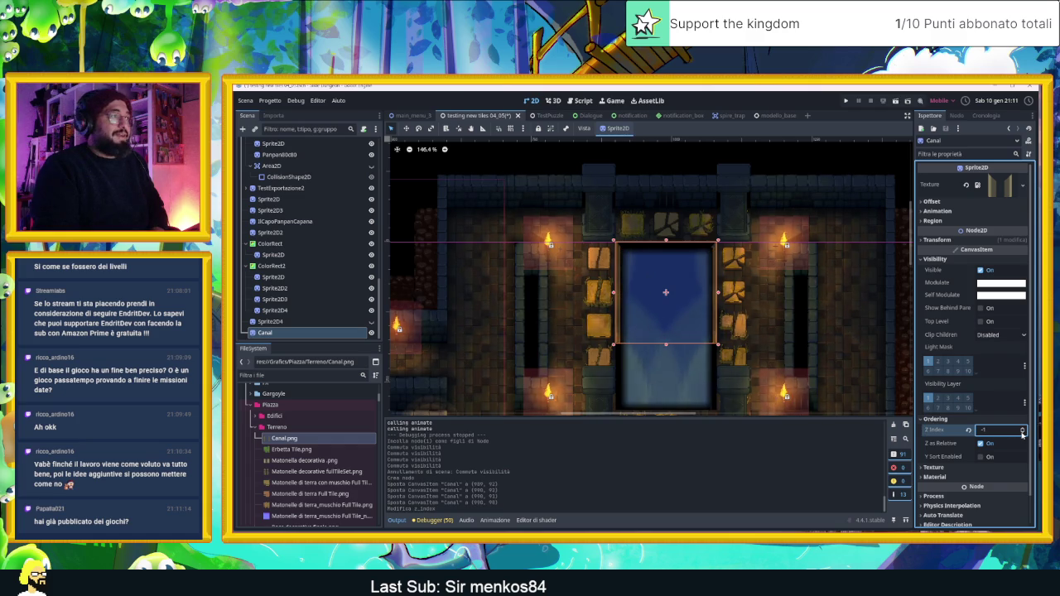
click(585, 157)
scroll(643, 218, up, 4)
scroll(655, 224, up, 4)
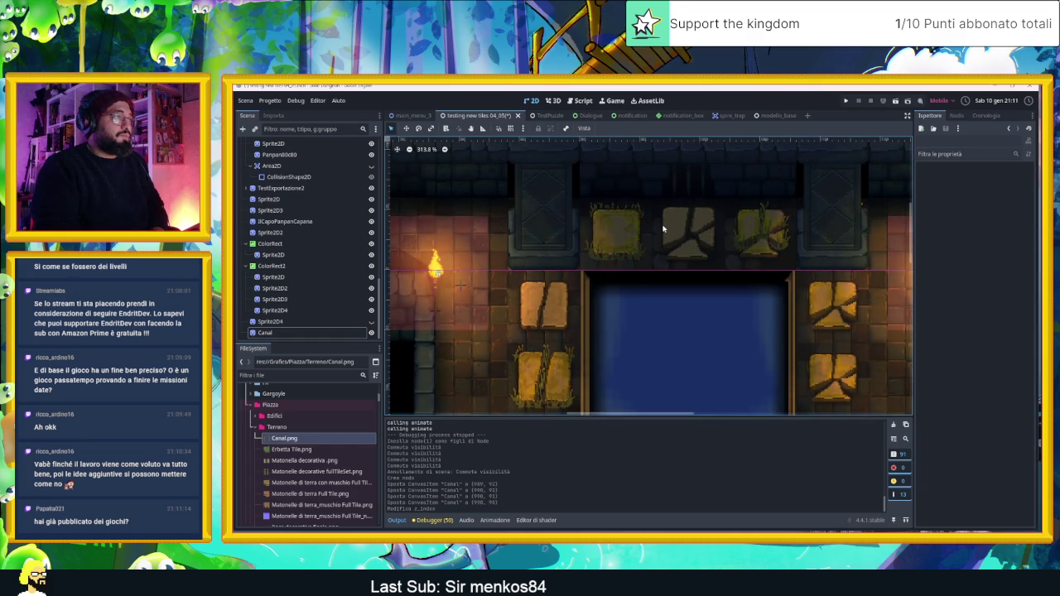
scroll(658, 224, down, 3)
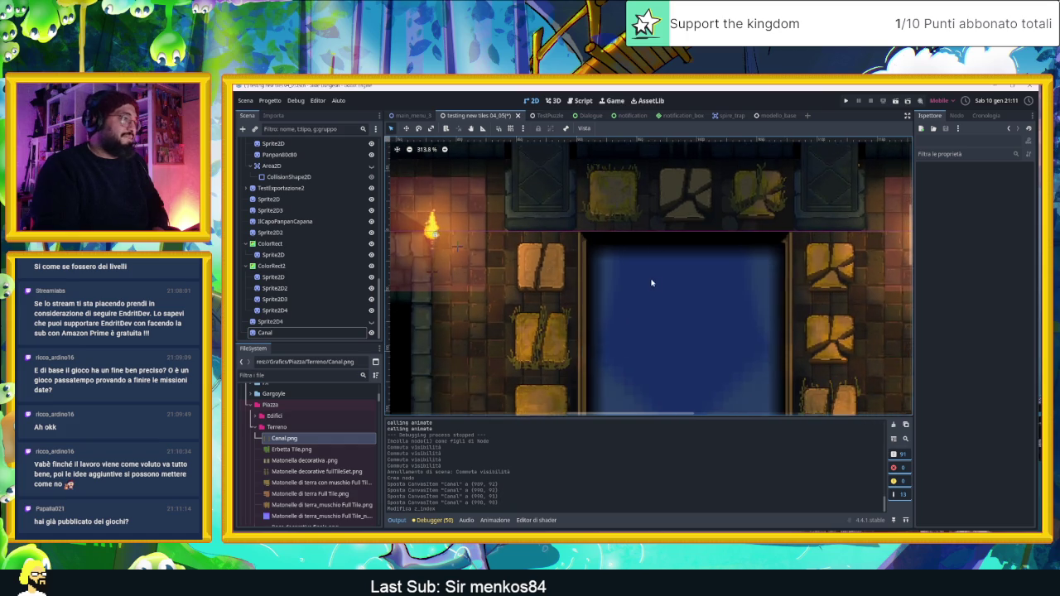
scroll(651, 219, down, 2)
scroll(655, 220, up, 4)
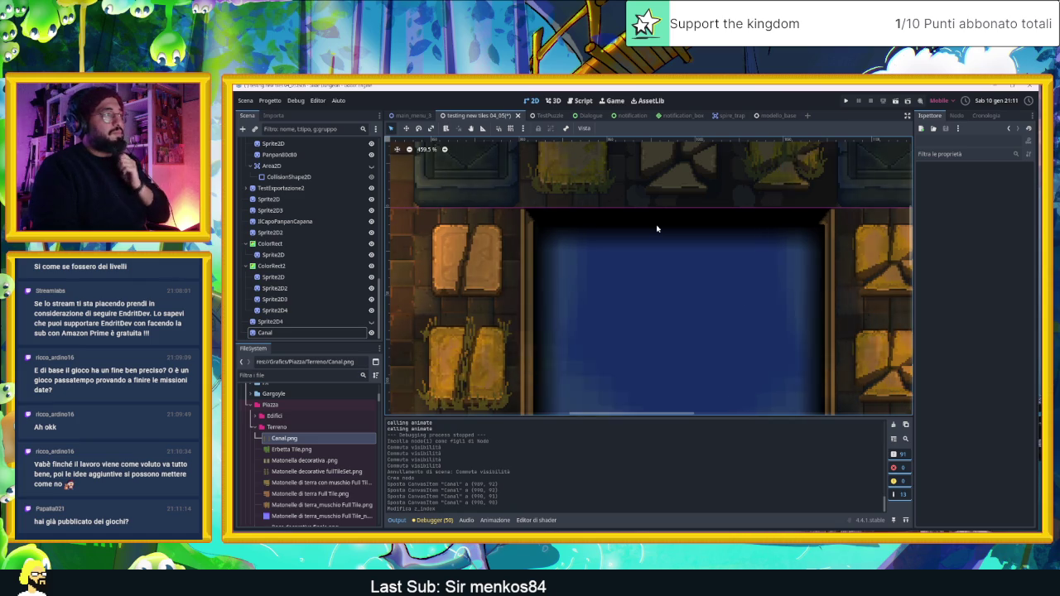
scroll(657, 229, down, 3)
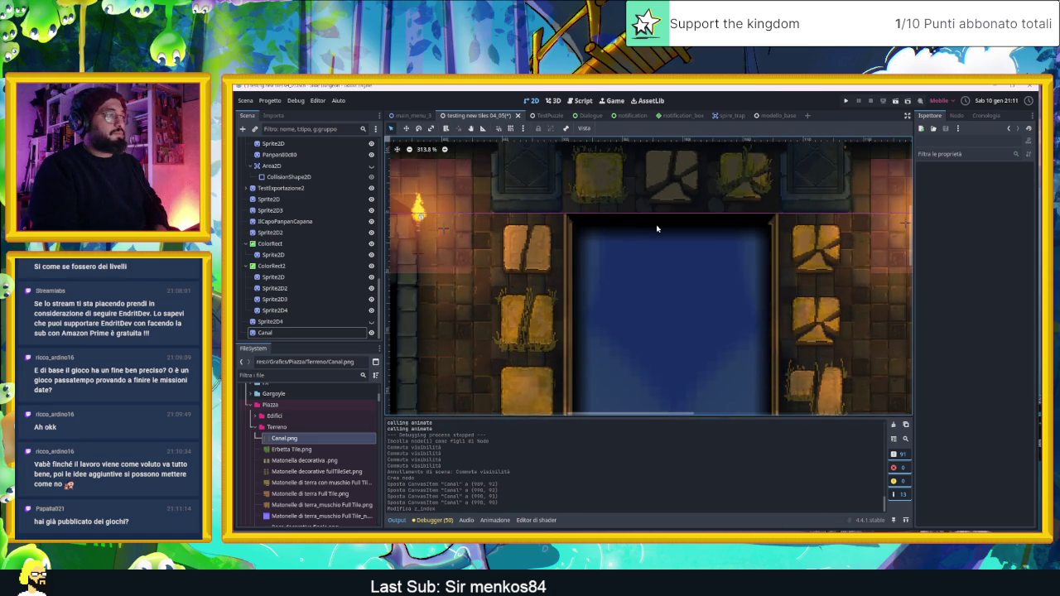
scroll(657, 228, down, 7)
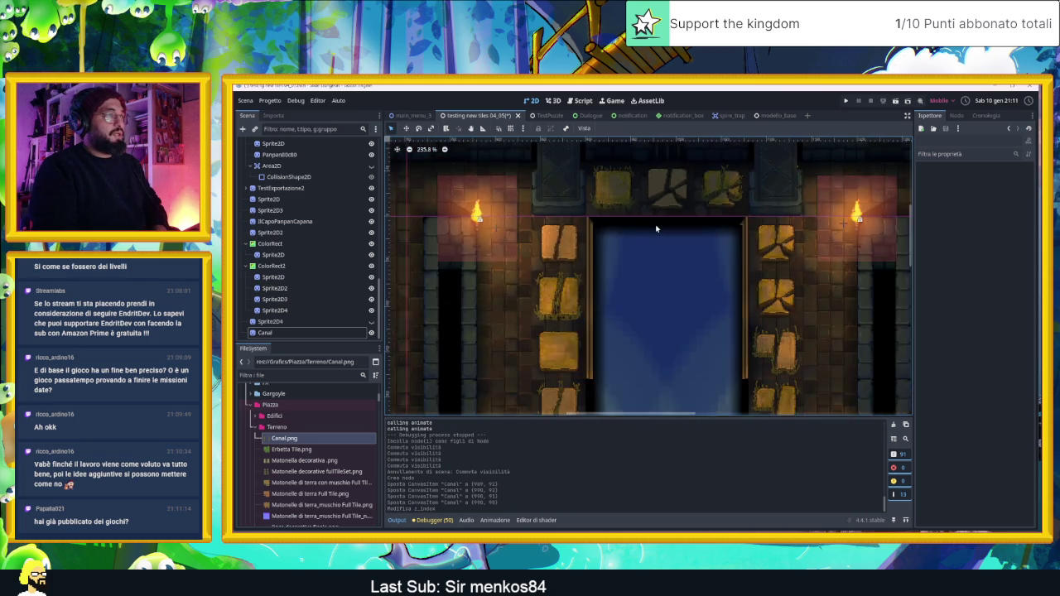
scroll(712, 245, down, 5)
scroll(684, 400, up, 3)
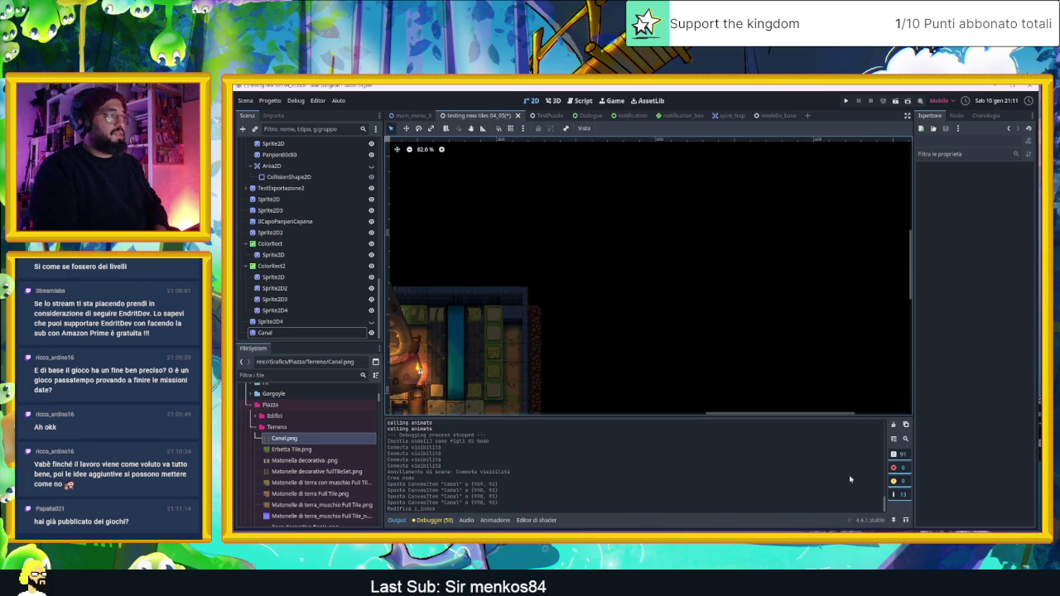
scroll(559, 307, up, 3)
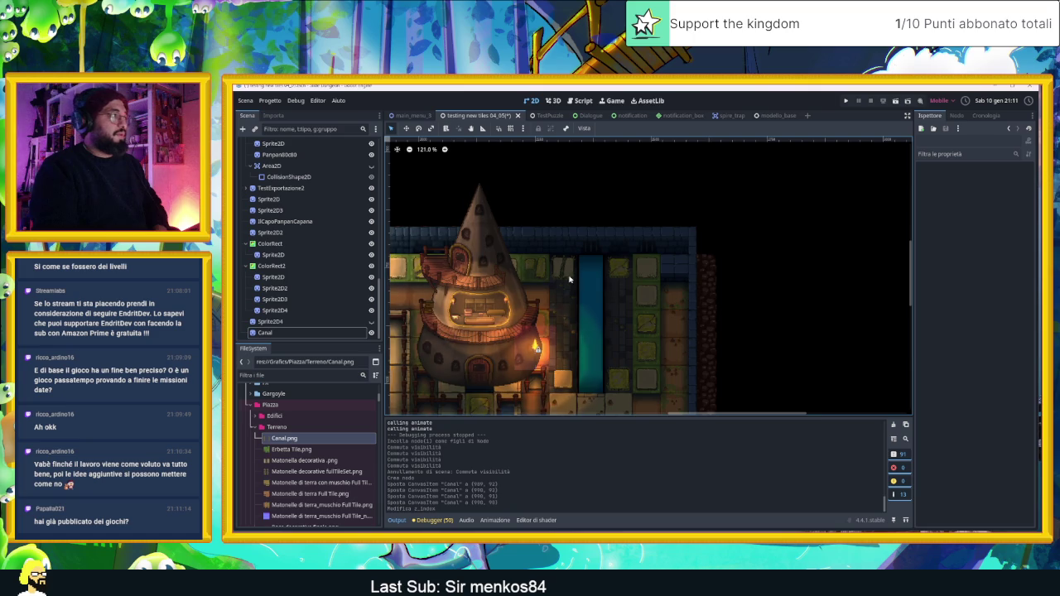
scroll(571, 282, down, 3)
scroll(450, 208, up, 1)
drag(454, 192, 870, 415)
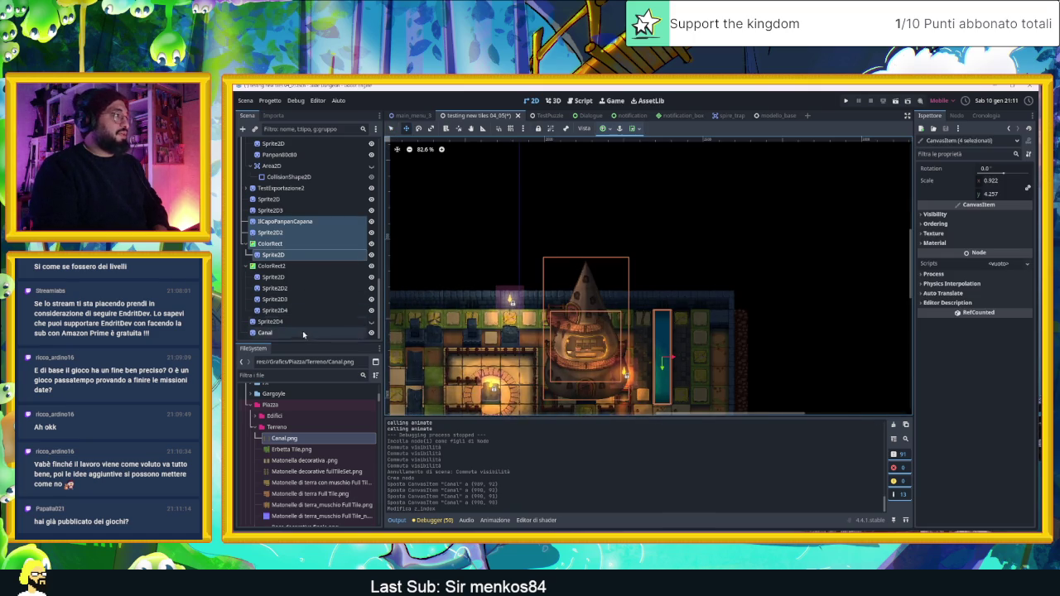
Select Canal and drag it down and right beside the cone tower.
click(265, 332)
scroll(516, 233, down, 3)
drag(481, 265, 695, 350)
mouse_move(589, 259)
mouse_down()
mouse_move(636, 306)
mouse_move(626, 308)
mouse_move(634, 296)
mouse_move(630, 305)
mouse_up()
scroll(621, 300, up, 5)
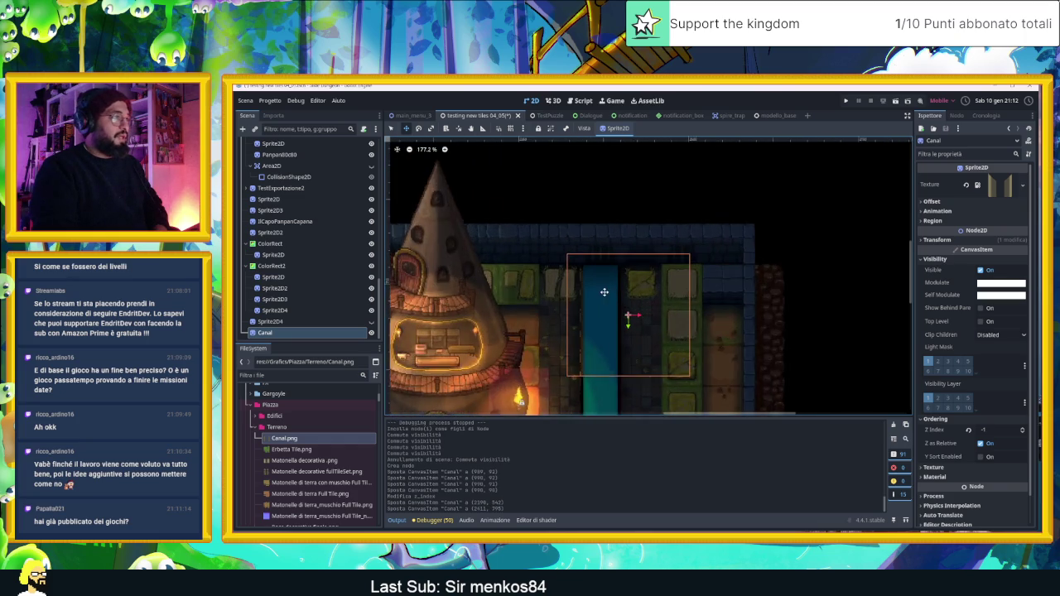
scroll(606, 293, up, 4)
Nudge Canal pixel by pixel with the arrow keys until its water fits the doorway opening.
key(Right)
key(Right)
key(Right)
key(Right)
key(Right)
key(Right)
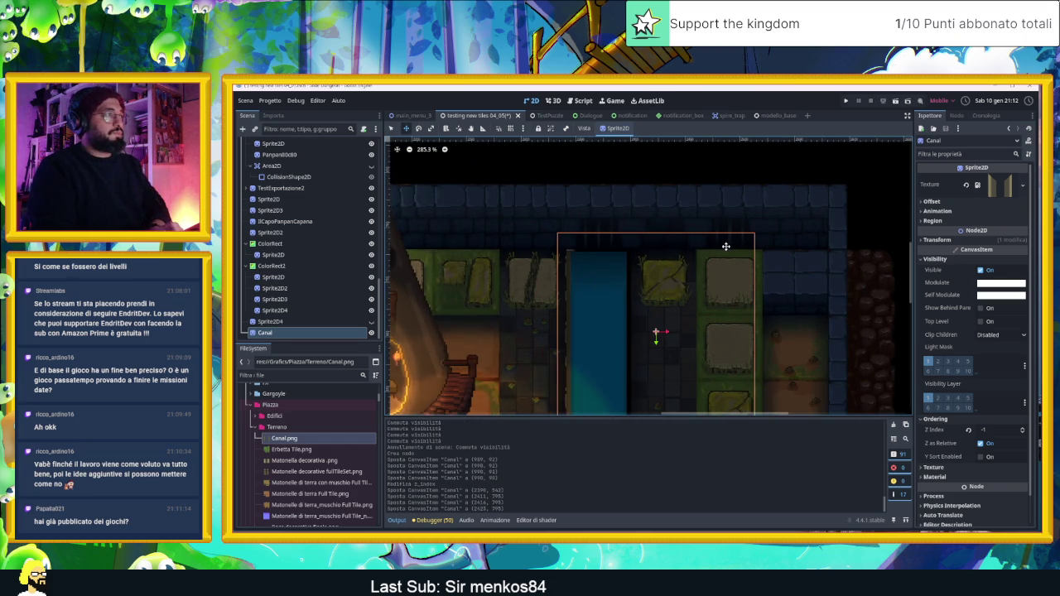
drag(716, 247, 708, 261)
scroll(572, 257, up, 1)
scroll(571, 257, up, 9)
drag(620, 246, 617, 246)
key(Up)
key(Left)
key(Right)
key(Left)
key(Left)
key(Right)
key(Right)
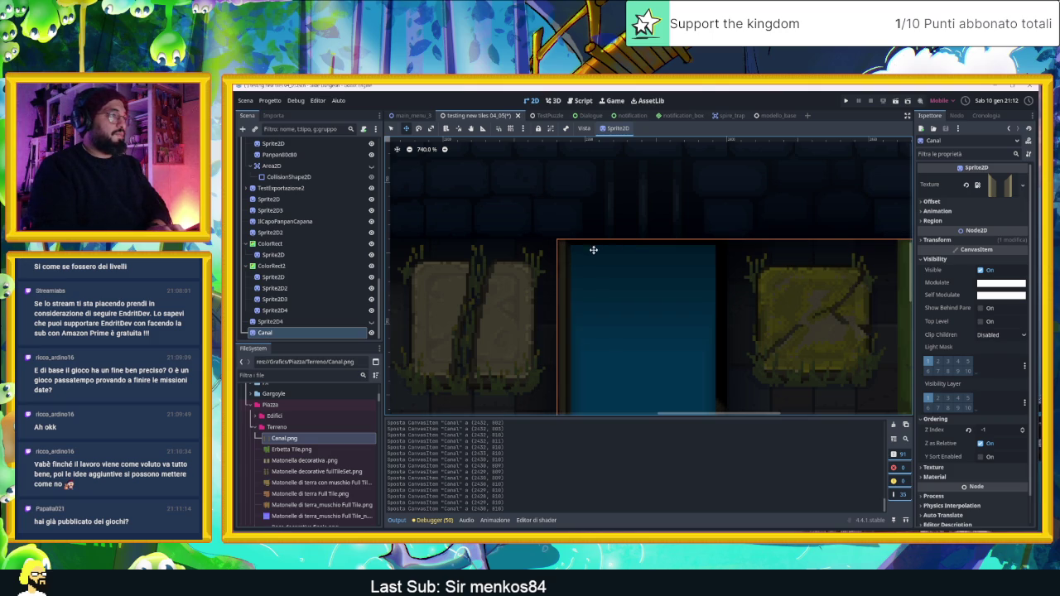
scroll(589, 261, down, 5)
scroll(587, 266, down, 1)
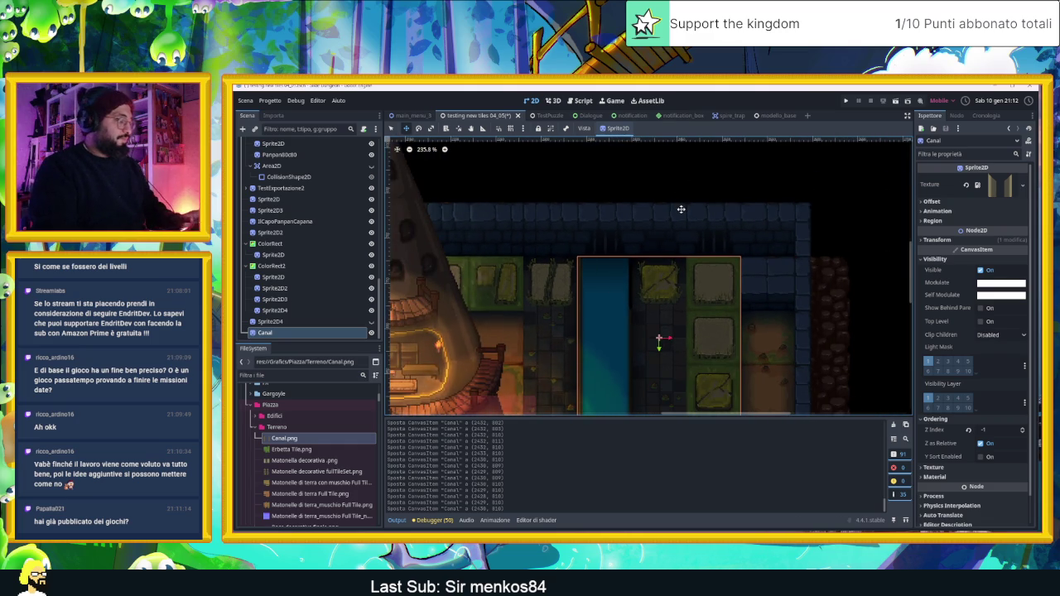
scroll(572, 221, up, 3)
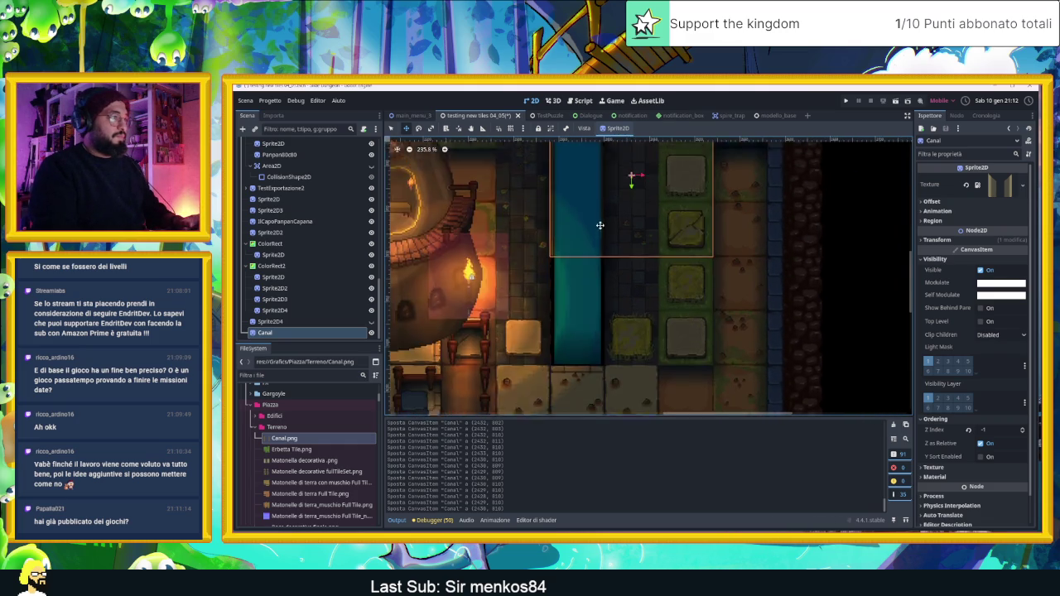
scroll(571, 220, up, 5)
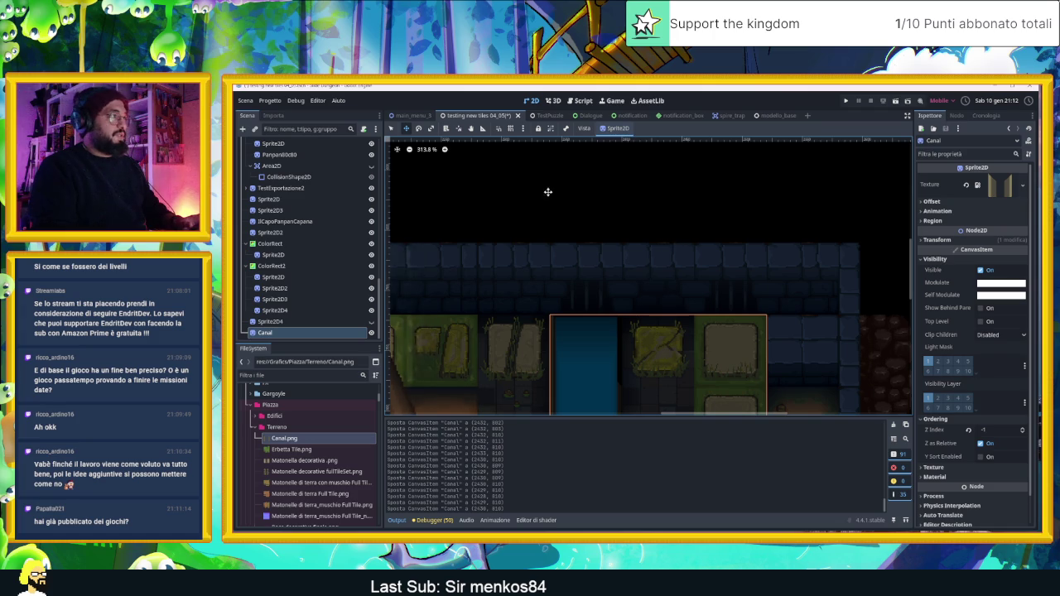
click(758, 245)
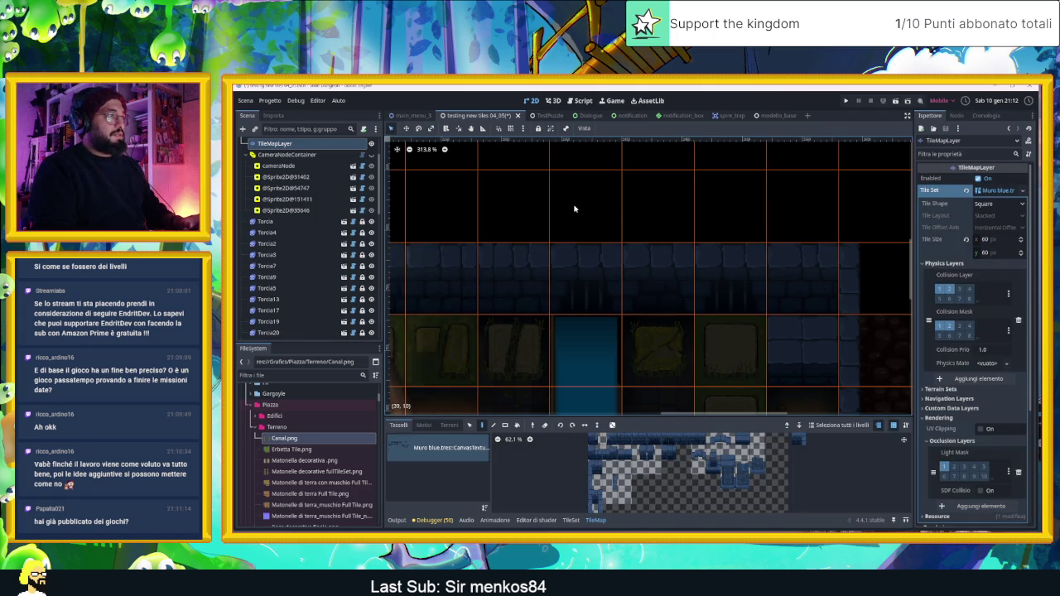
scroll(572, 322, up, 10)
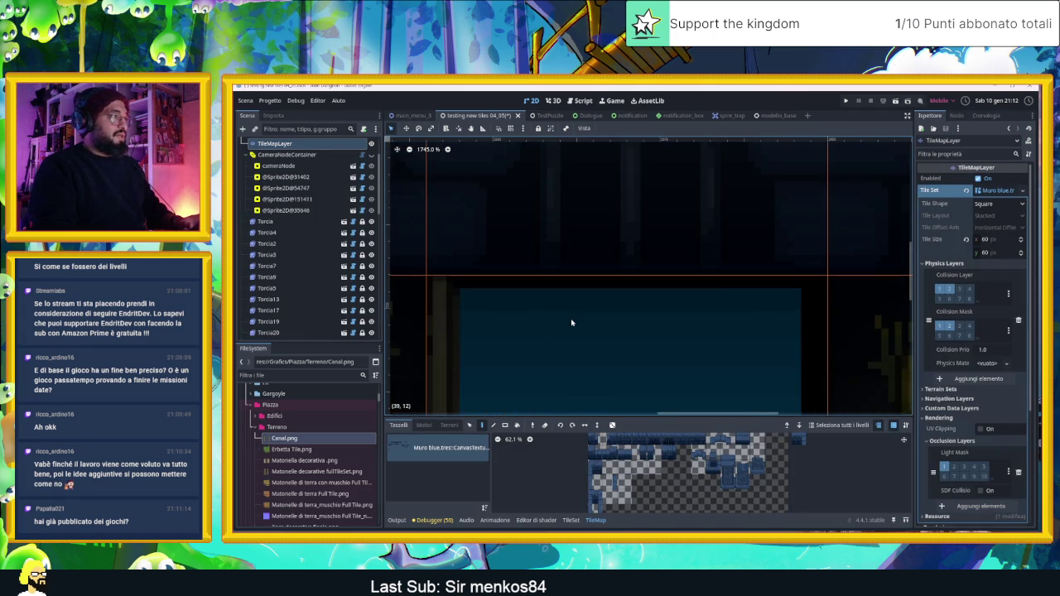
scroll(571, 322, down, 10)
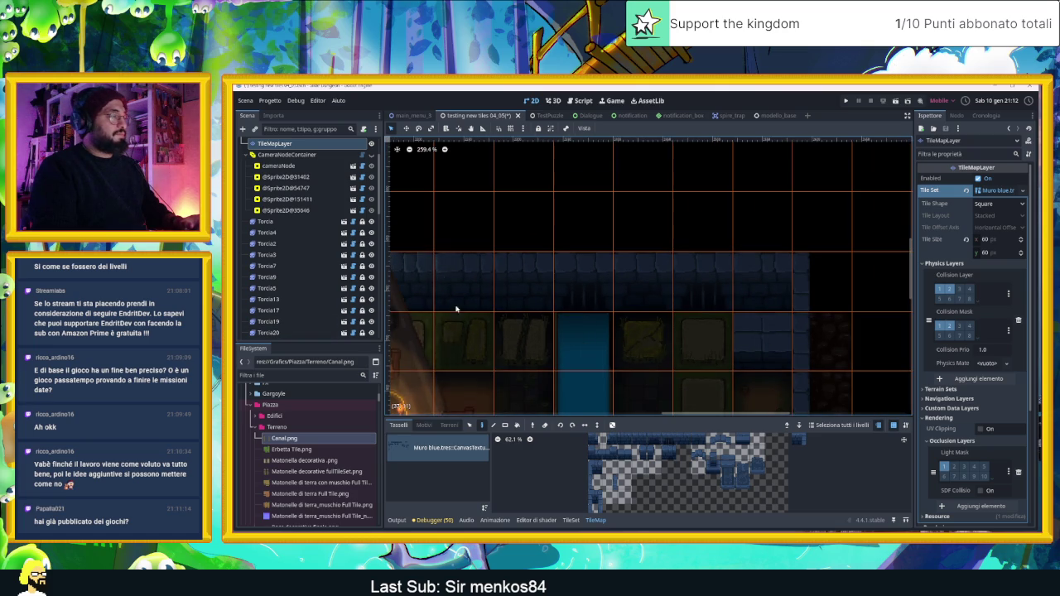
scroll(460, 300, down, 3)
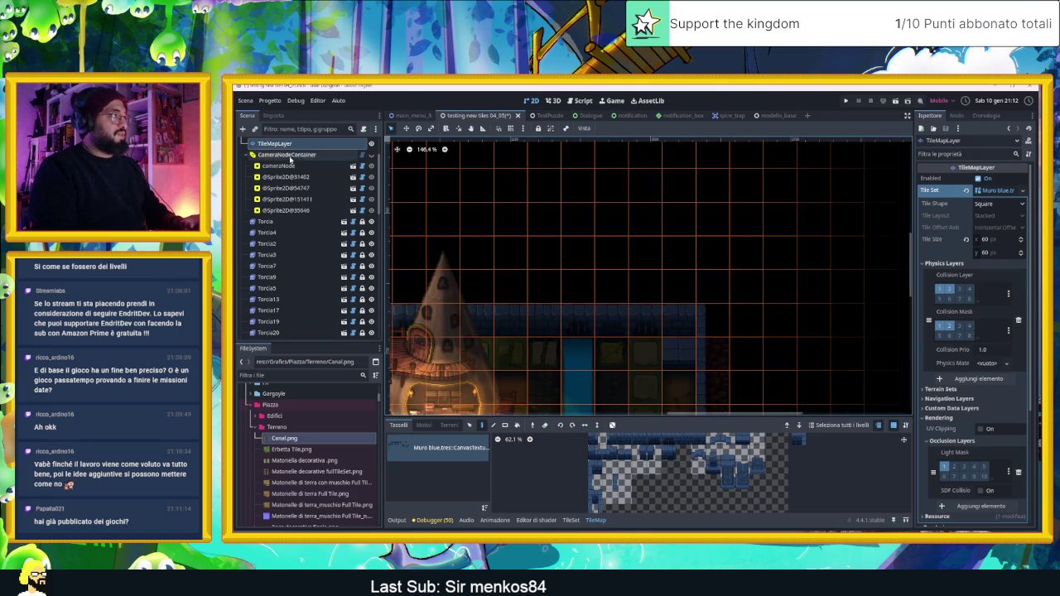
scroll(283, 157, up, 3)
shift+click(282, 155)
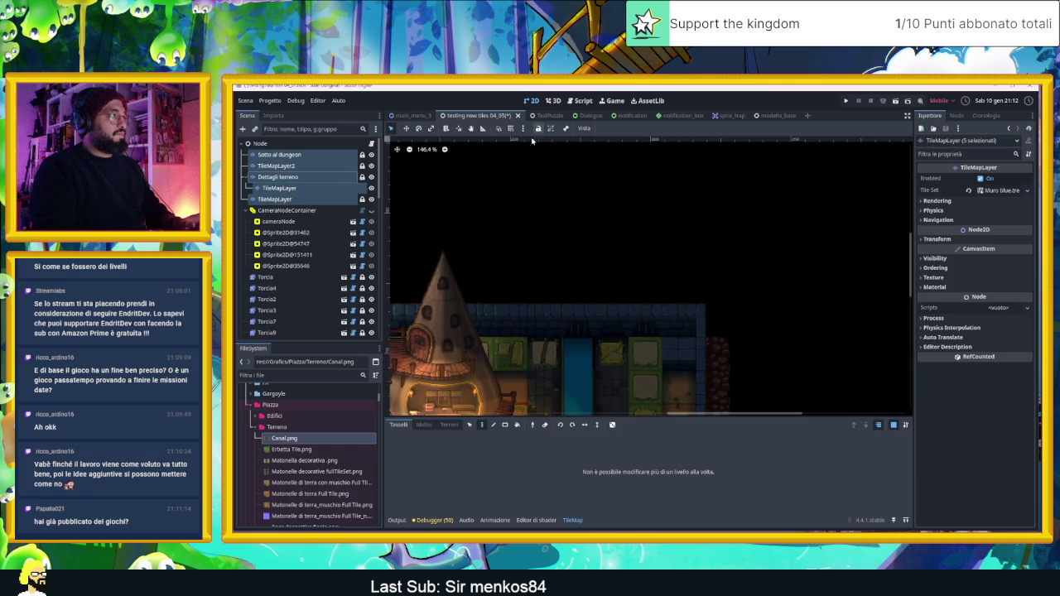
click(370, 189)
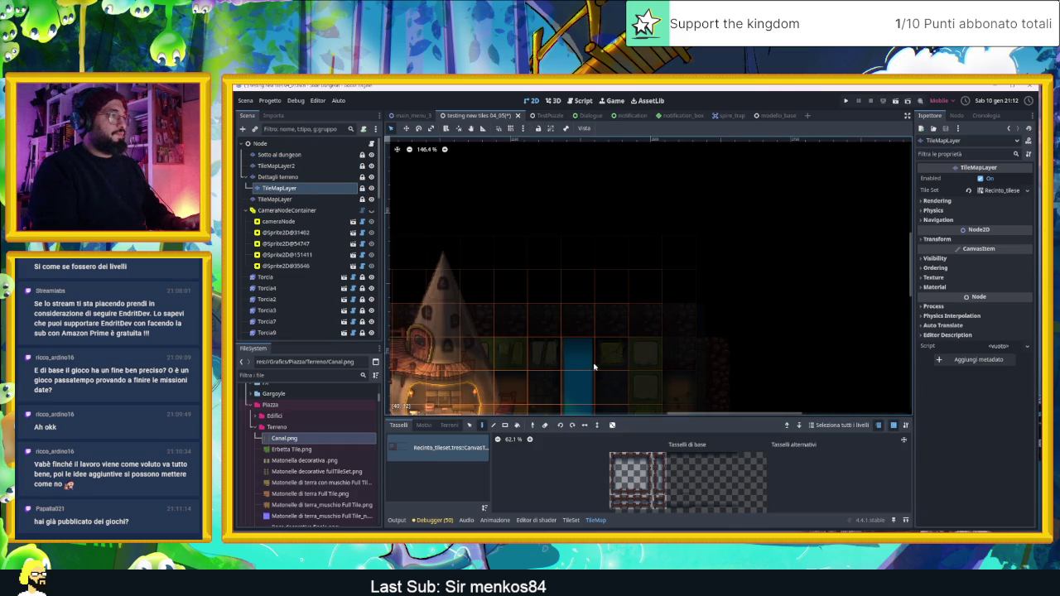
scroll(642, 319, up, 1)
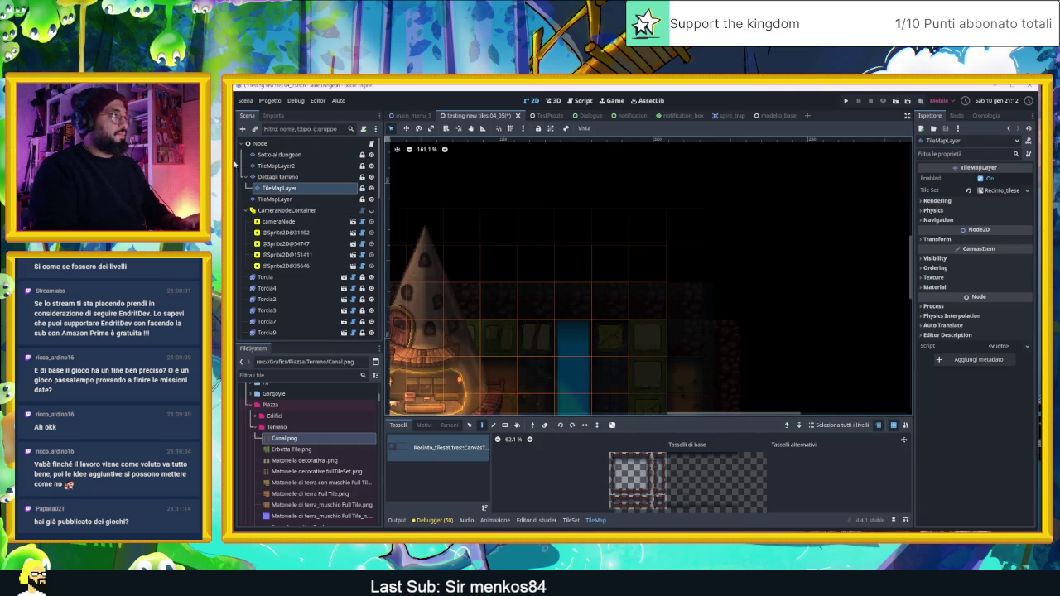
click(274, 144)
click(568, 410)
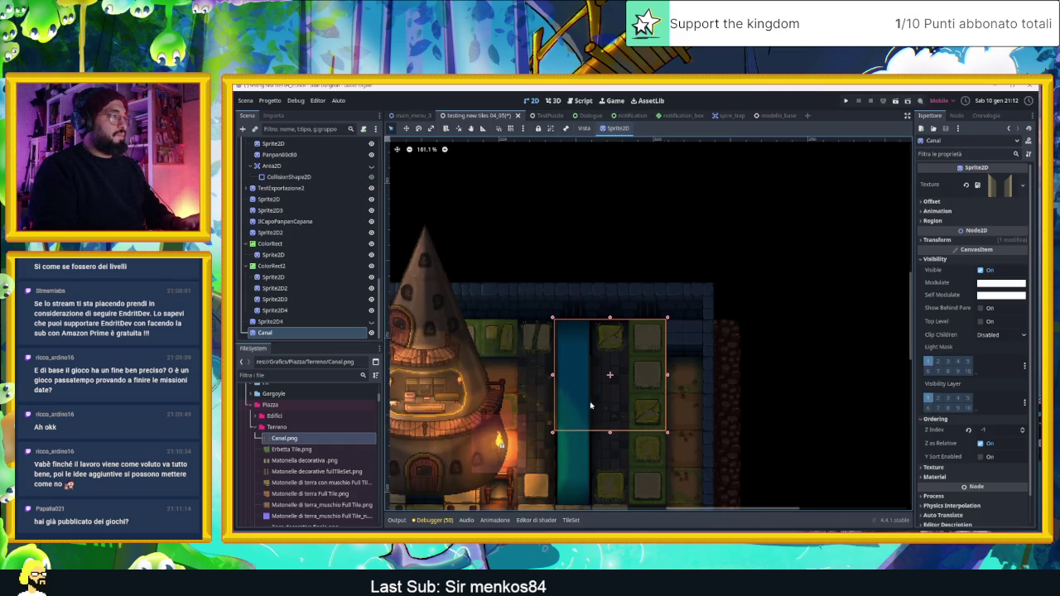
Check the canal placement up close, deselect it, and switch to the Owlboy (OST) browser window.
scroll(551, 285, up, 14)
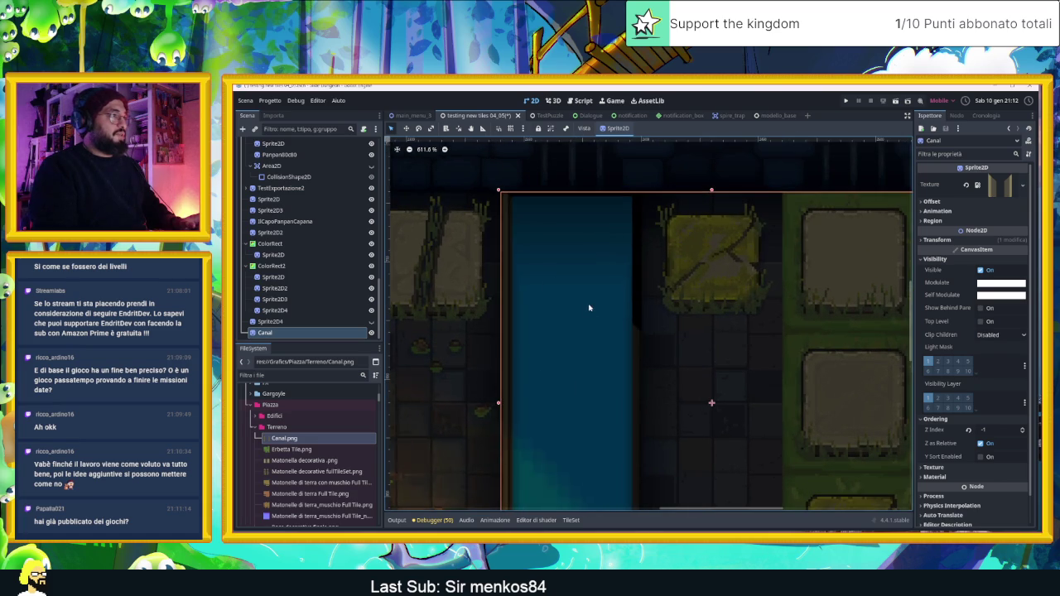
scroll(587, 305, down, 8)
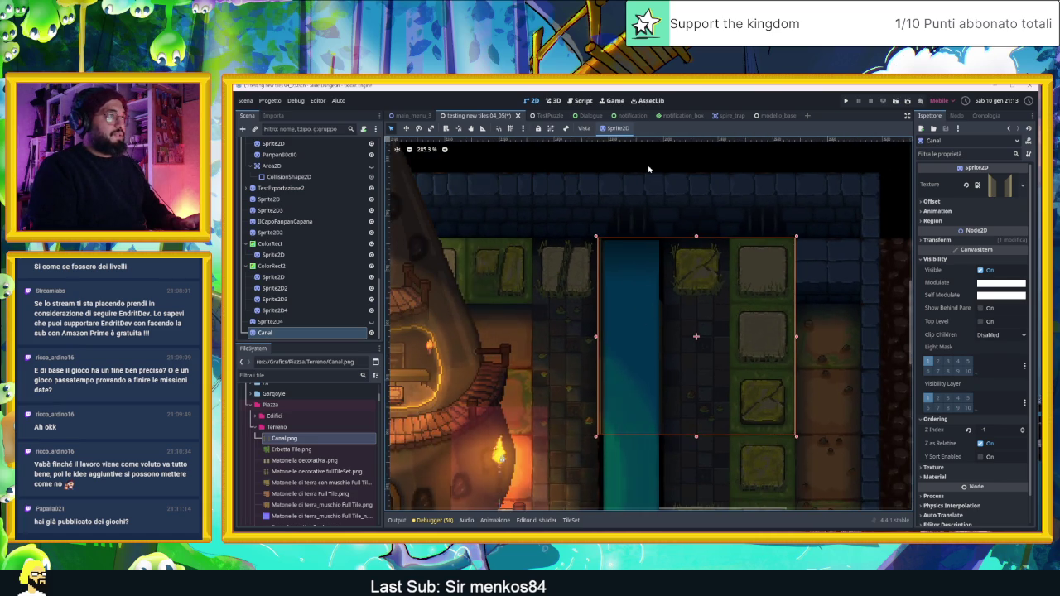
click(645, 197)
scroll(609, 257, up, 6)
scroll(609, 258, up, 3)
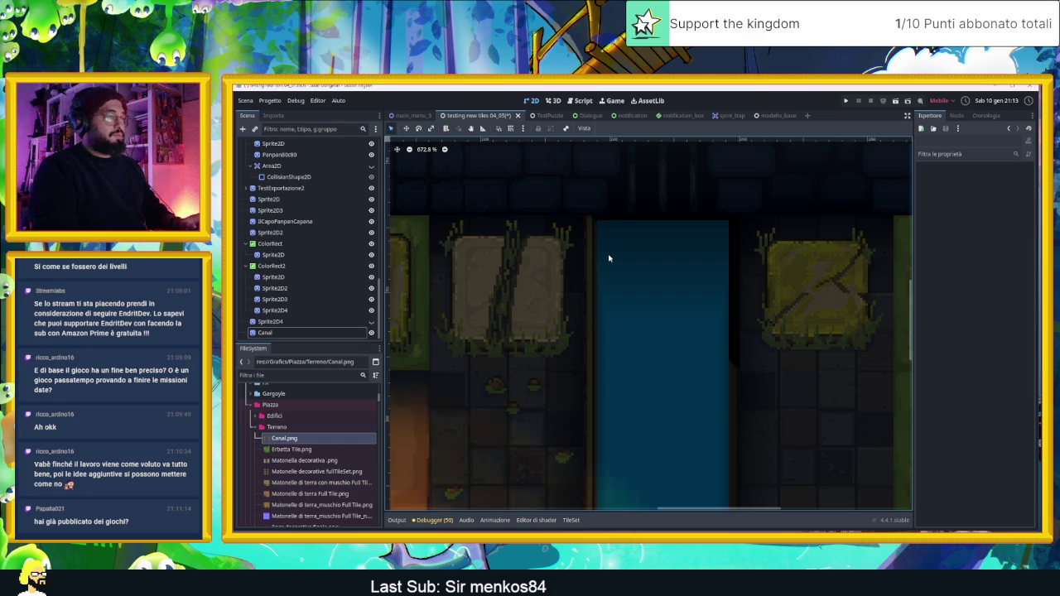
scroll(609, 259, down, 8)
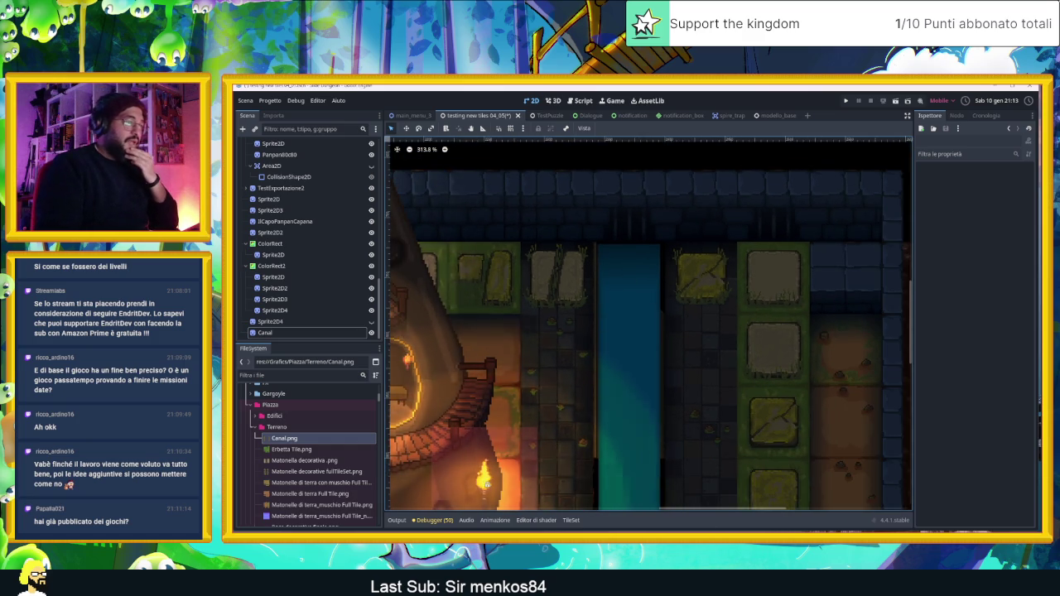
key(alt+Tab)
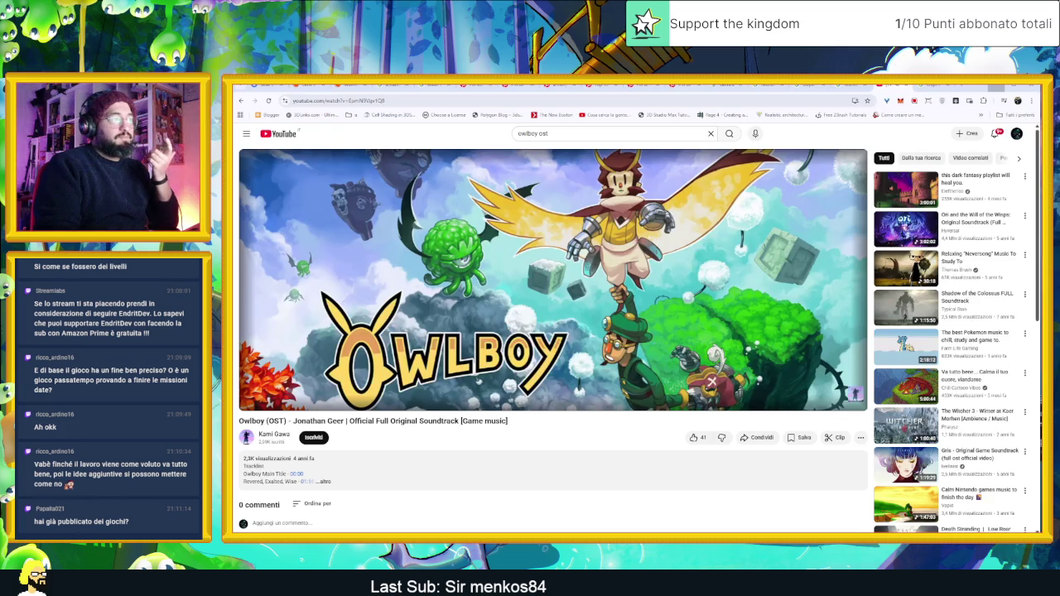
Open the itch.io Creator Dashboard in a new tab, then go to the public profile page.
key(ctrl+t)
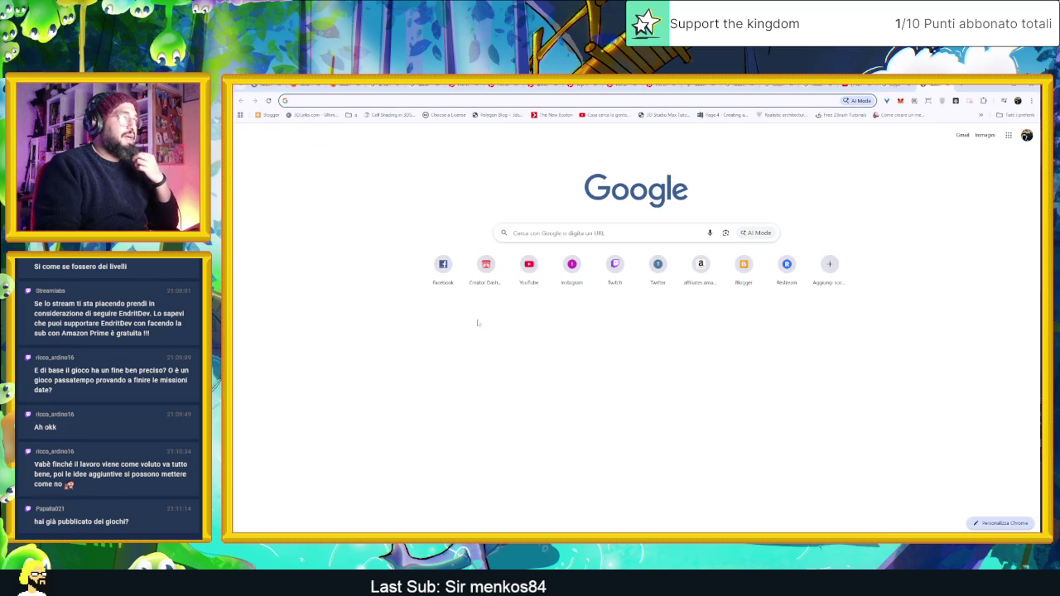
click(486, 280)
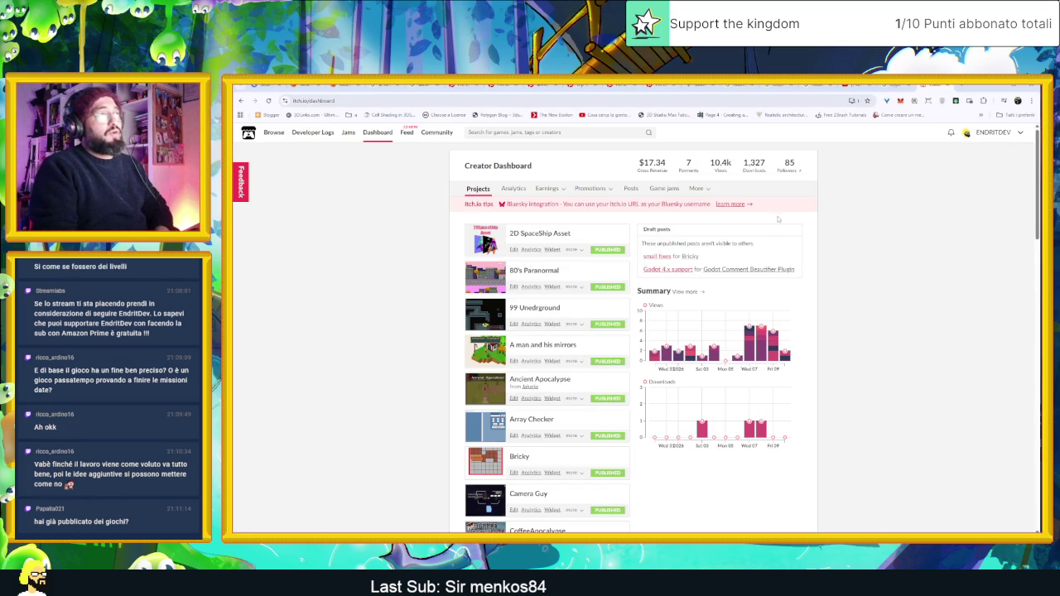
scroll(621, 290, down, 2)
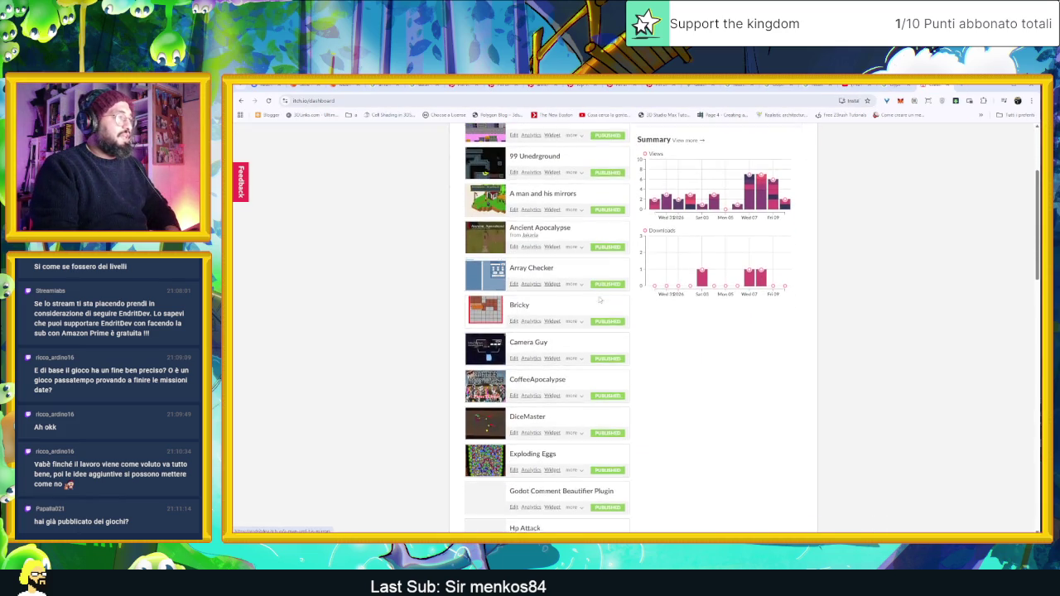
scroll(671, 319, up, 2)
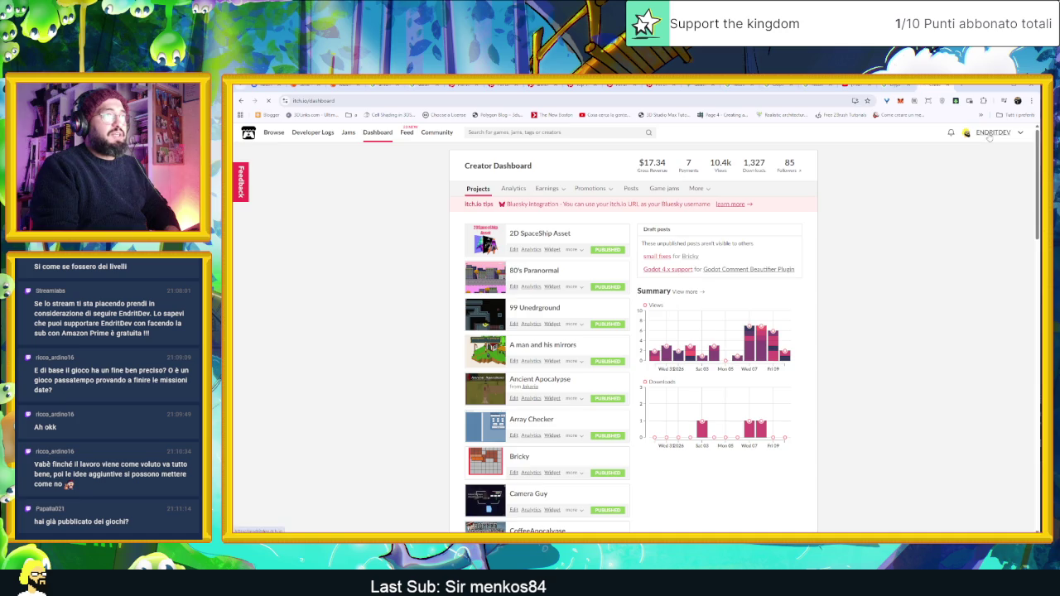
click(990, 134)
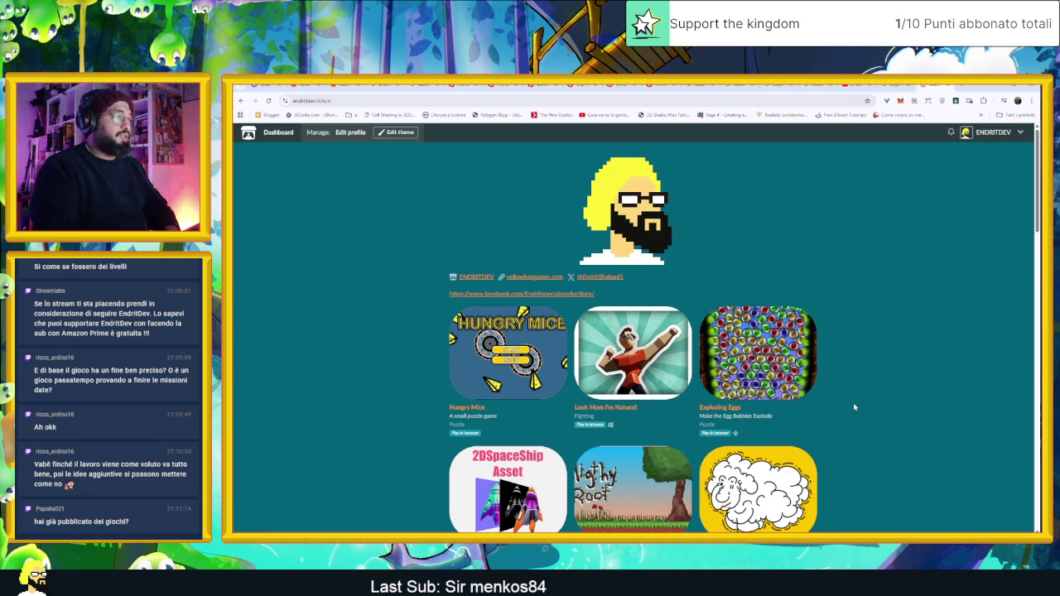
Scroll the profile's game grid to the bottom and back, then return to the Owlboy (OST) YouTube tab.
scroll(851, 381, down, 3)
scroll(850, 362, up, 1)
scroll(847, 360, down, 1)
scroll(847, 361, down, 2)
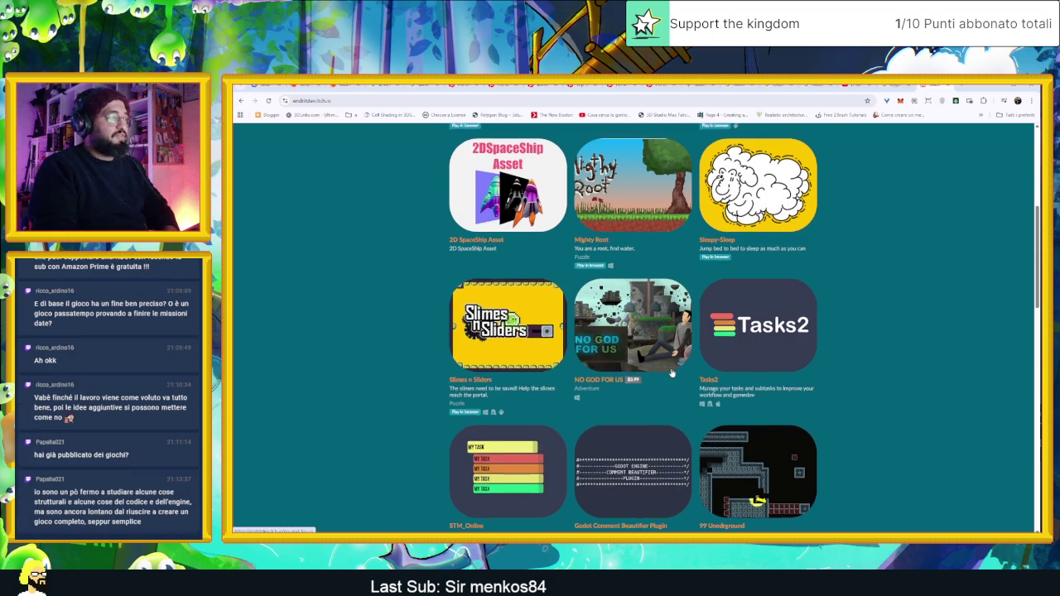
scroll(903, 379, down, 5)
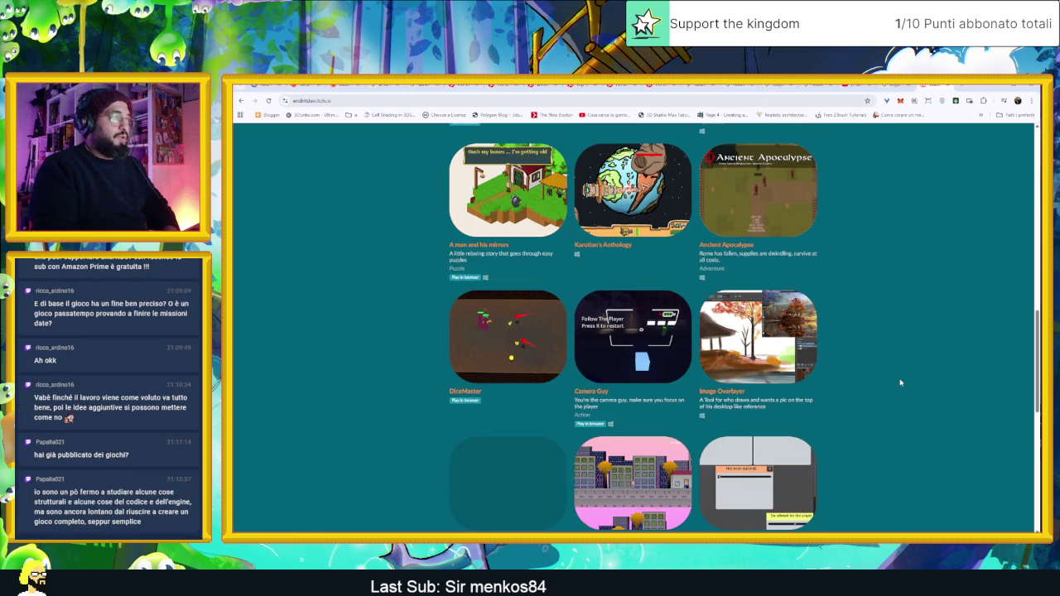
scroll(902, 383, down, 5)
scroll(899, 382, down, 1)
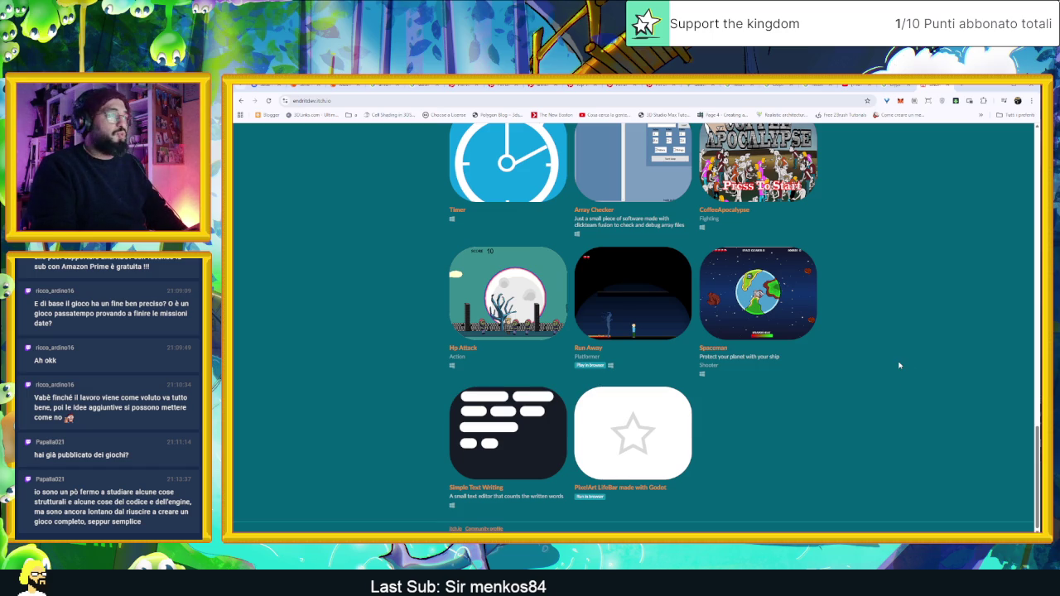
scroll(900, 365, up, 10)
scroll(886, 365, down, 10)
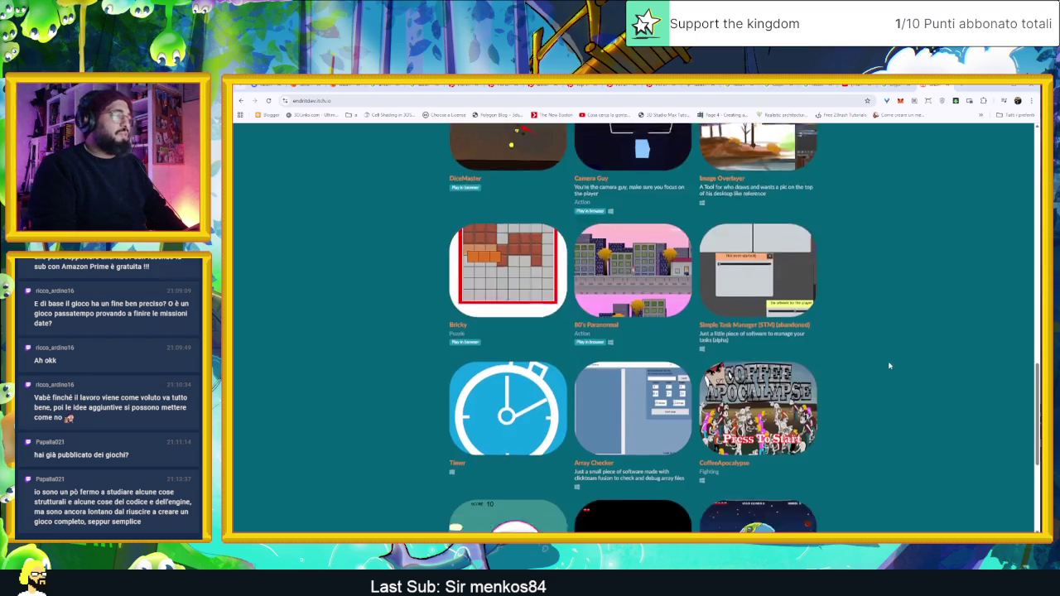
scroll(885, 336, up, 15)
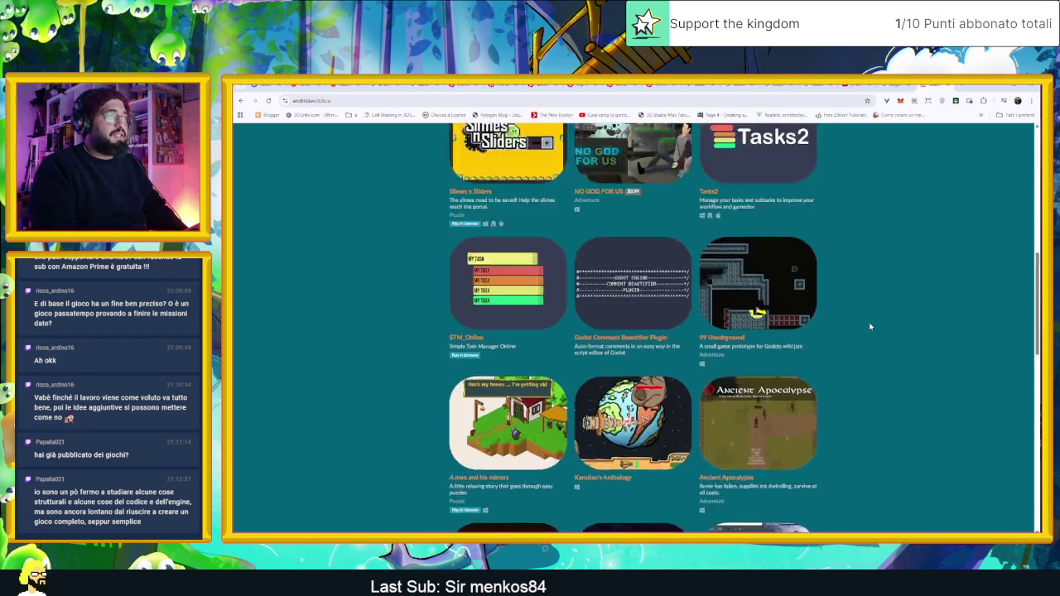
scroll(870, 326, up, 1)
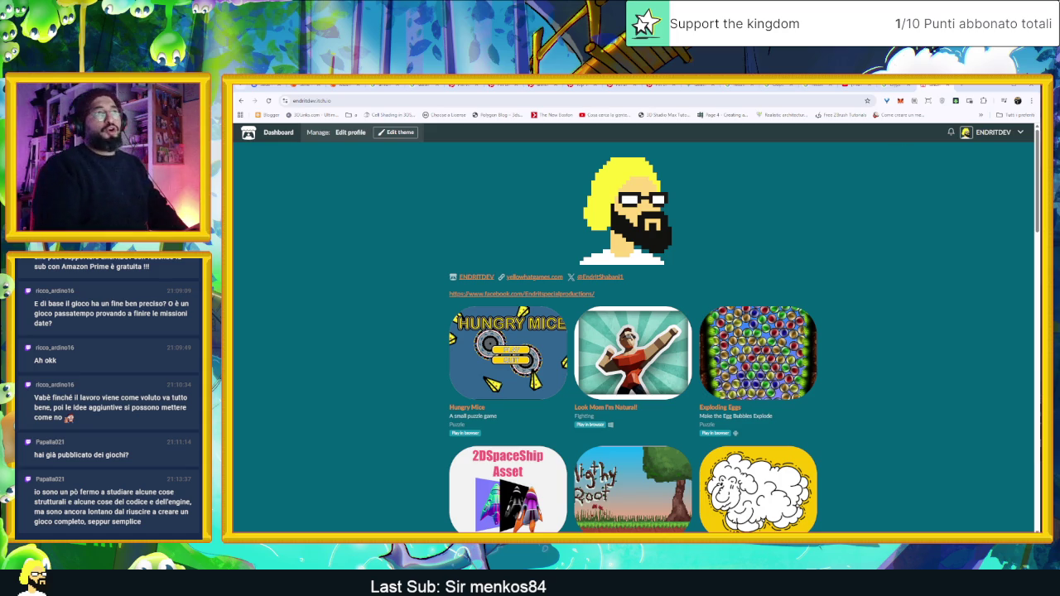
click(853, 86)
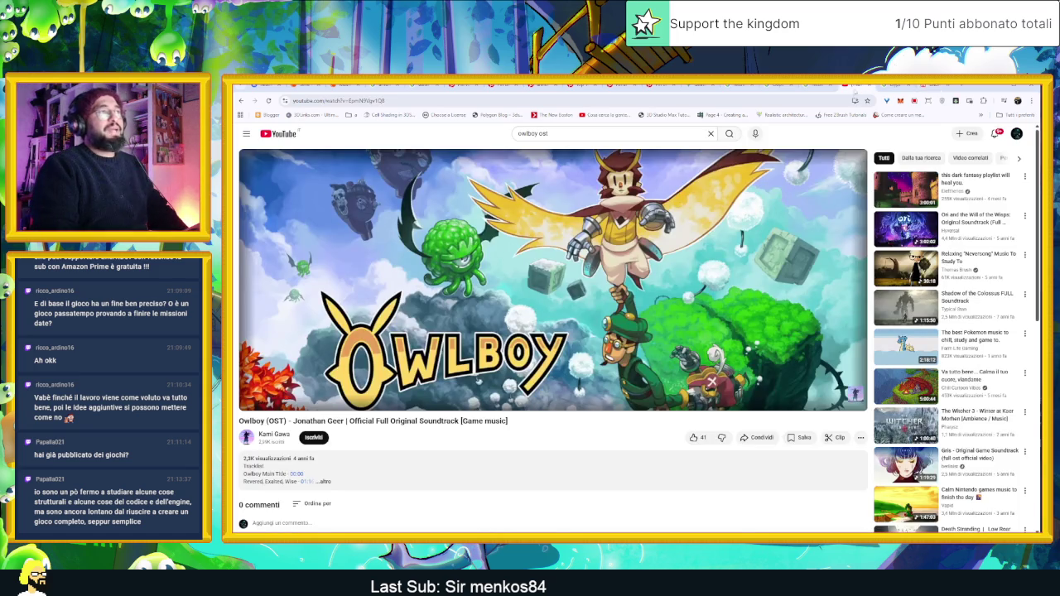
Return to Godot and zoom in on the Canal sprite beside the tower, reselecting it.
click(1004, 87)
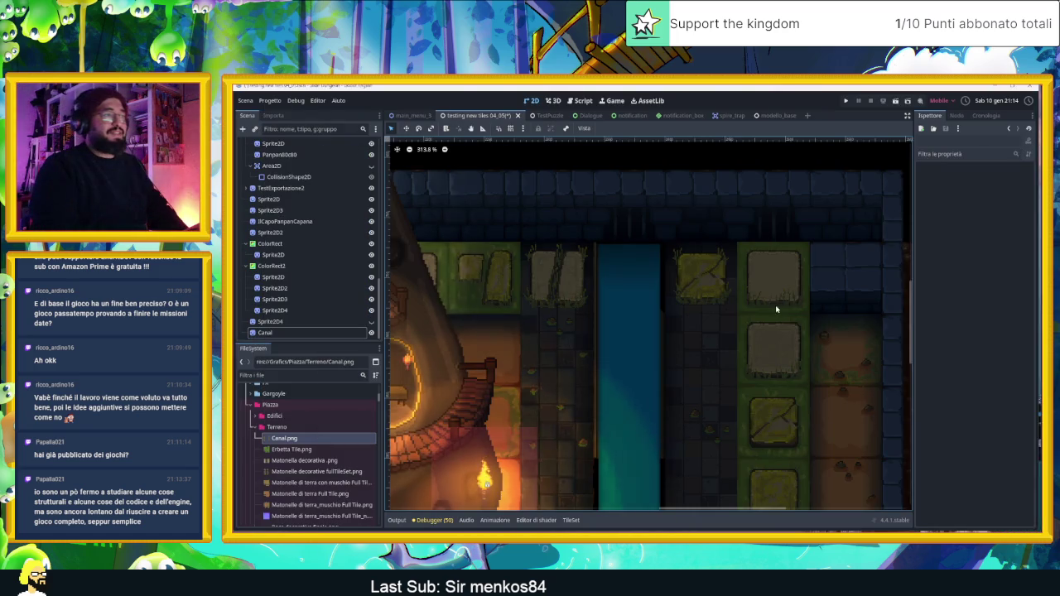
scroll(692, 289, down, 3)
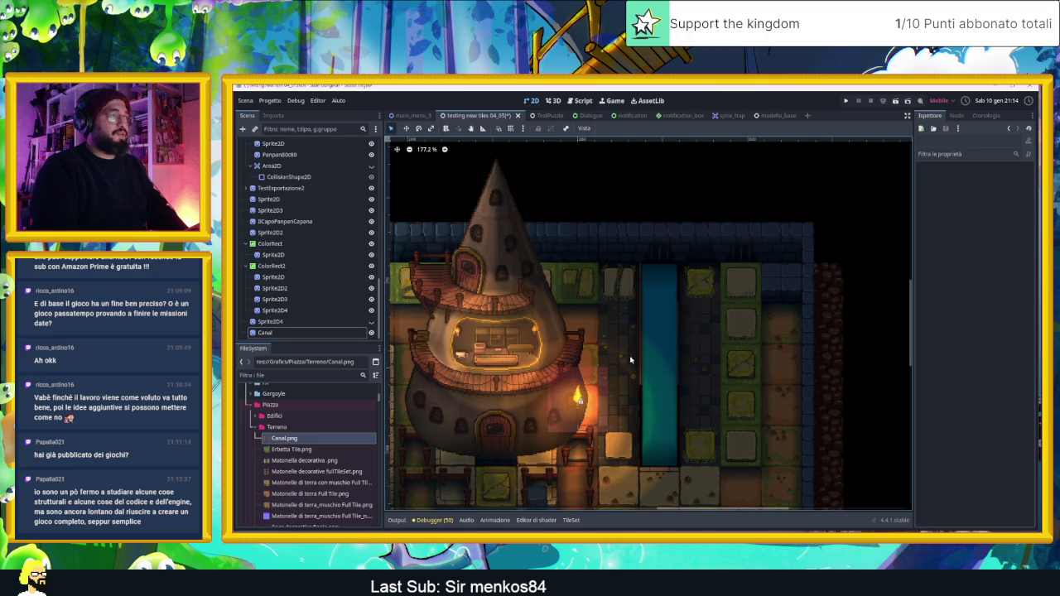
click(731, 300)
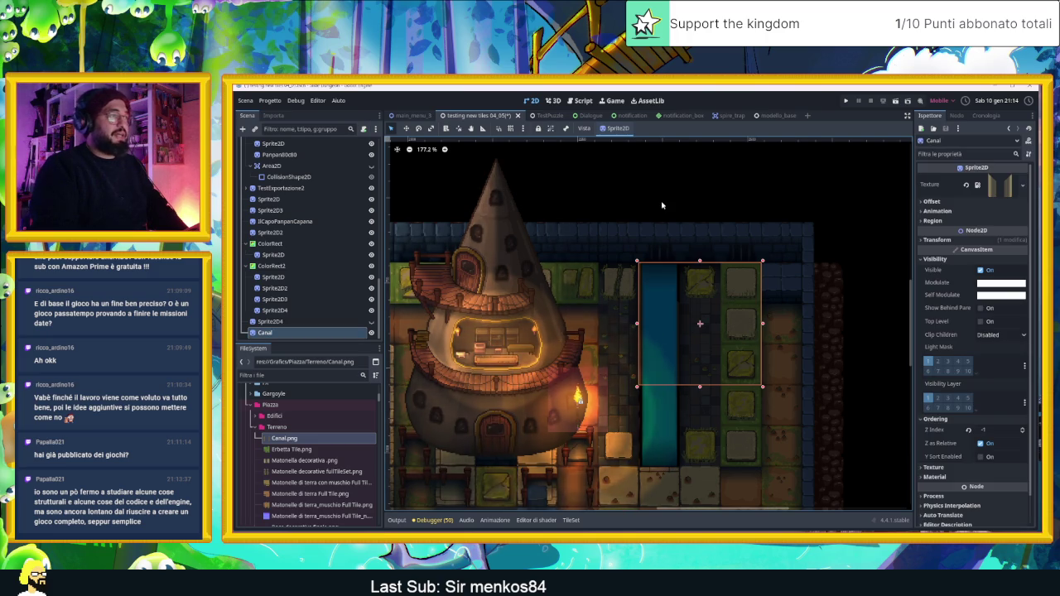
drag(648, 193, 755, 205)
click(755, 205)
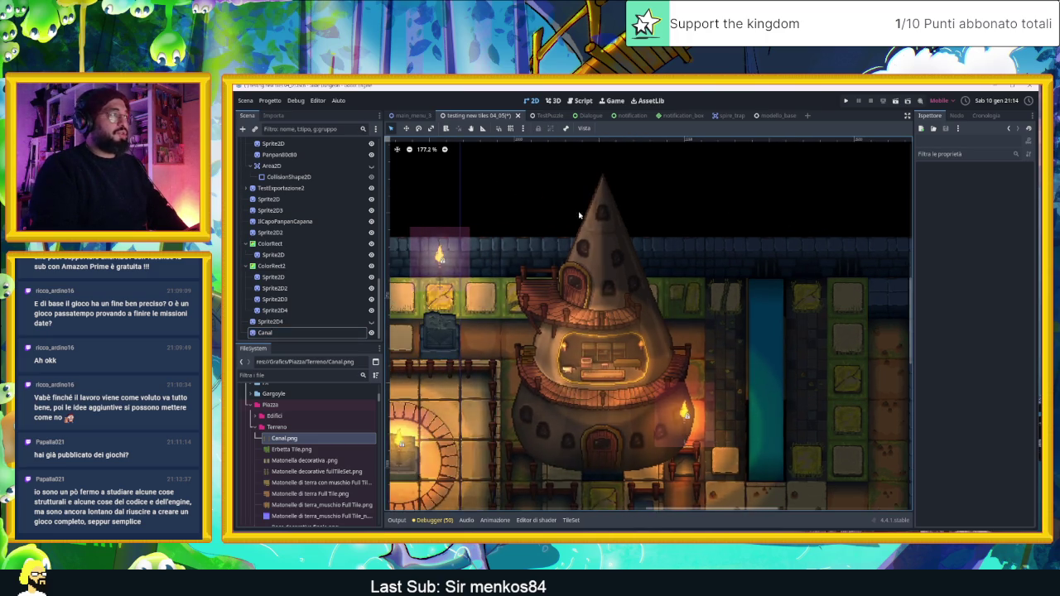
scroll(742, 341, up, 6)
click(732, 336)
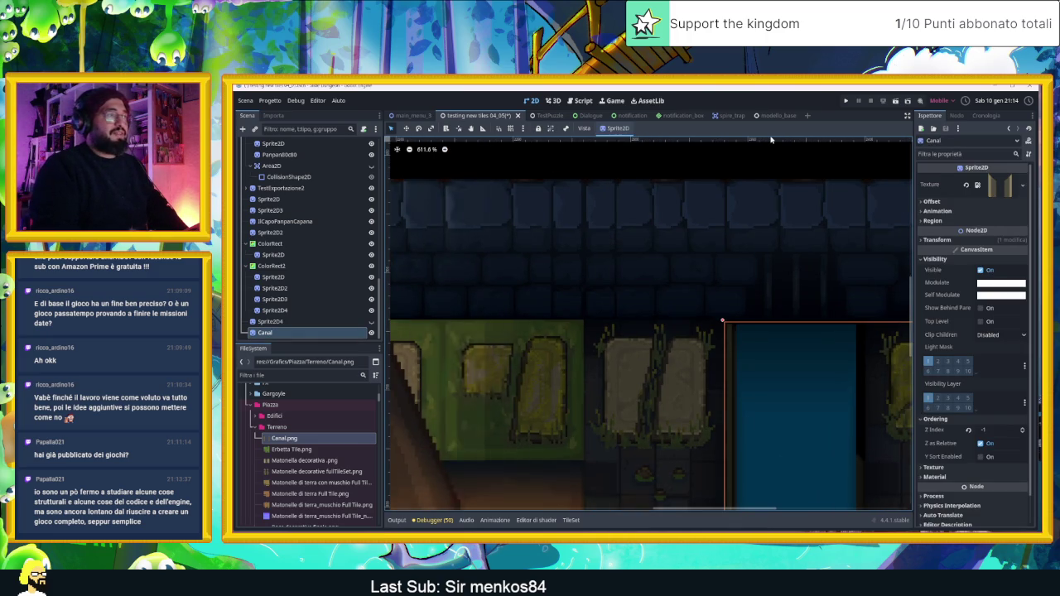
click(753, 153)
click(732, 333)
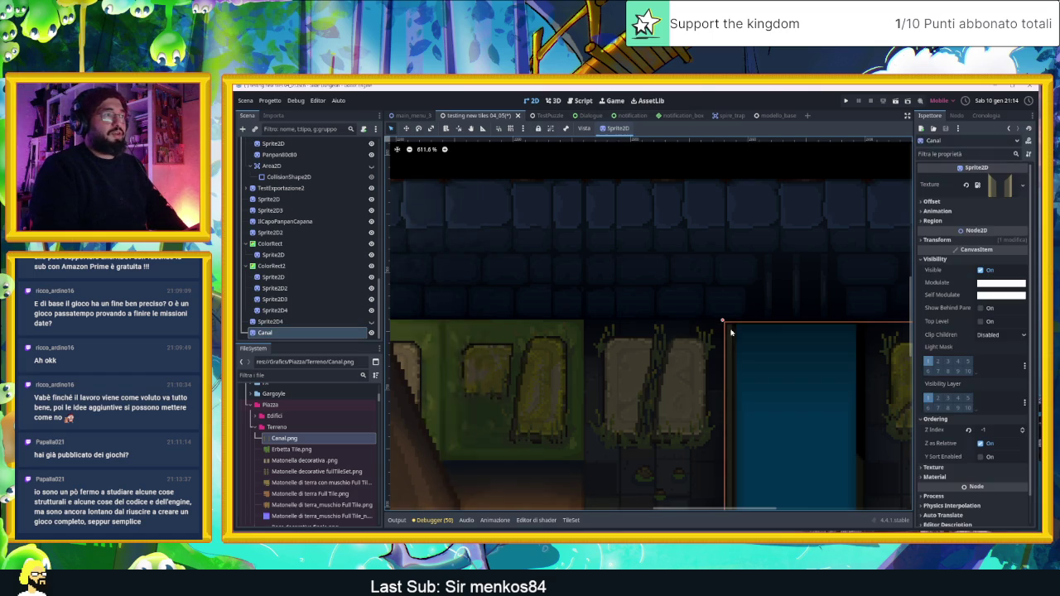
Test-nudge Canal right and left, returning it to its original position, then select Sprite2D4.
key(Right)
key(Right)
key(Right)
key(Left)
key(Right)
key(Left)
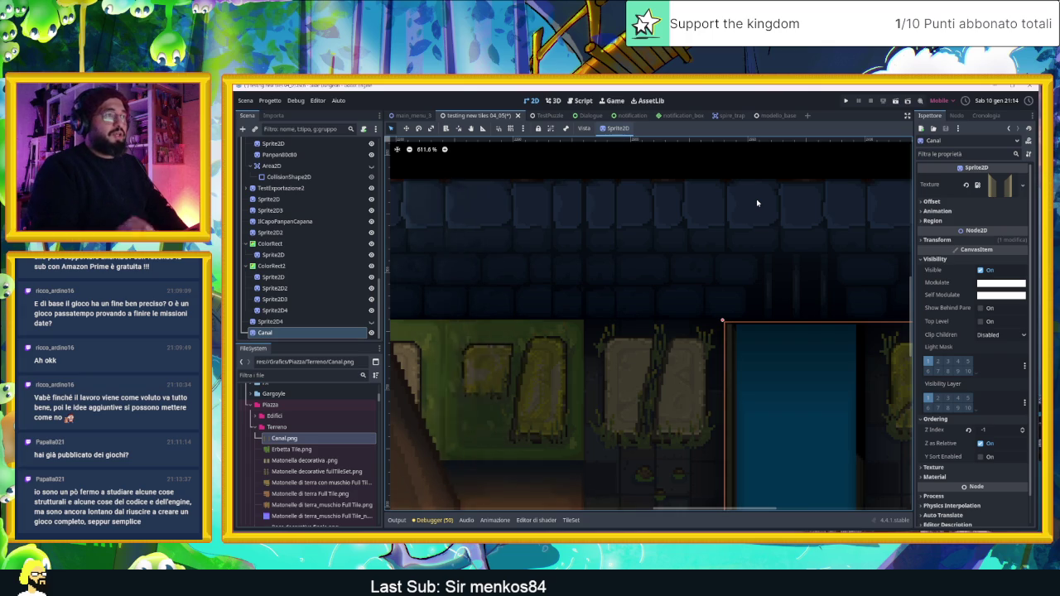
click(788, 168)
scroll(781, 315, down, 9)
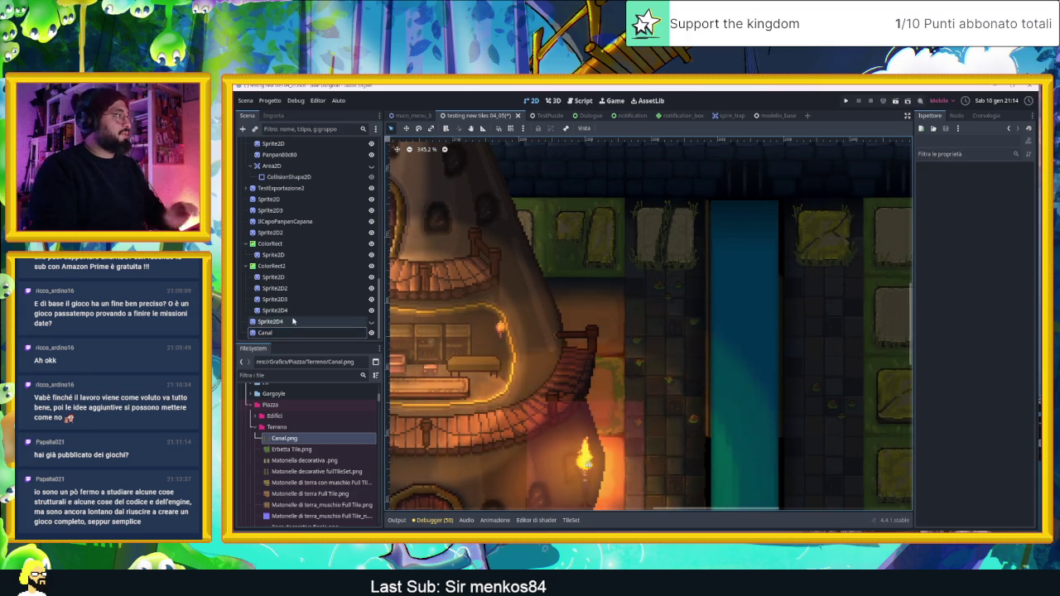
click(357, 322)
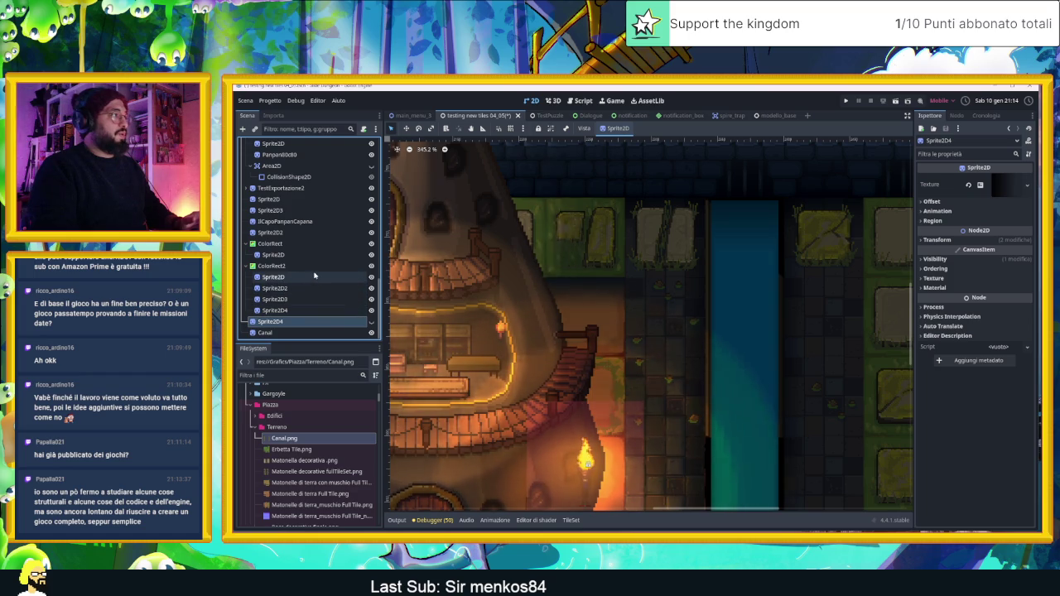
Lower the ColorRect water's top edge and pull its left edge slightly inward.
click(358, 277)
click(363, 267)
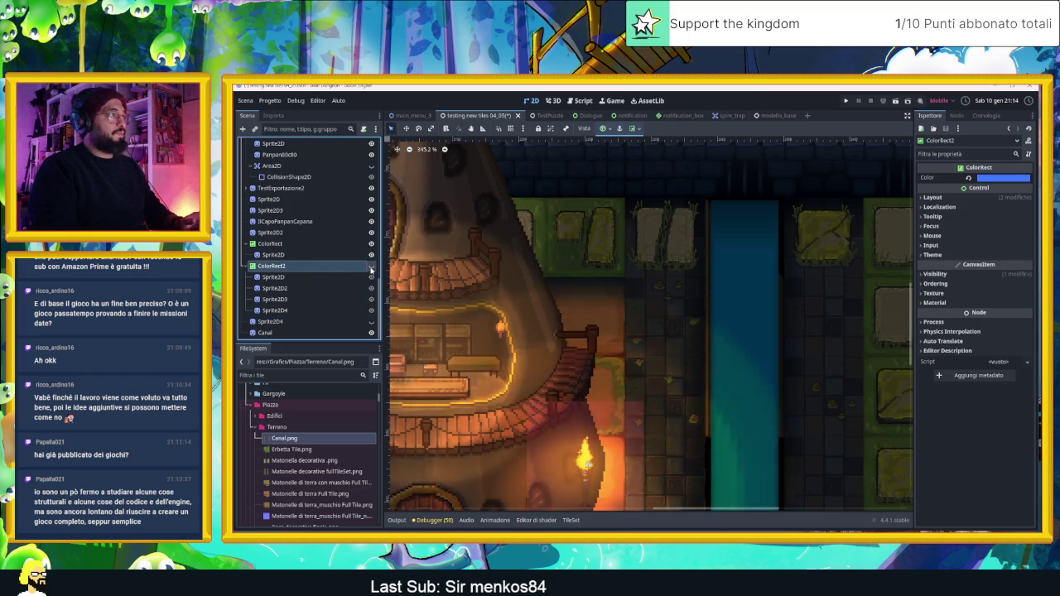
click(338, 245)
ctrl+click(338, 254)
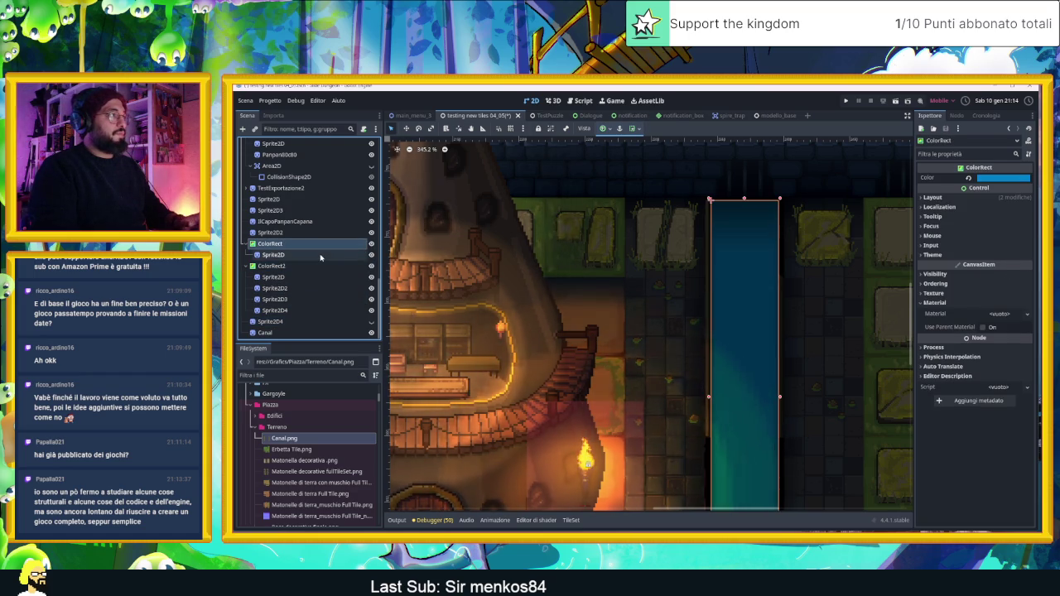
click(710, 203)
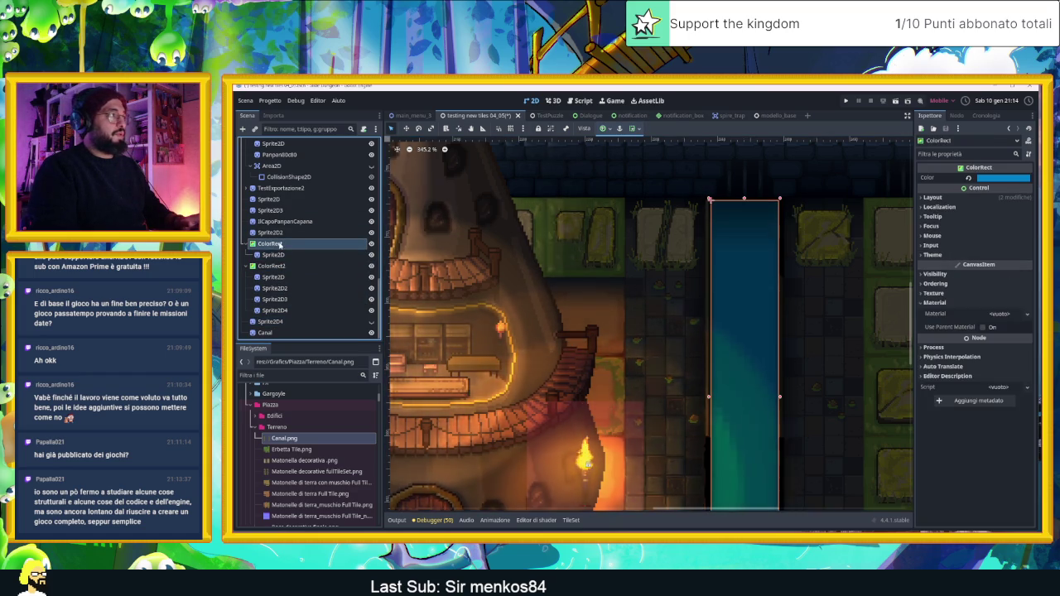
drag(709, 199, 710, 206)
scroll(763, 209, up, 5)
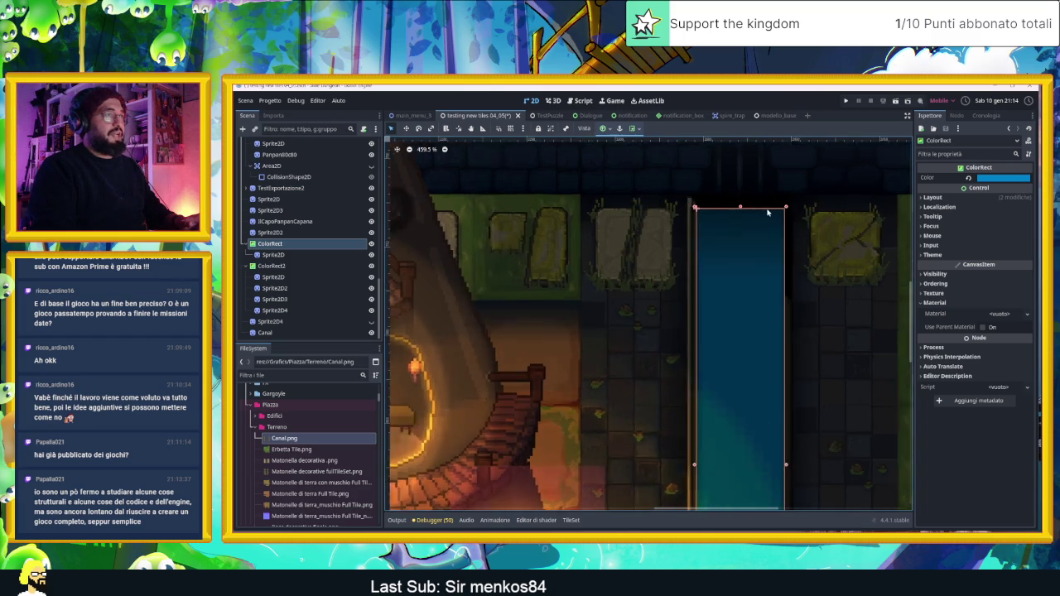
scroll(772, 213, up, 2)
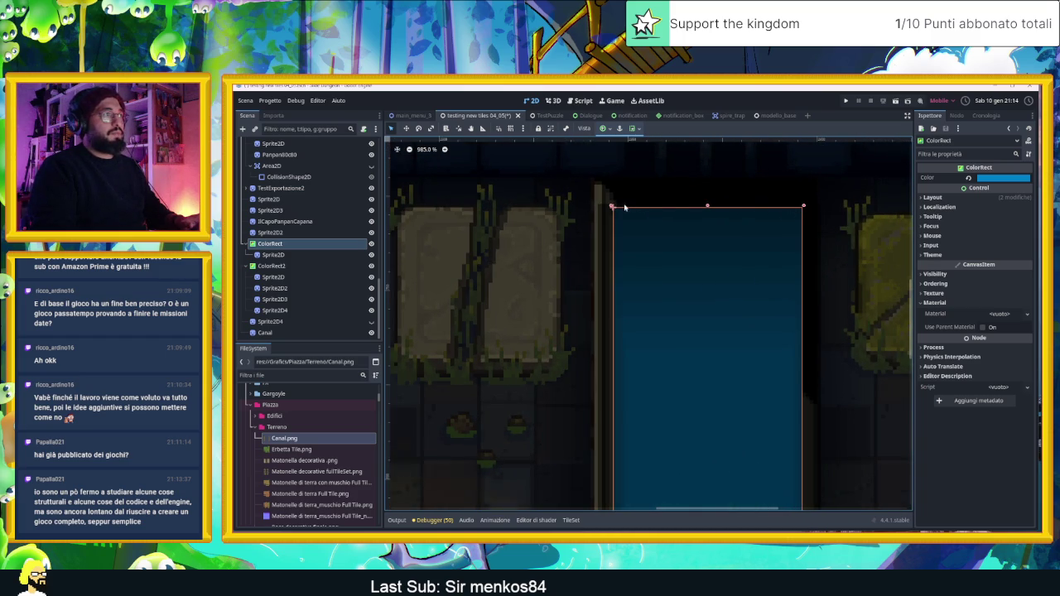
drag(611, 206, 614, 205)
Narrow the gradient Sprite2D from both sides to the canal width, then duplicate Canal as Canal2.
click(786, 300)
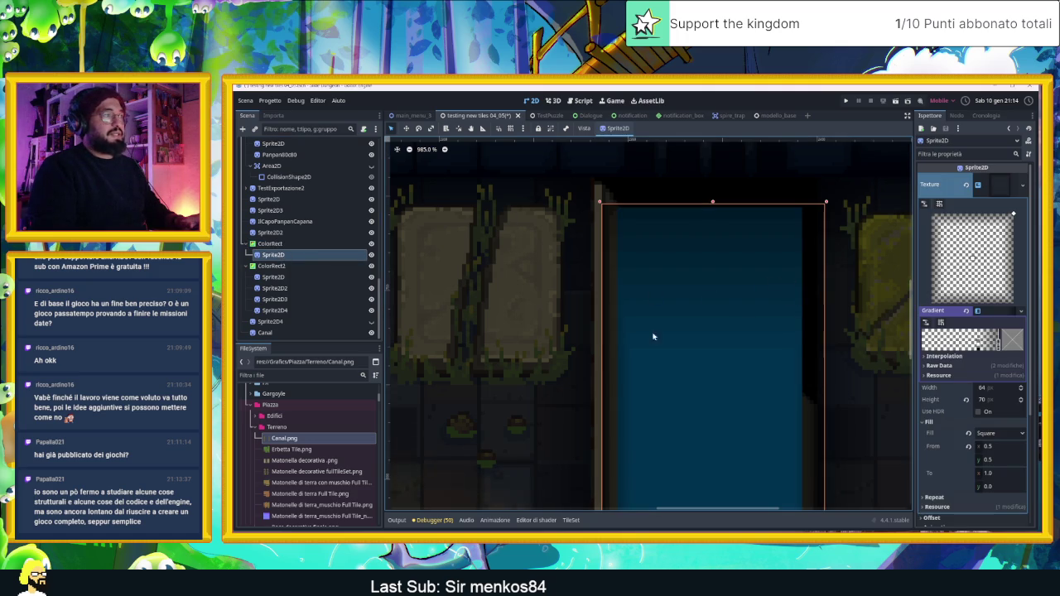
drag(602, 203, 615, 207)
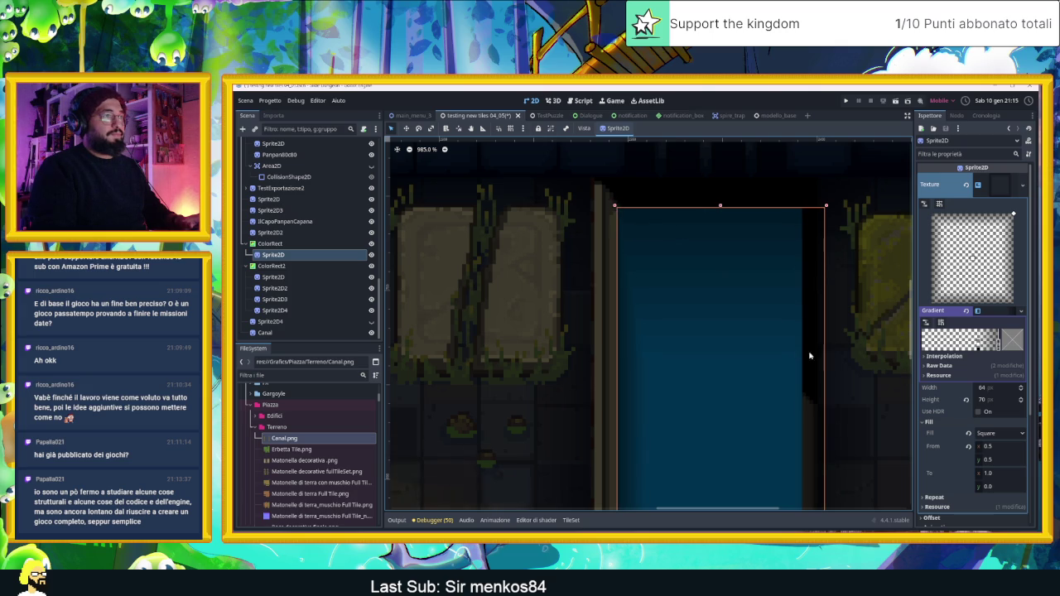
drag(827, 207, 803, 207)
click(809, 192)
scroll(809, 192, down, 5)
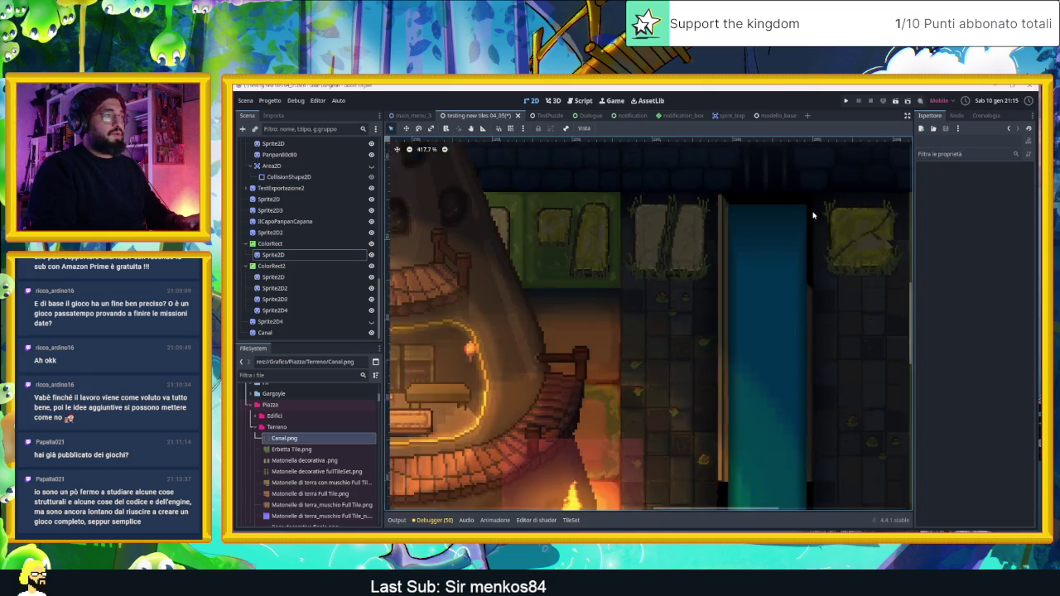
scroll(808, 216, down, 2)
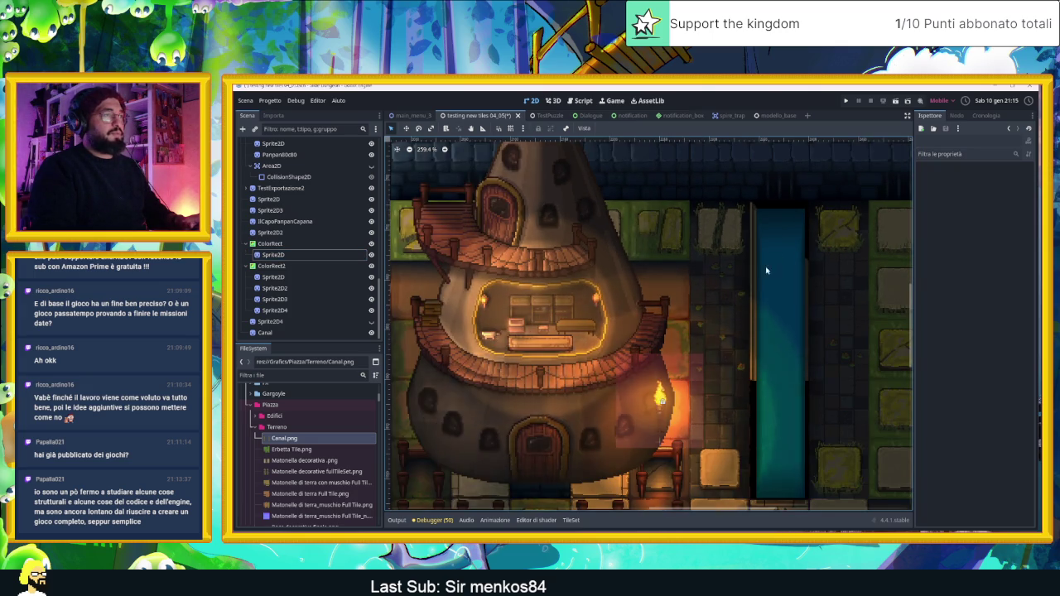
key(ctrl+d)
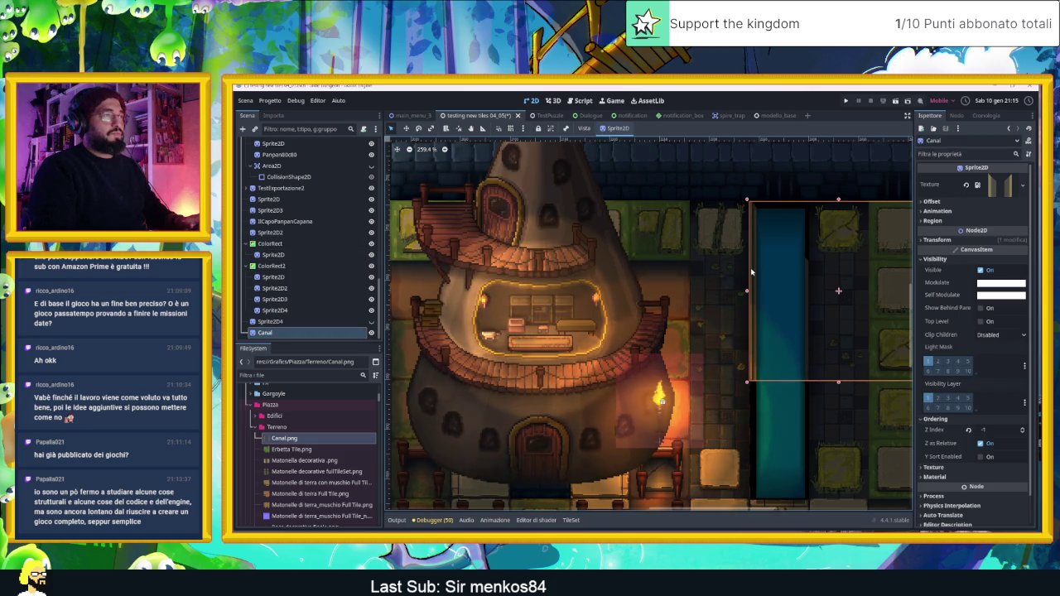
Move Canal2 below the original canal and lower its Z Index to -2.
drag(752, 272, 749, 380)
drag(748, 389, 748, 388)
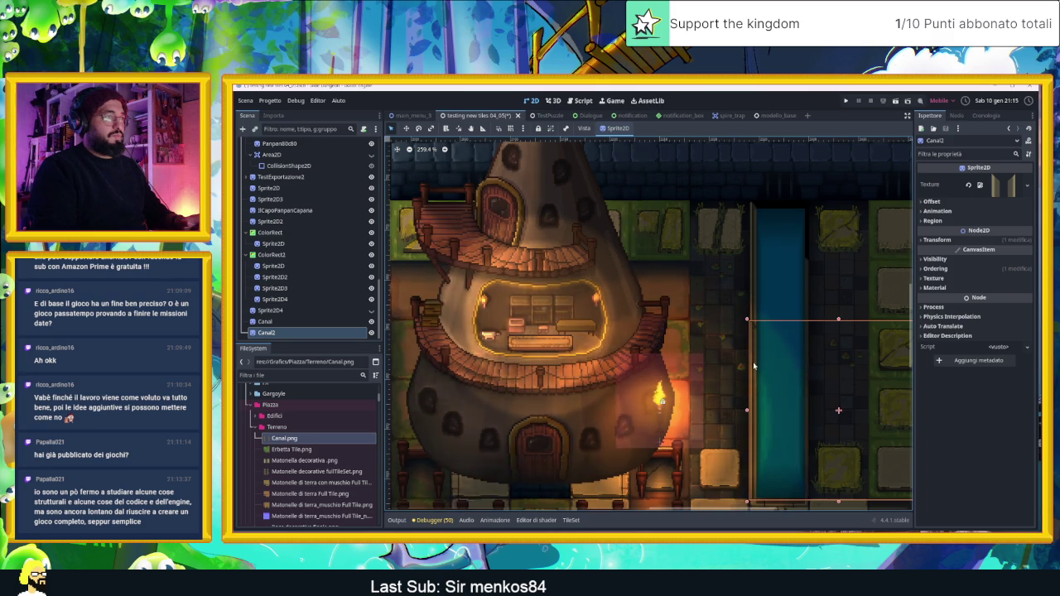
scroll(758, 356, up, 6)
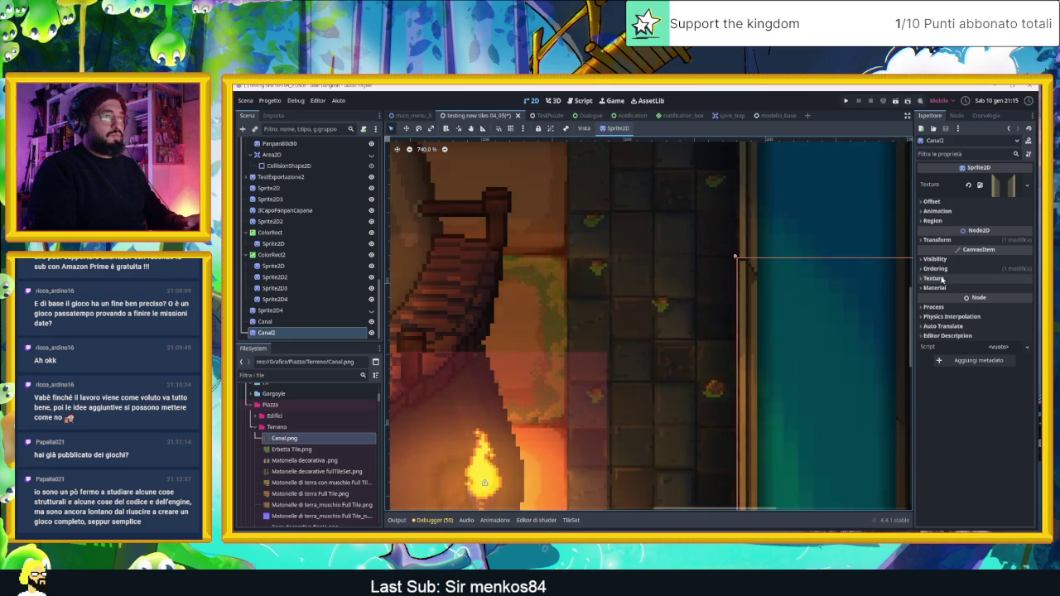
click(944, 259)
click(936, 258)
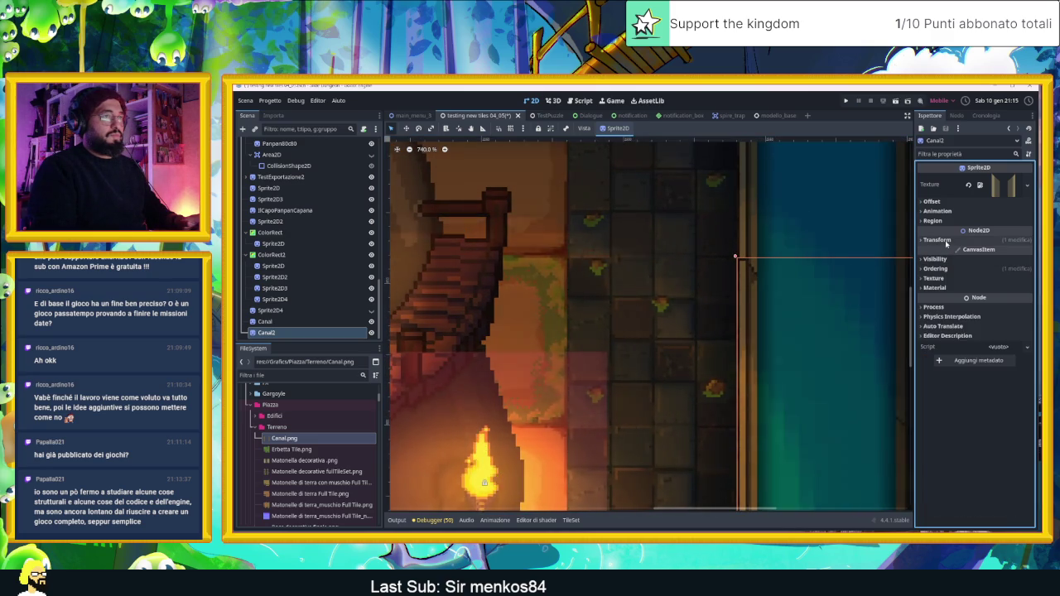
click(936, 268)
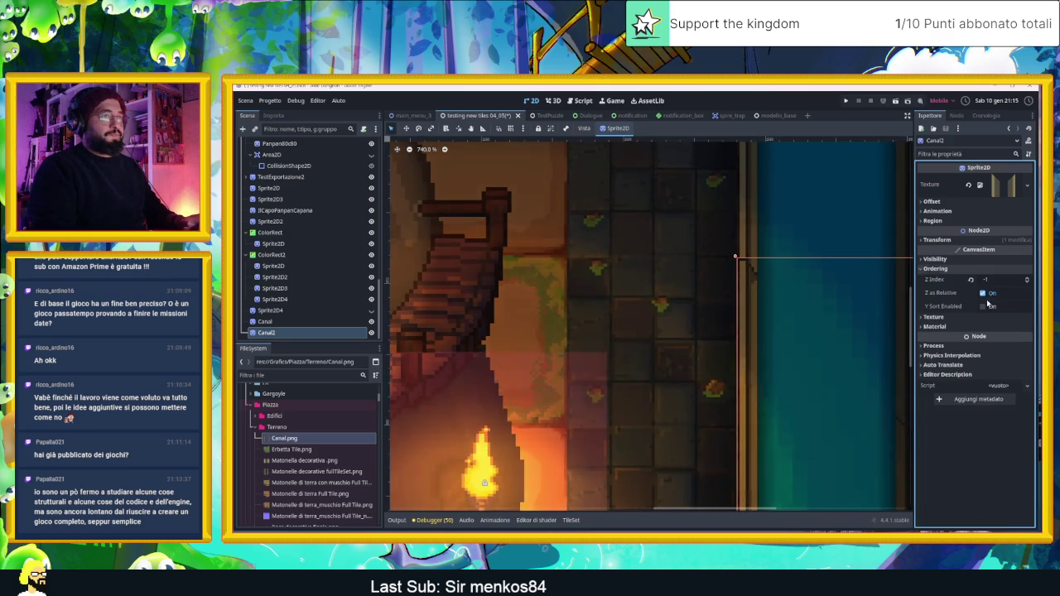
click(1029, 283)
scroll(854, 314, down, 4)
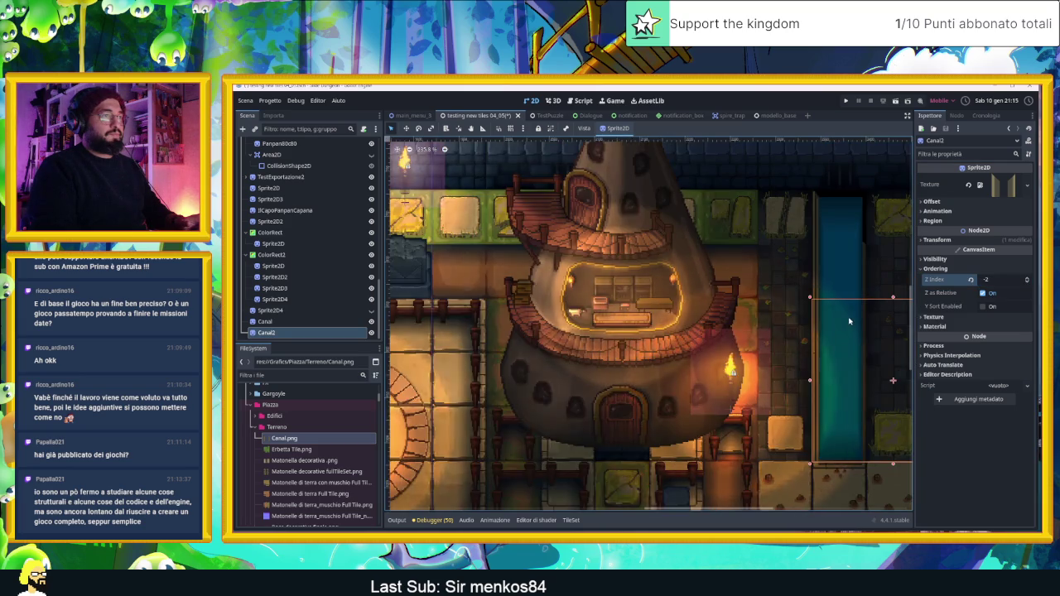
scroll(837, 264, down, 2)
click(875, 177)
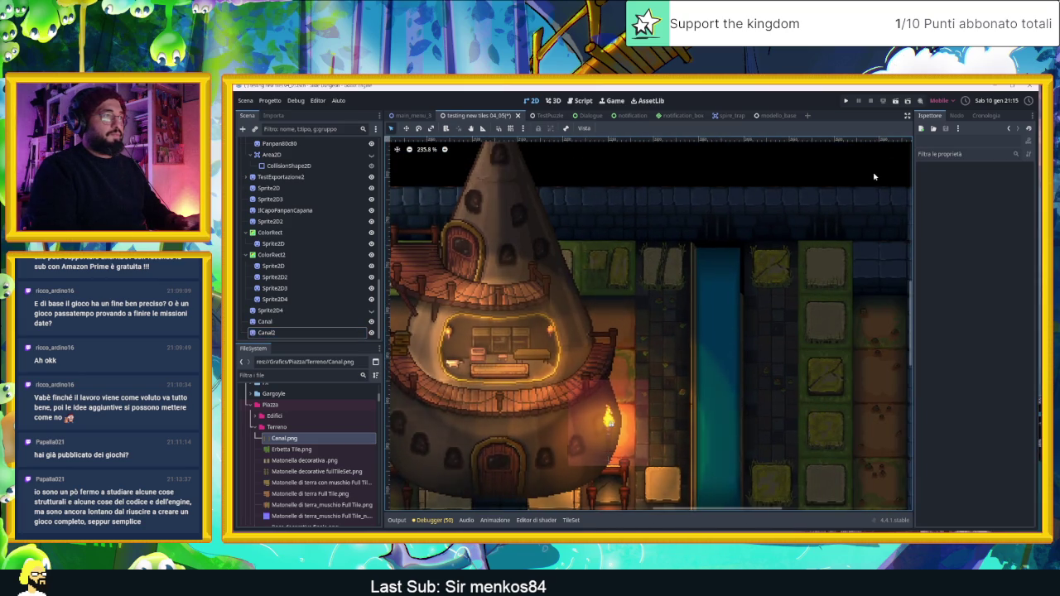
Minimize Godot and open Canal.aseprite in Aseprite from File Explorer.
scroll(763, 307, down, 3)
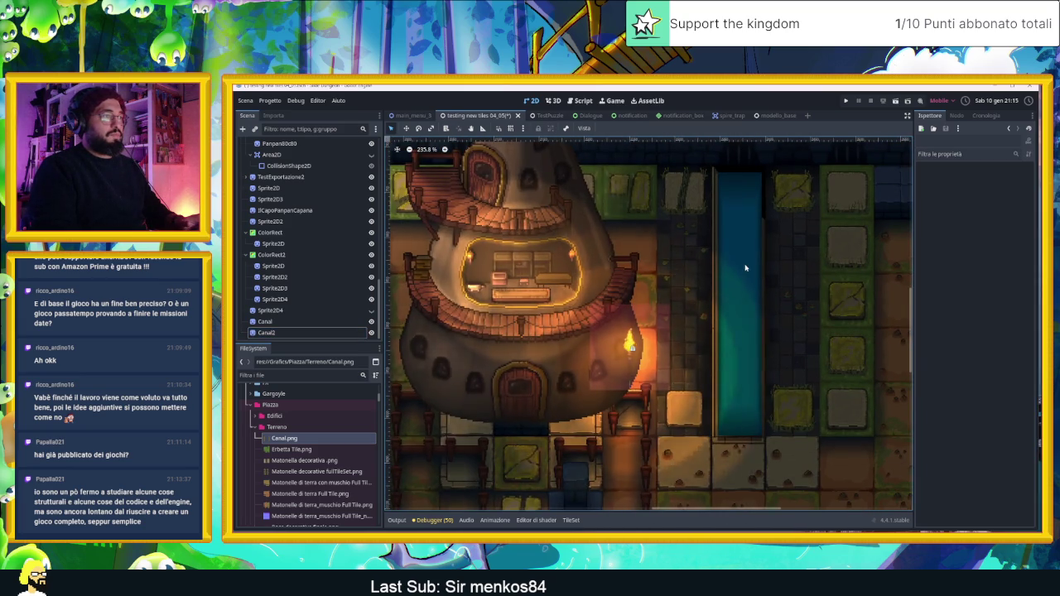
scroll(745, 268, up, 4)
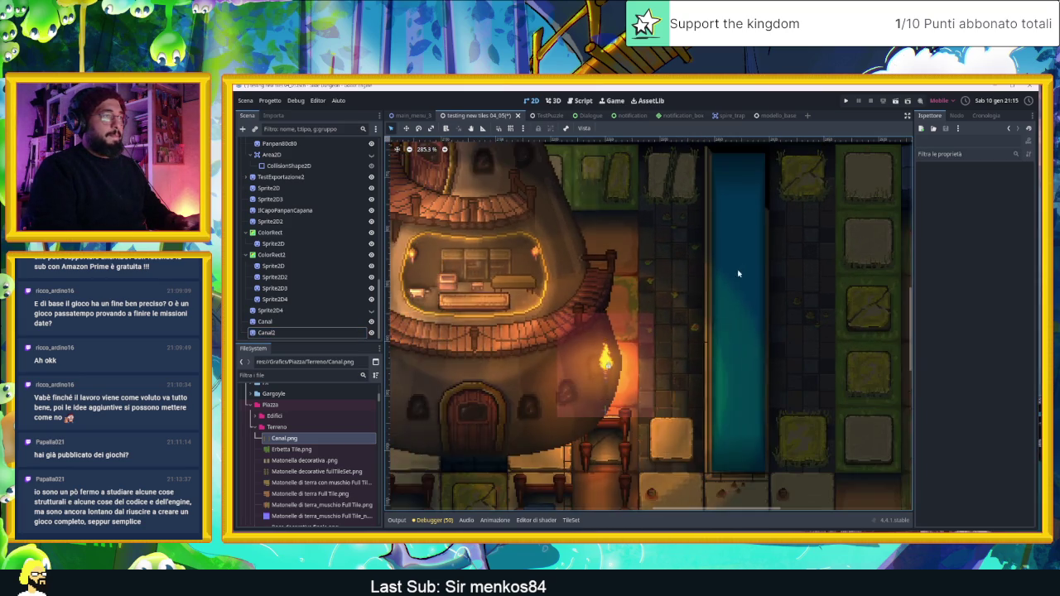
scroll(779, 272, left, 2)
scroll(787, 274, up, 3)
scroll(787, 274, left, 1)
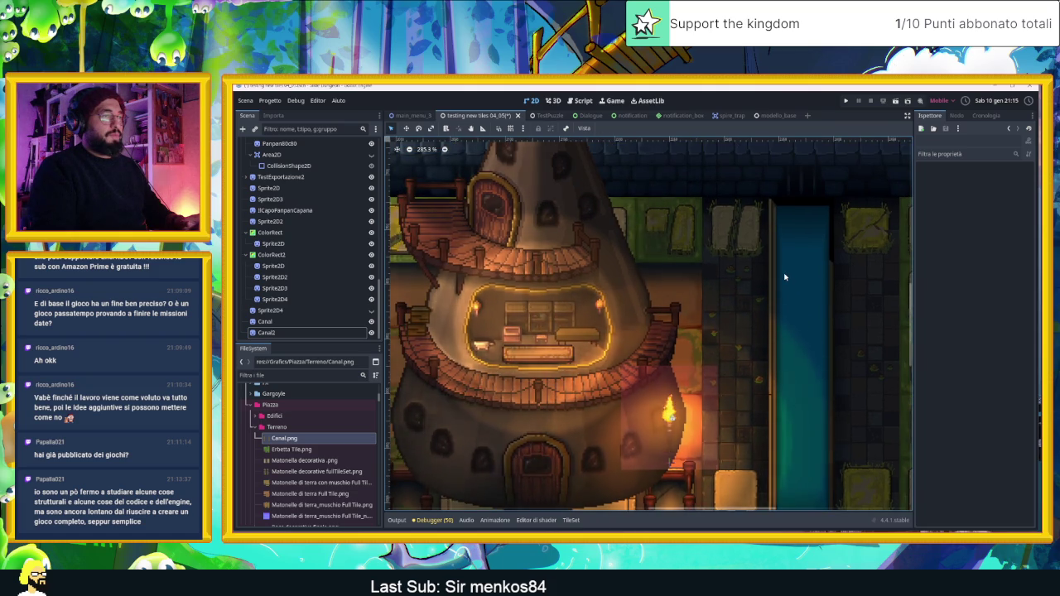
scroll(786, 277, down, 6)
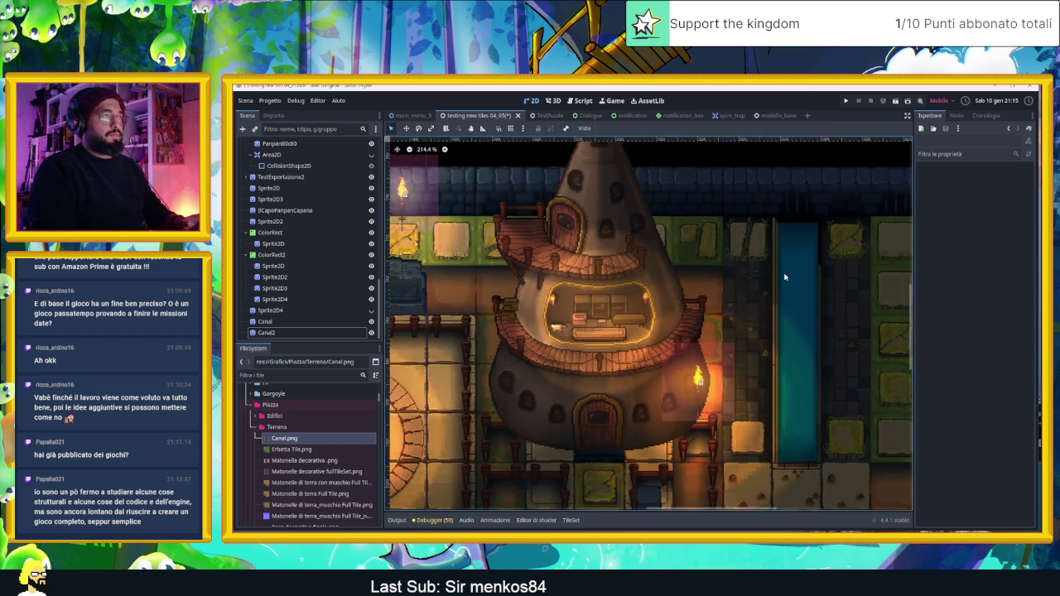
scroll(771, 272, up, 5)
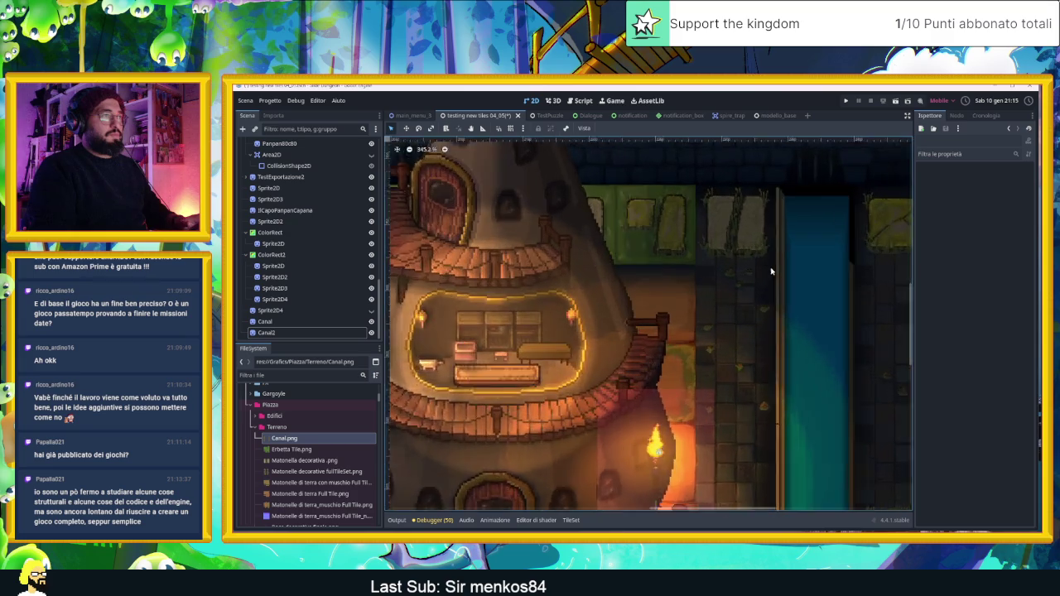
scroll(786, 268, up, 7)
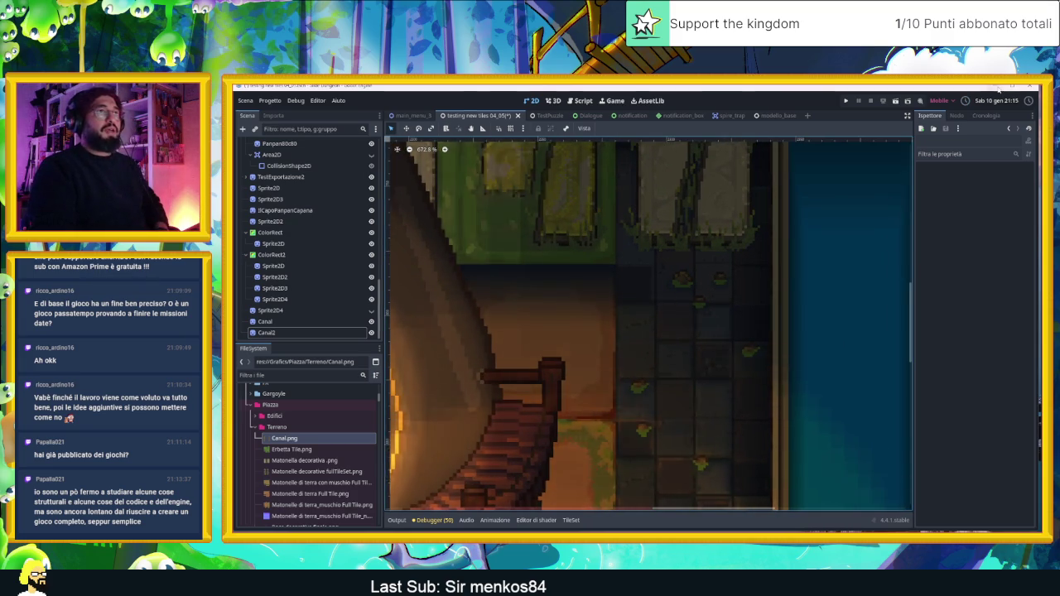
click(1011, 86)
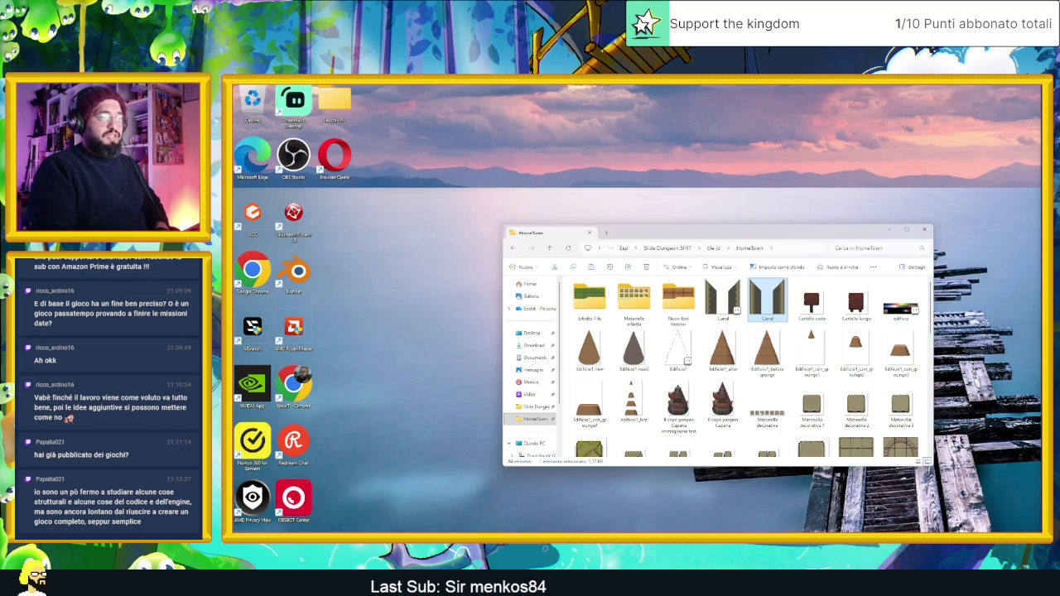
double_click(762, 308)
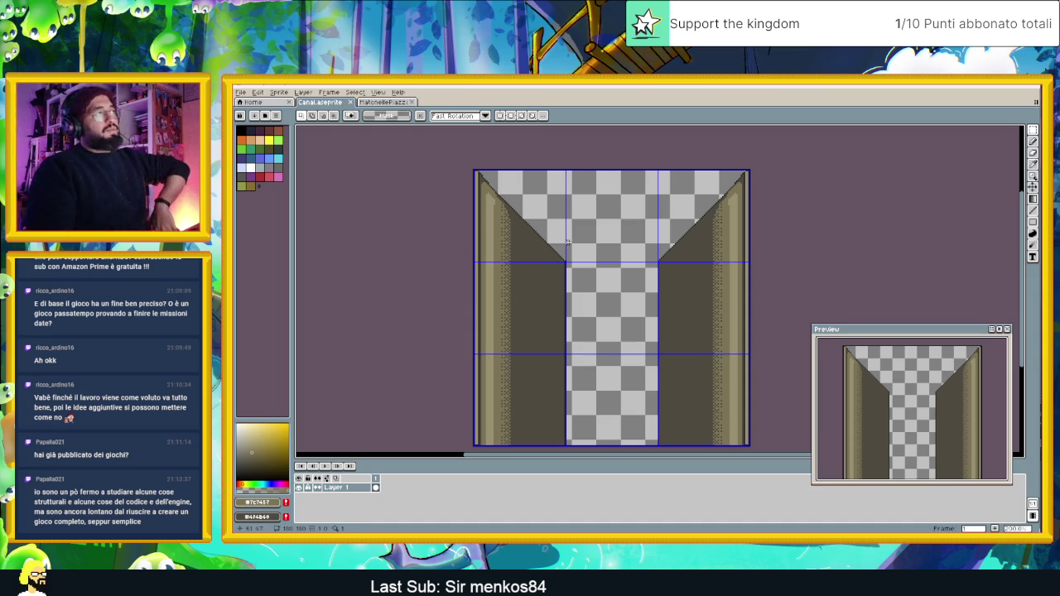
Shift the selected left wall pixels one pixel right and drop them in place.
scroll(440, 195, up, 4)
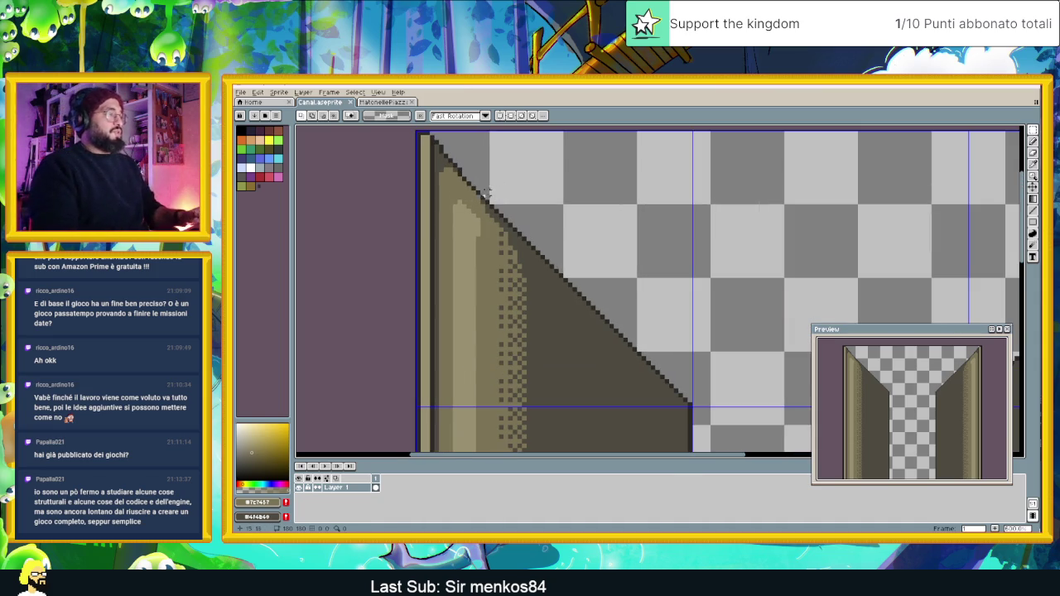
scroll(445, 165, down, 1)
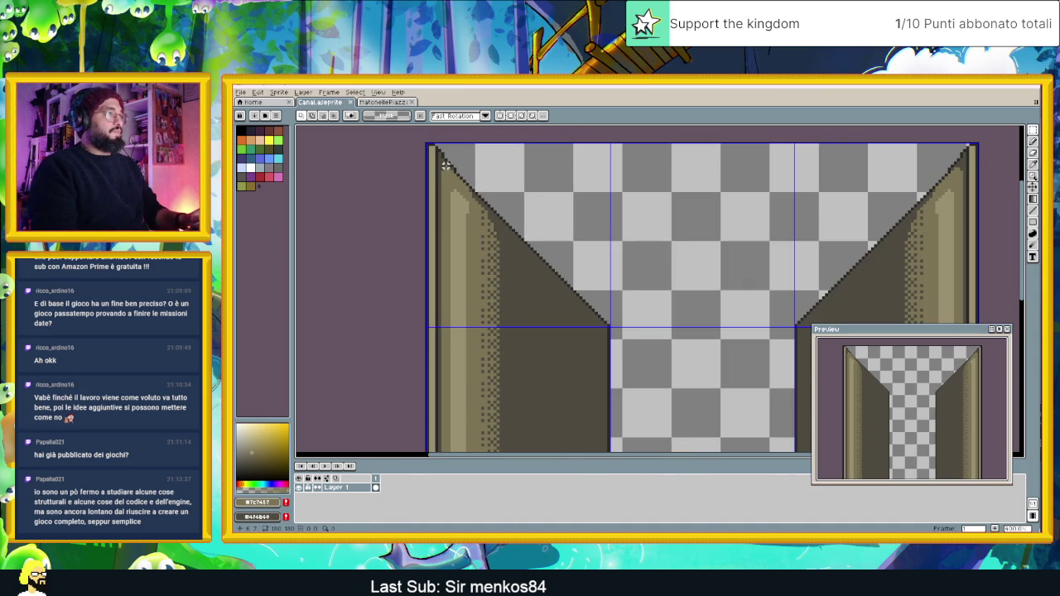
mouse_move(443, 162)
mouse_down()
mouse_move(531, 193)
mouse_move(670, 447)
mouse_move(722, 449)
mouse_move(720, 354)
mouse_up()
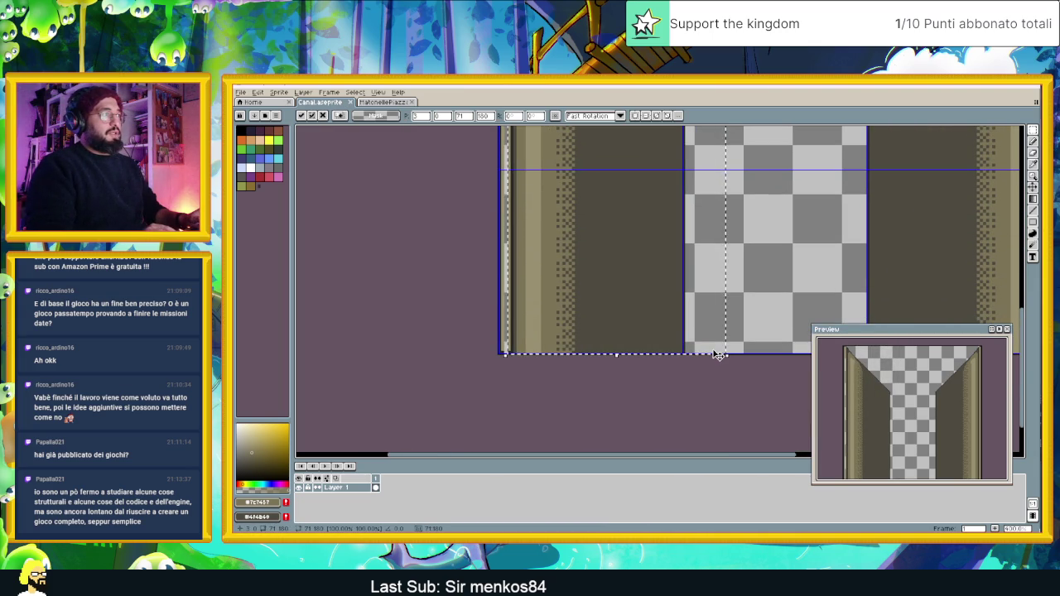
key(Right)
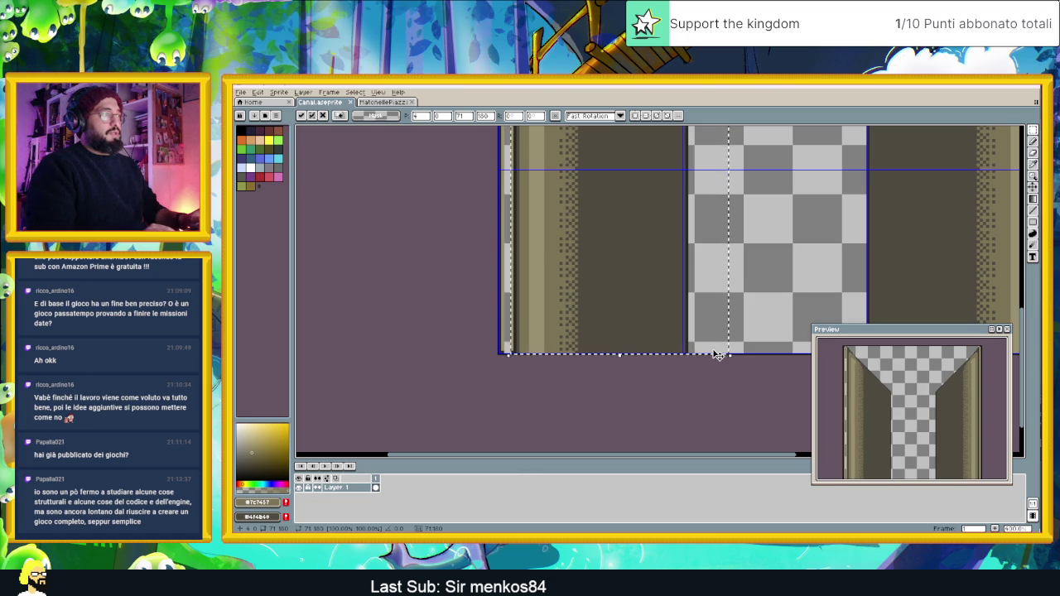
click(726, 379)
Move a vertical strip beside the channel a few pixels left, undoing a stray light pixel line.
scroll(713, 207, up, 3)
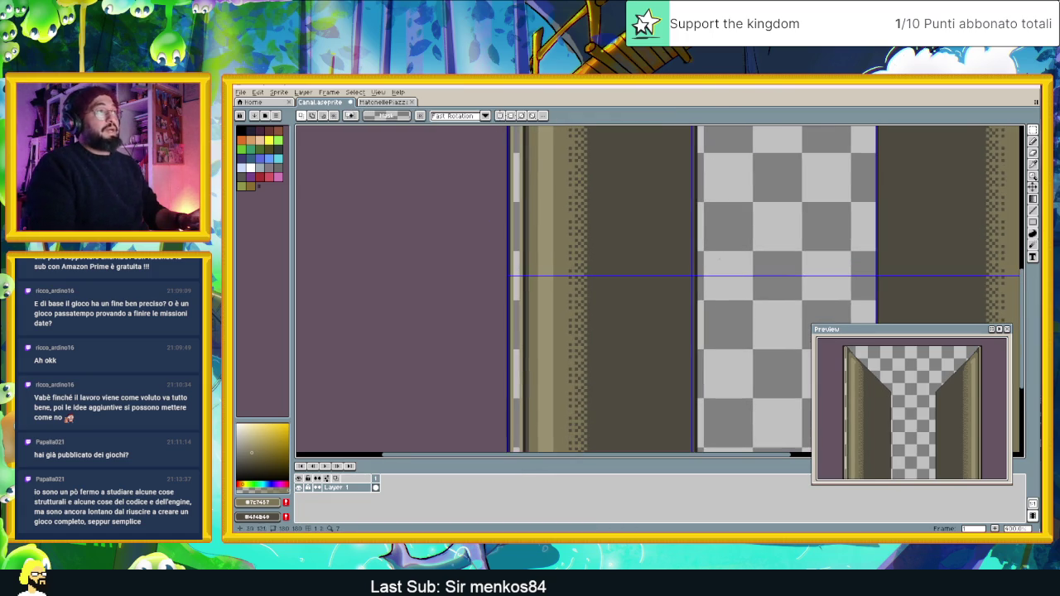
scroll(736, 287, down, 3)
scroll(737, 199, up, 3)
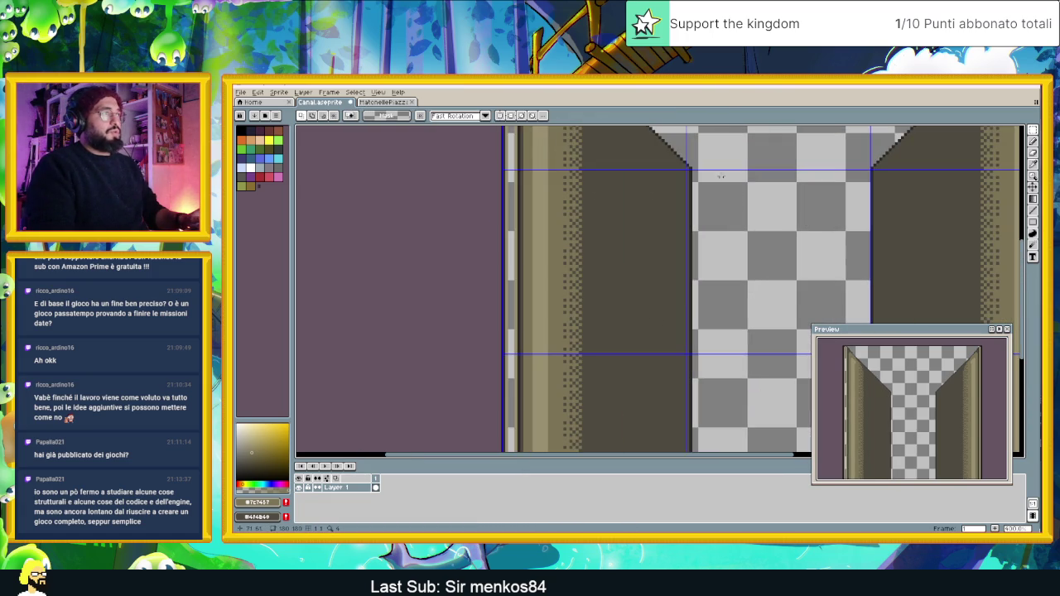
drag(706, 270, 690, 451)
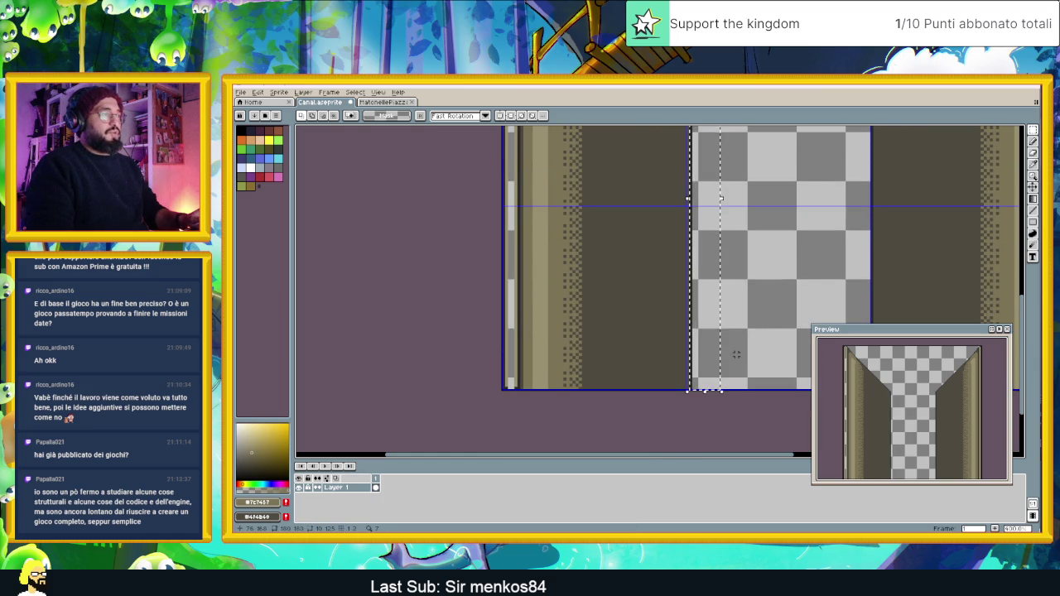
drag(721, 199, 715, 199)
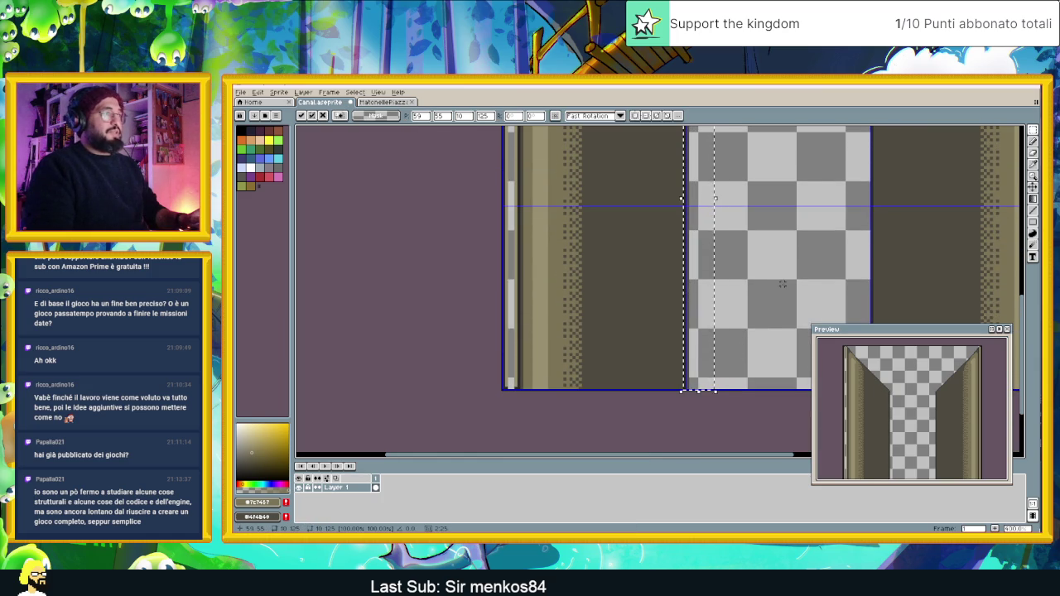
key(ctrl+d)
scroll(744, 182, down, 2)
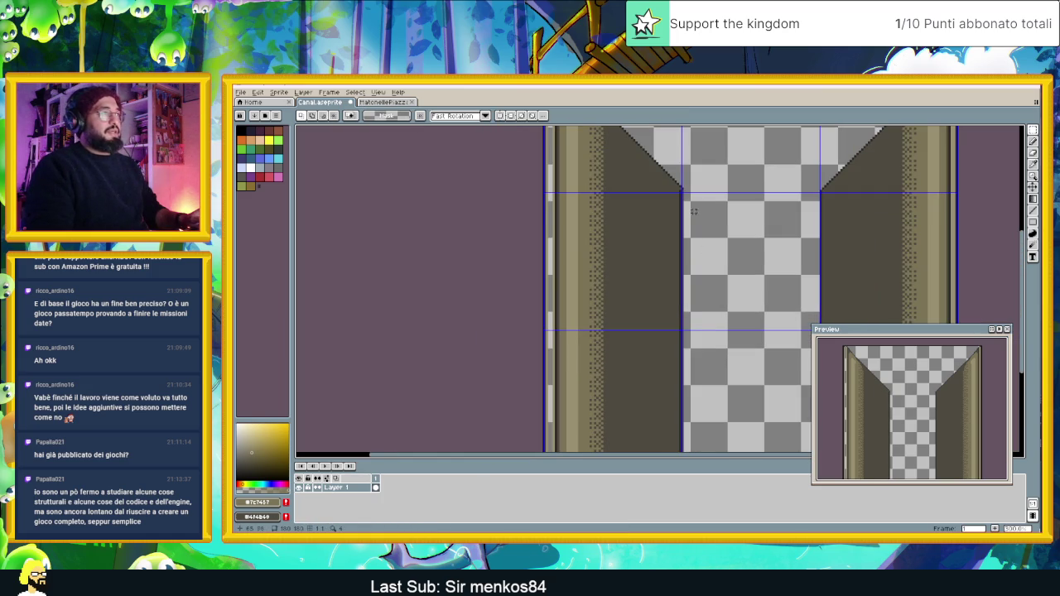
drag(684, 199, 683, 450)
key(ctrl+z)
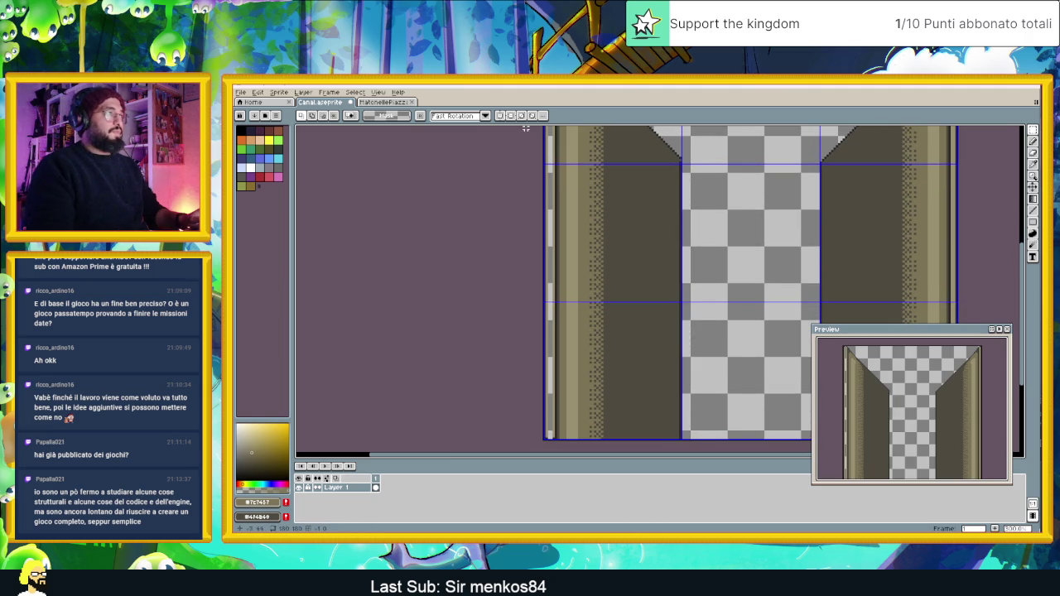
scroll(578, 149, up, 4)
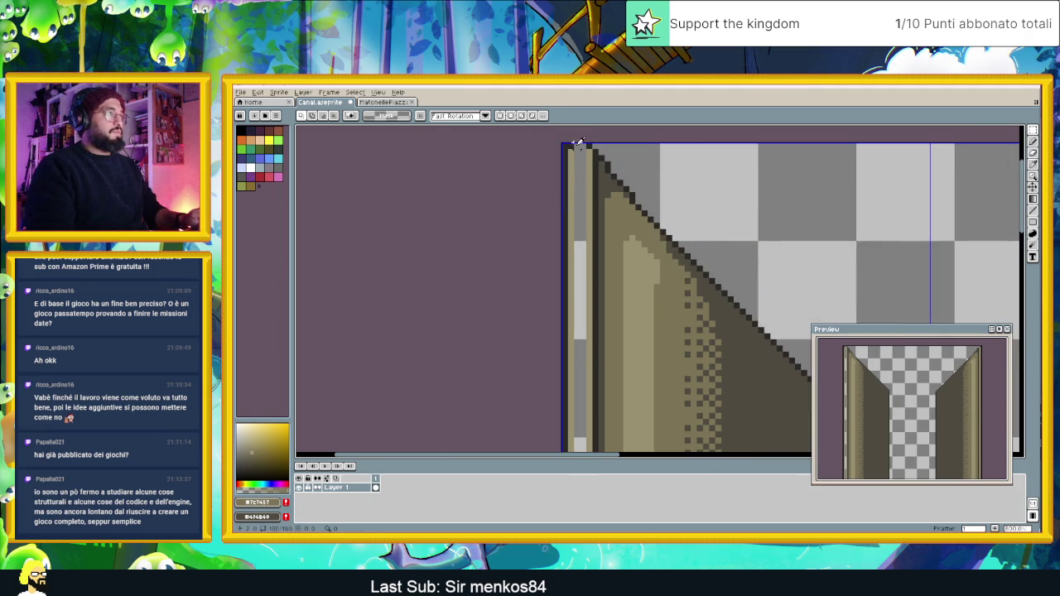
Sample the wall edge's tan-grey colour and trial-fill the left pillar's light column, then undo it.
click(1034, 142)
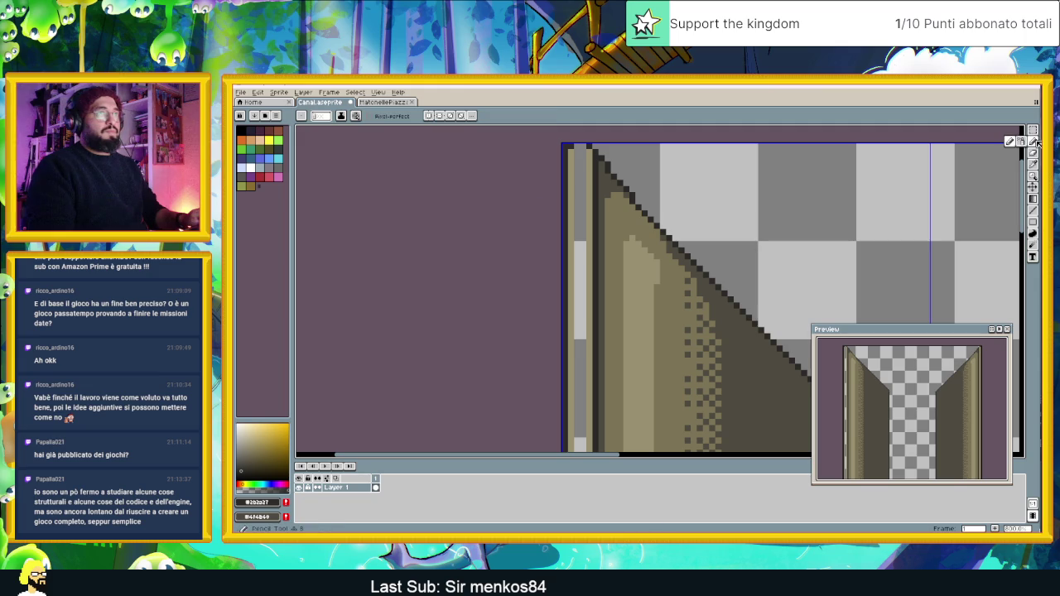
alt+click(577, 158)
click(1034, 198)
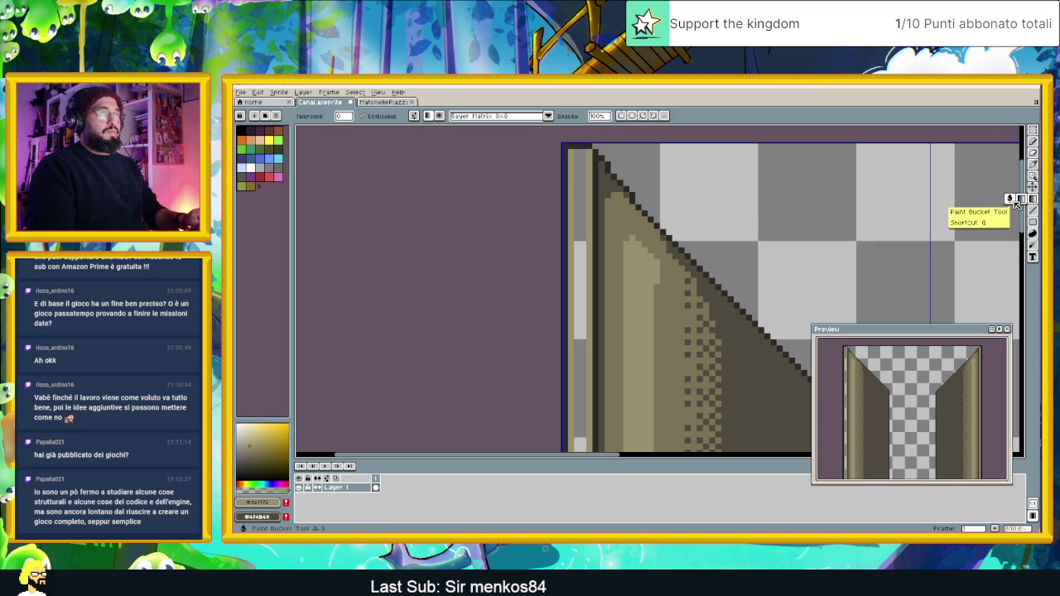
scroll(565, 200, down, 3)
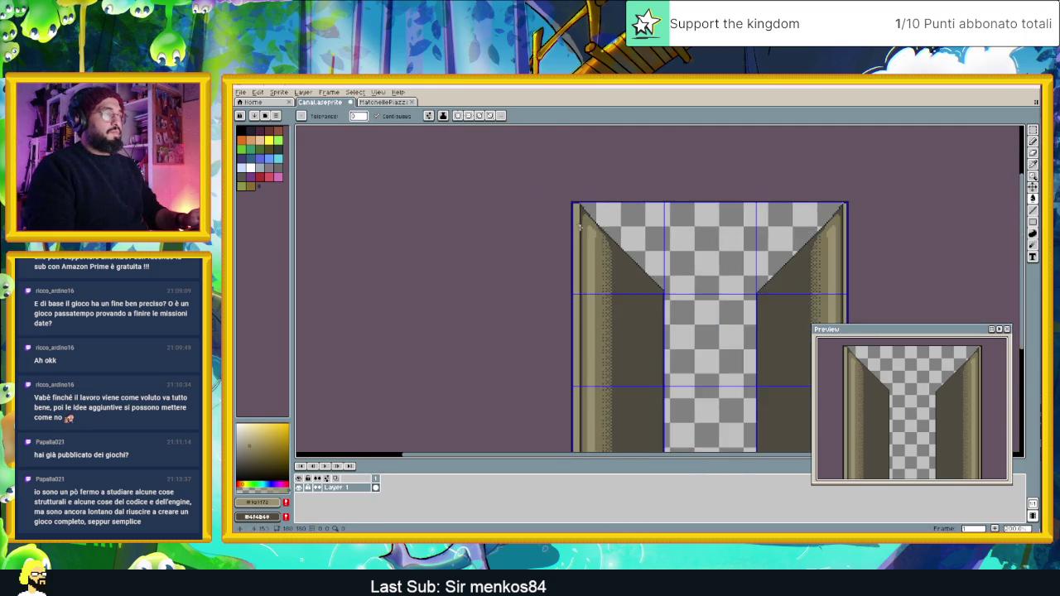
scroll(601, 268, up, 1)
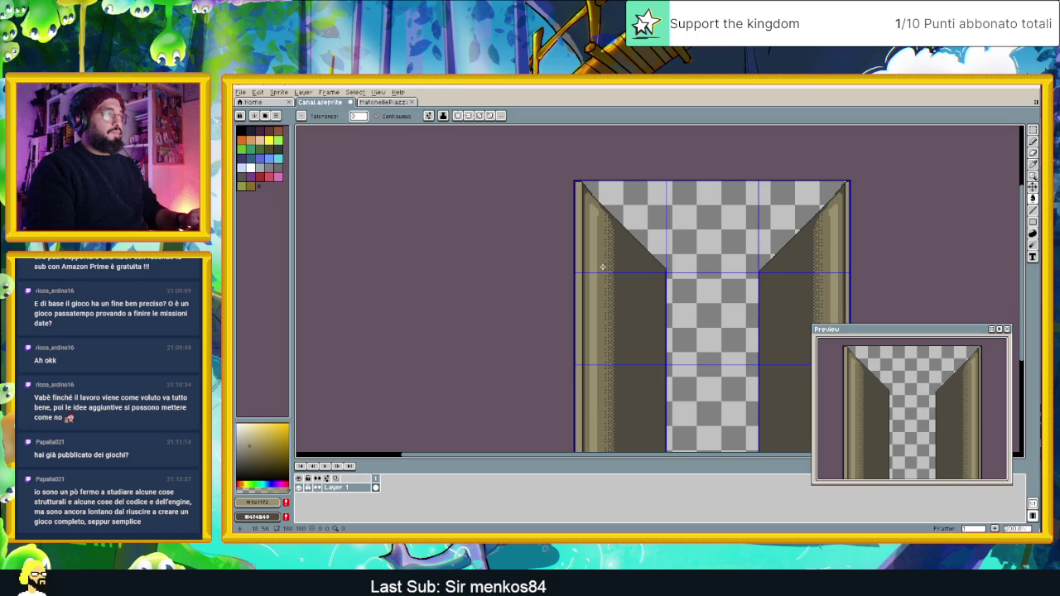
scroll(592, 256, down, 2)
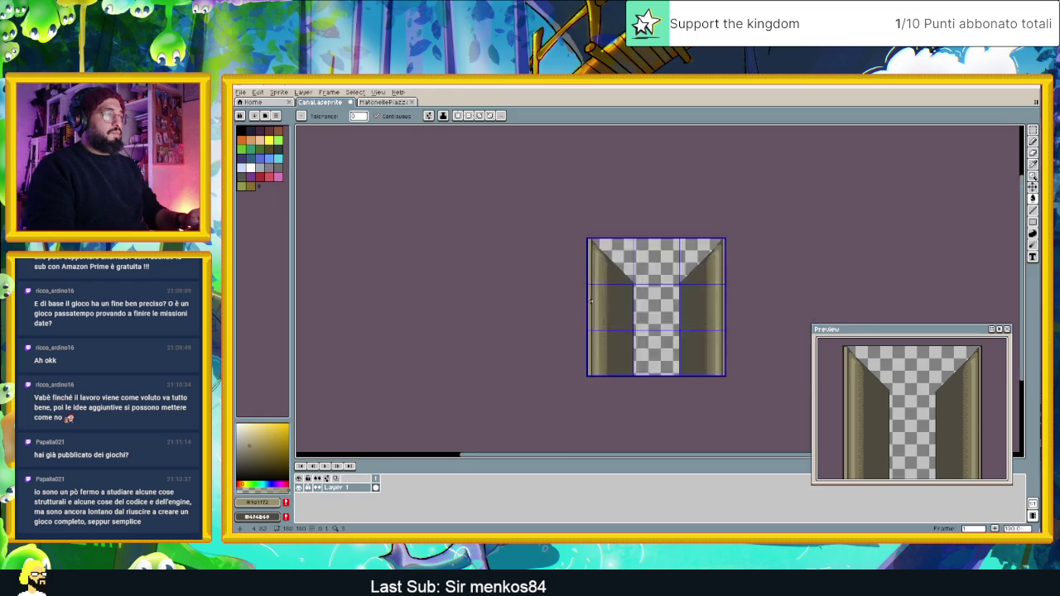
scroll(593, 292, up, 4)
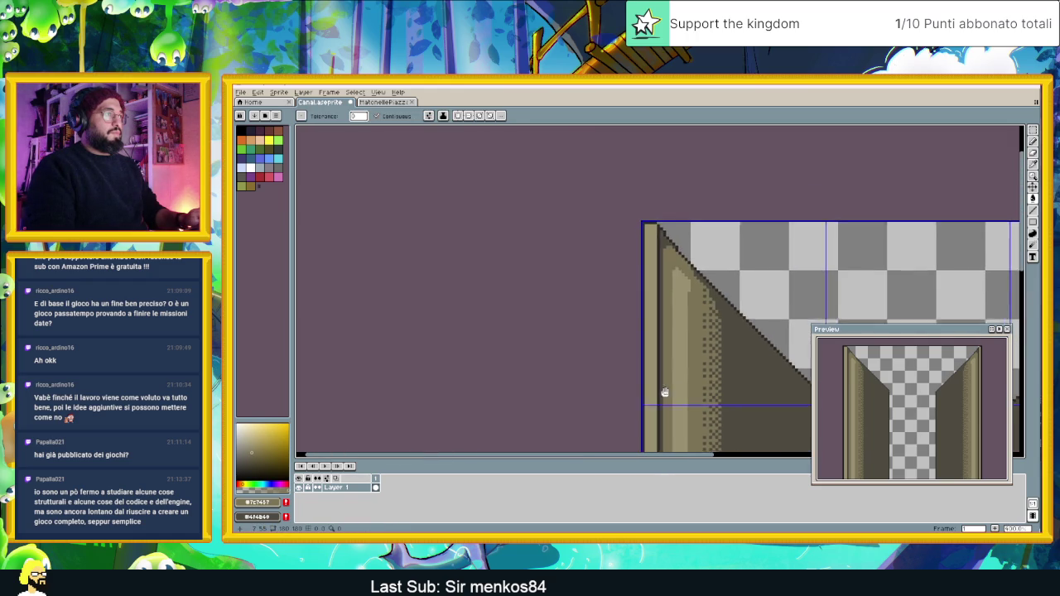
scroll(652, 224, up, 4)
click(652, 216)
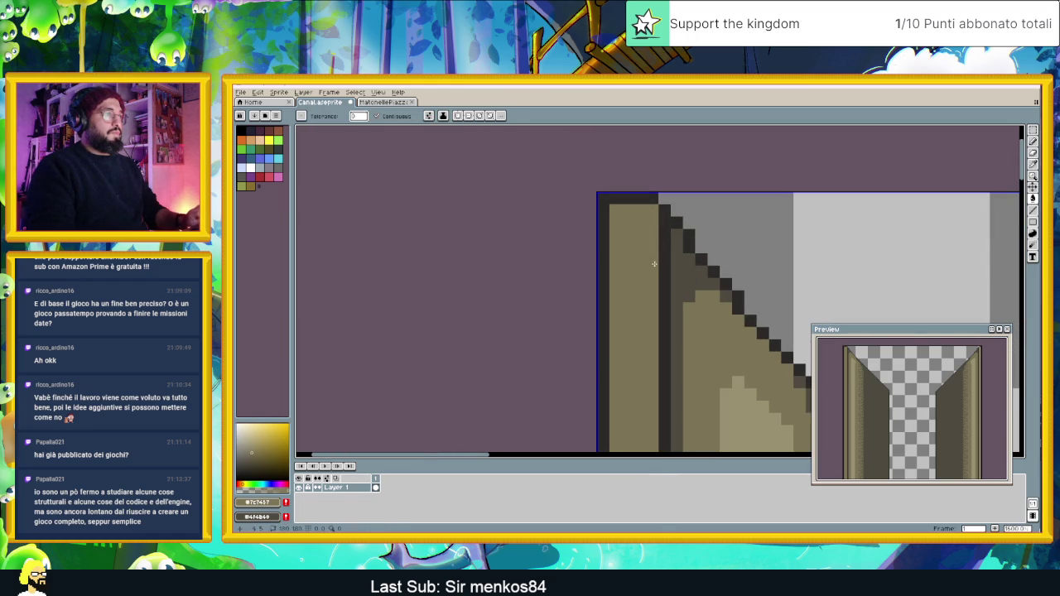
key(ctrl+z)
Sample the dark outline colour and inspect the pillar's top corner, then switch to the stone paving sprite.
click(1033, 209)
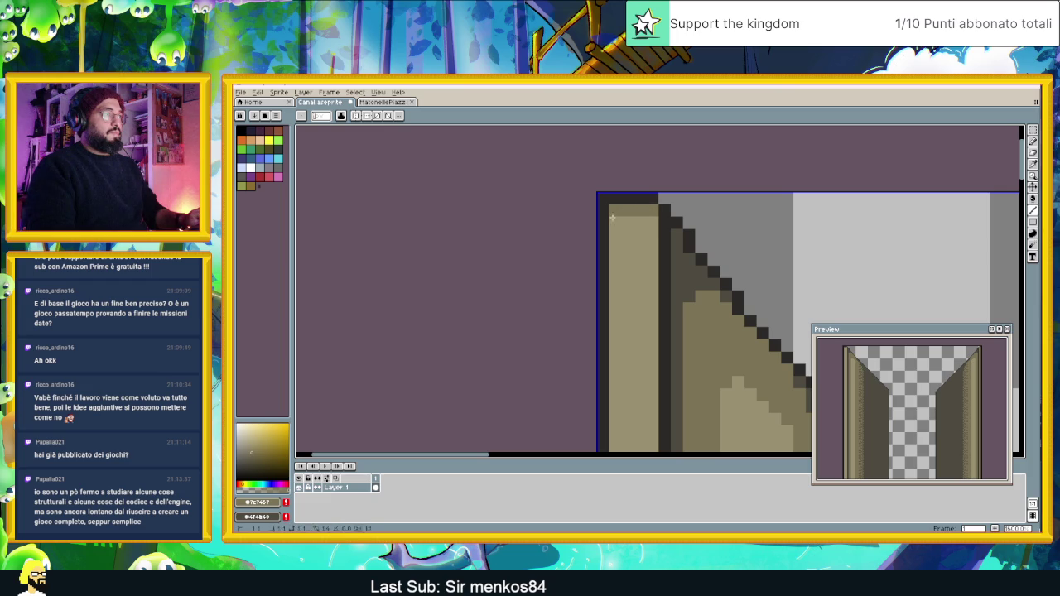
scroll(615, 445, down, 6)
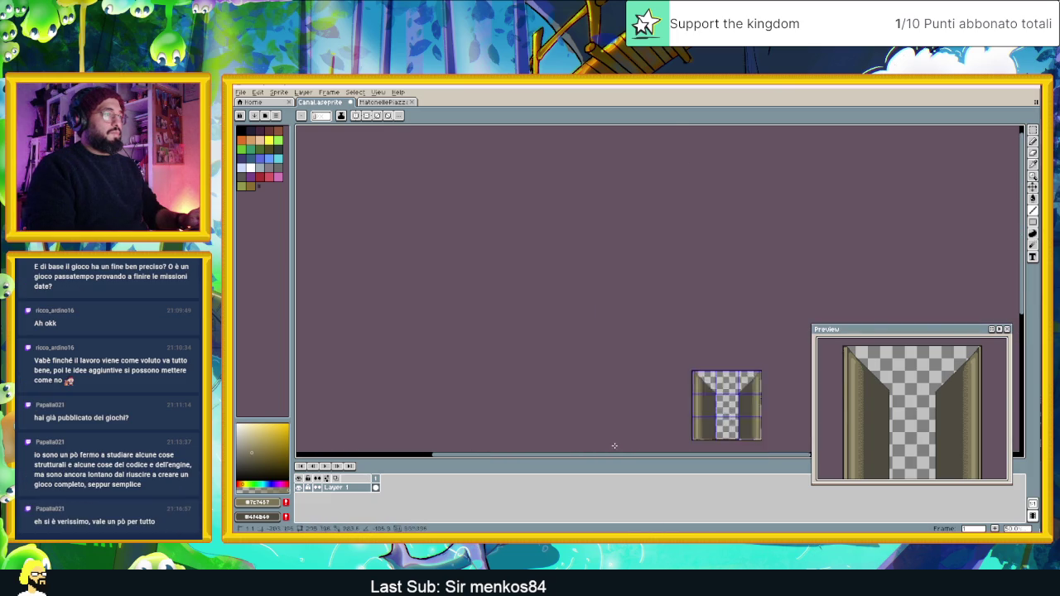
scroll(665, 434, up, 6)
alt+click(670, 437)
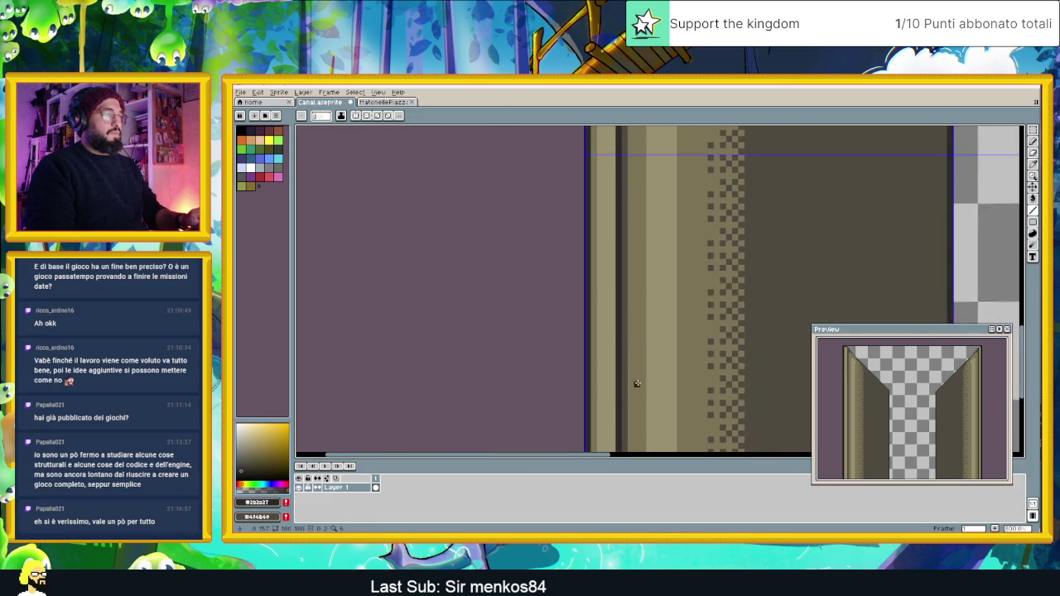
scroll(634, 383, down, 3)
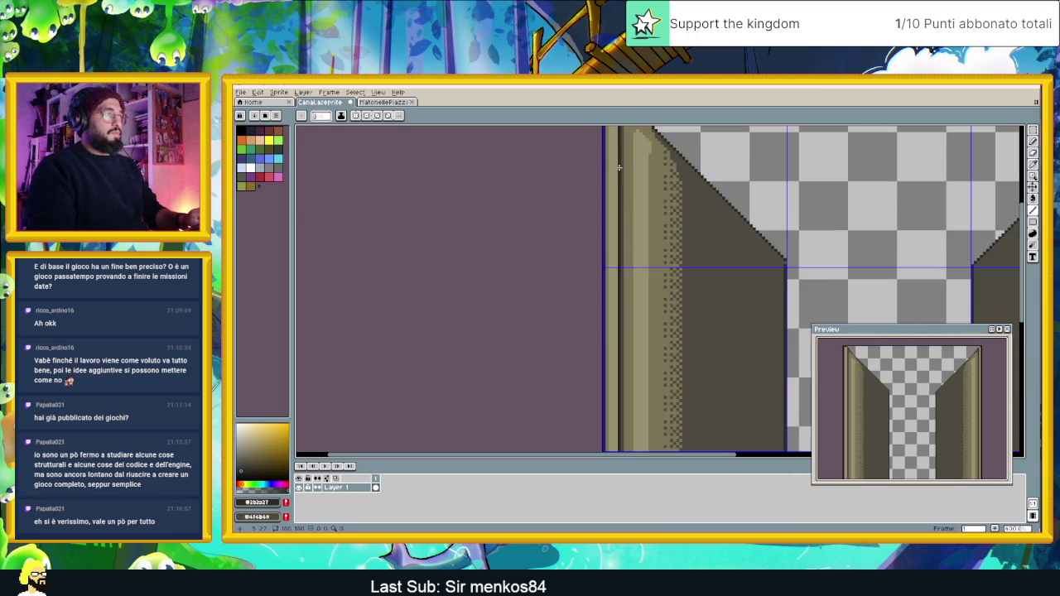
drag(624, 351, 621, 447)
scroll(605, 275, up, 3)
key(ctrl+z)
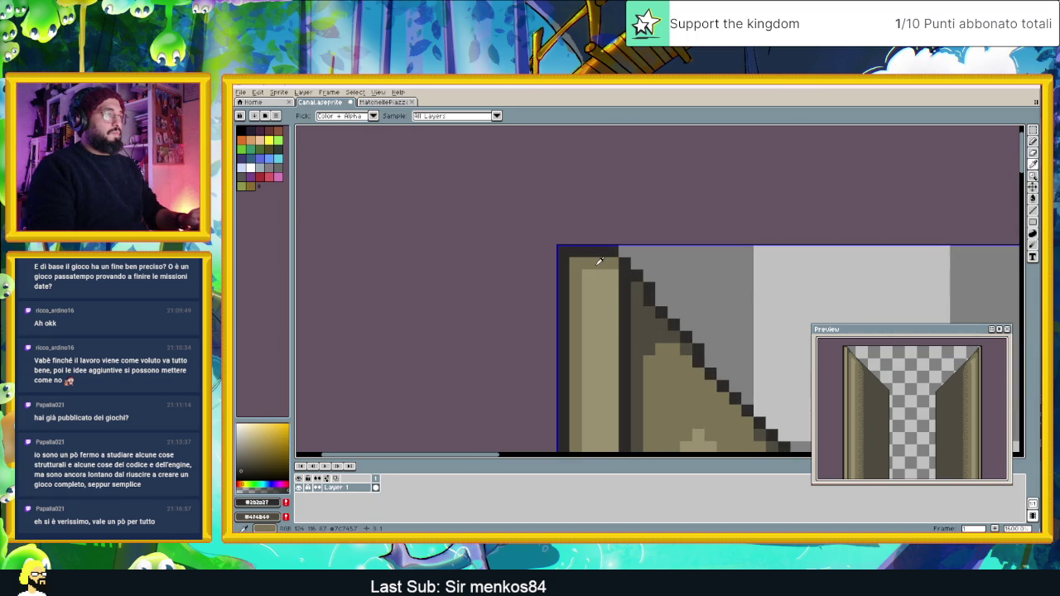
scroll(610, 448, down, 5)
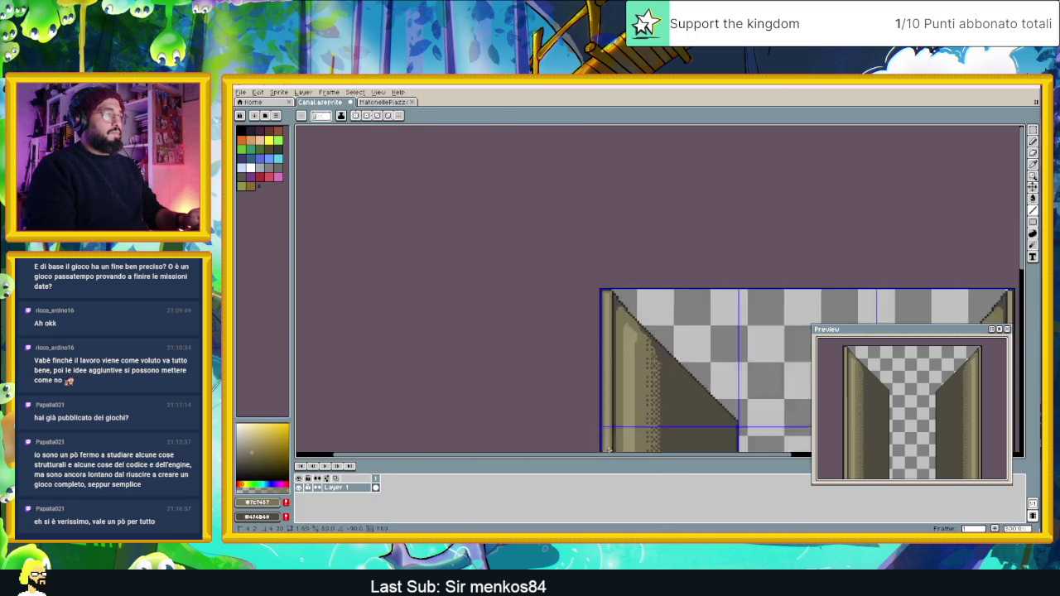
scroll(610, 449, up, 5)
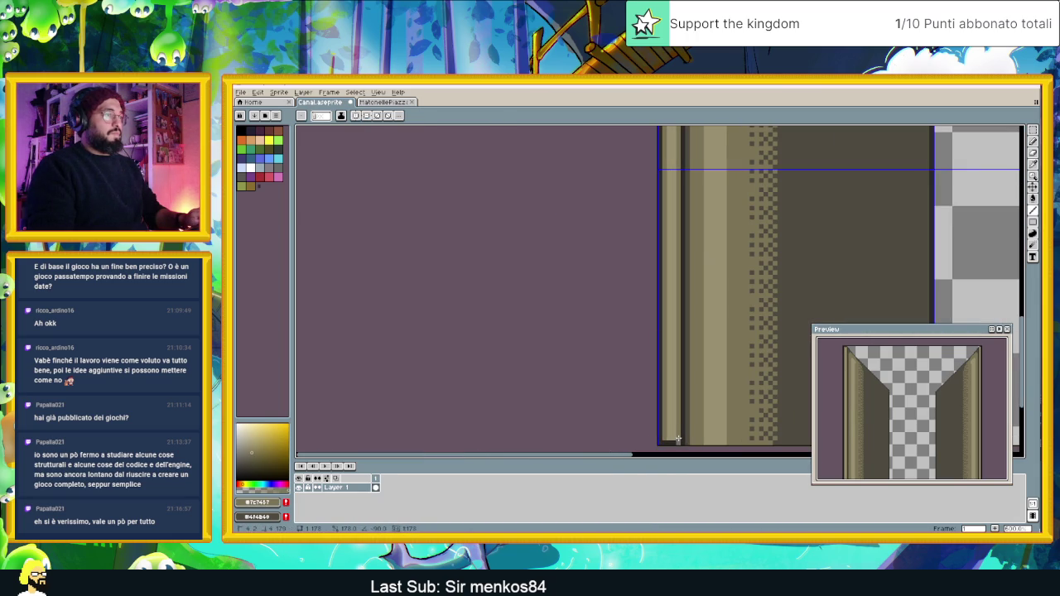
scroll(673, 320, down, 4)
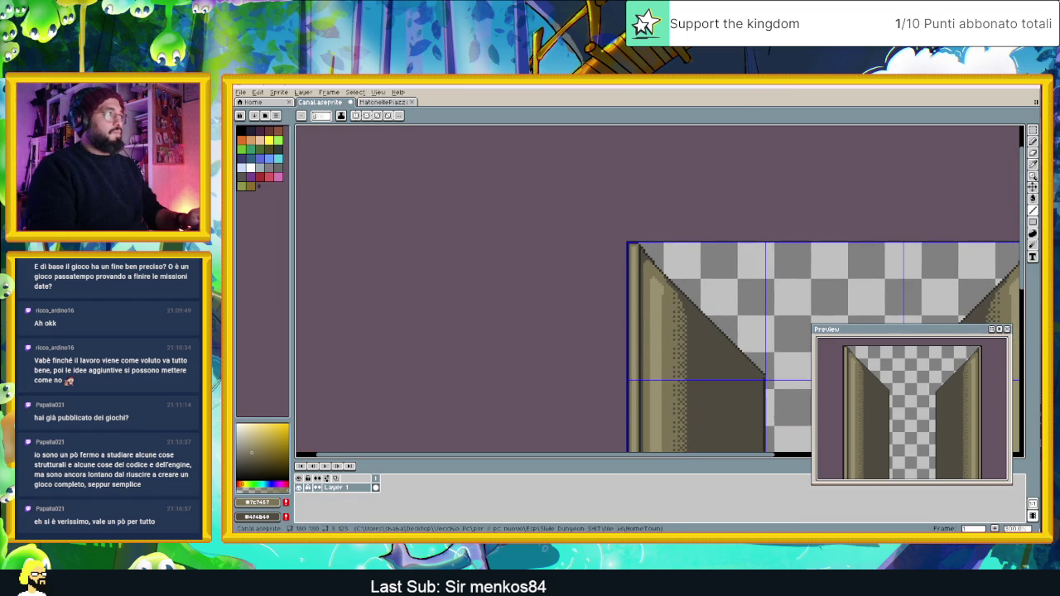
click(380, 102)
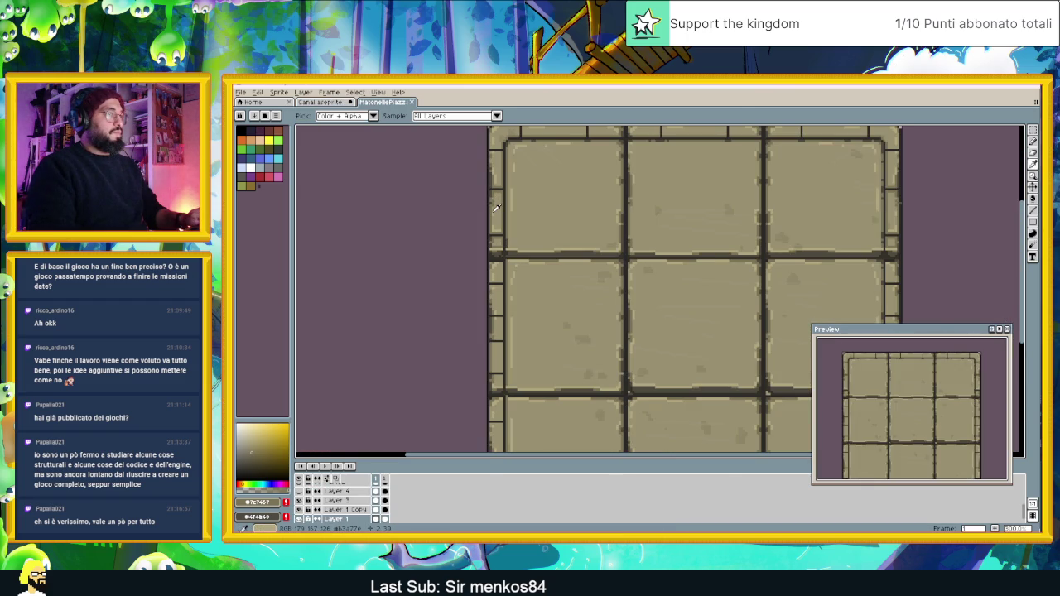
Compare against the stone paving sprite with the Pencil active, then return to Canal.aseprite.
key(b)
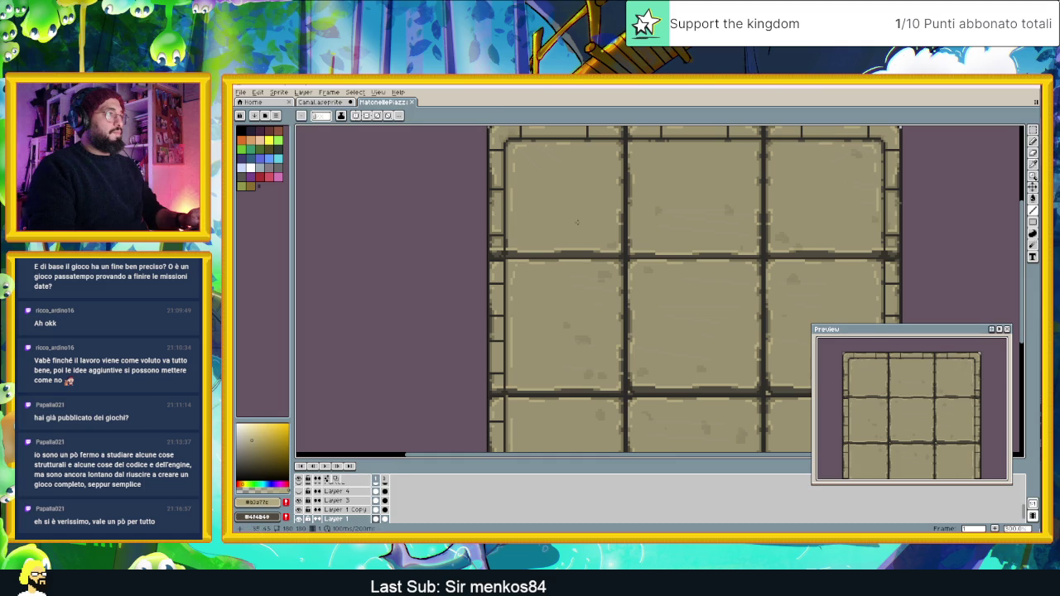
scroll(540, 177, up, 1)
scroll(563, 239, down, 2)
scroll(563, 239, up, 3)
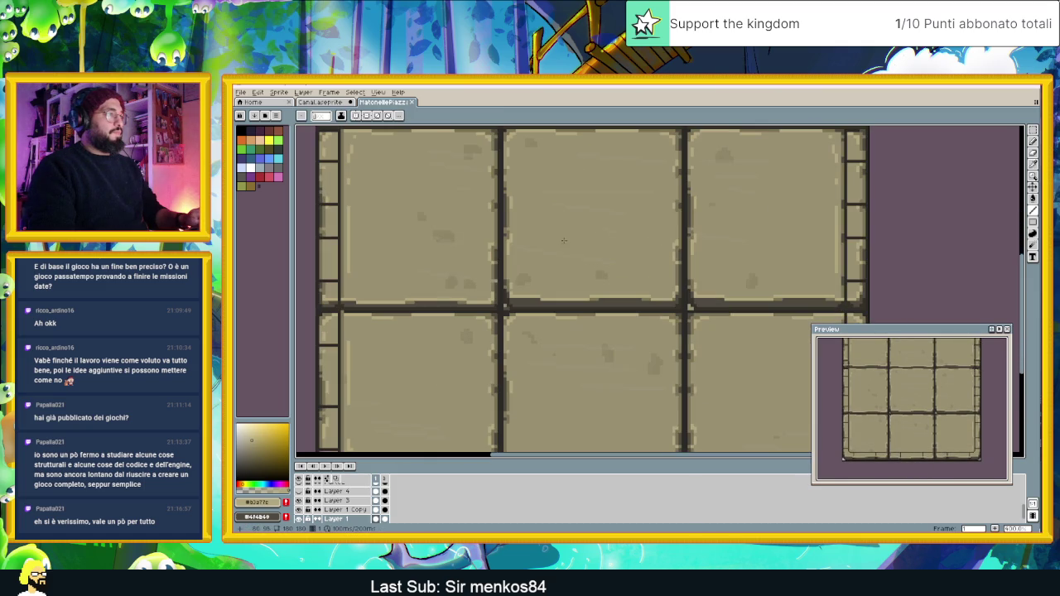
key(ctrl+shift+Tab)
Recolour the light column along the canal wall's left edge dark.
scroll(638, 259, up, 4)
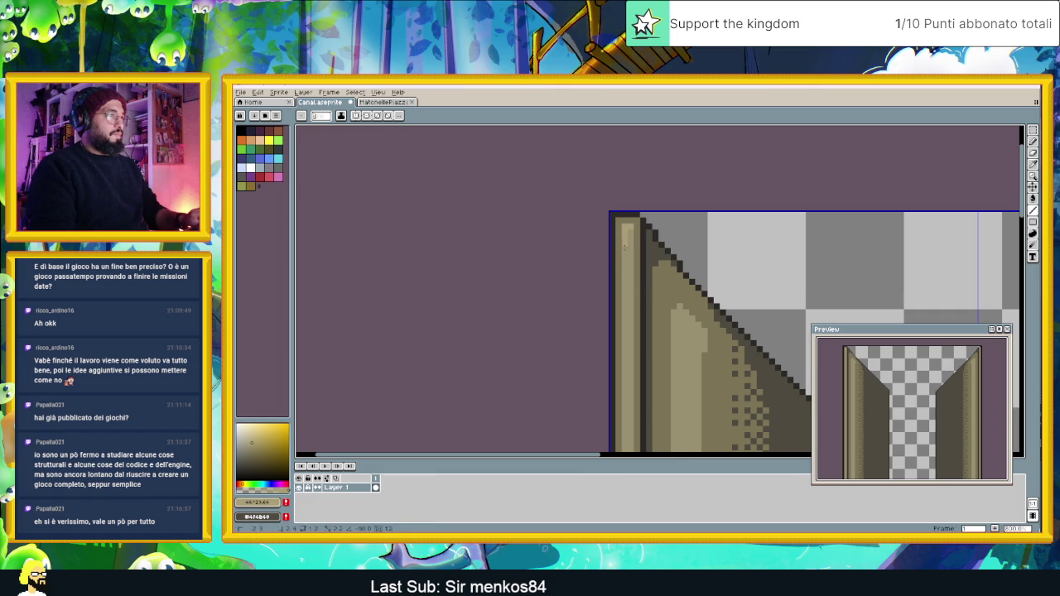
scroll(624, 452, down, 1)
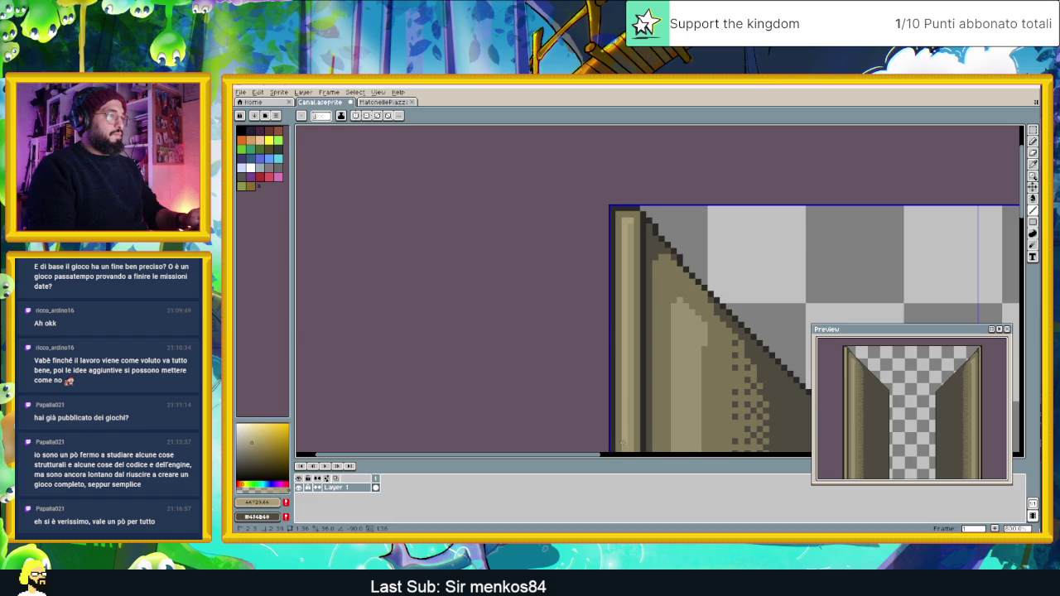
scroll(625, 437, down, 3)
scroll(615, 268, up, 3)
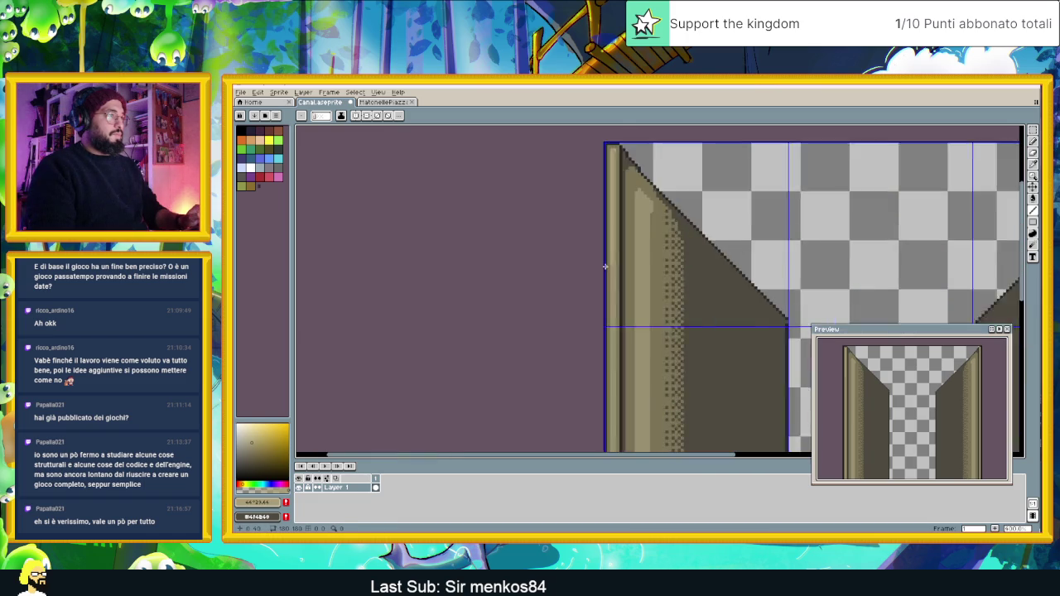
scroll(610, 353, down, 3)
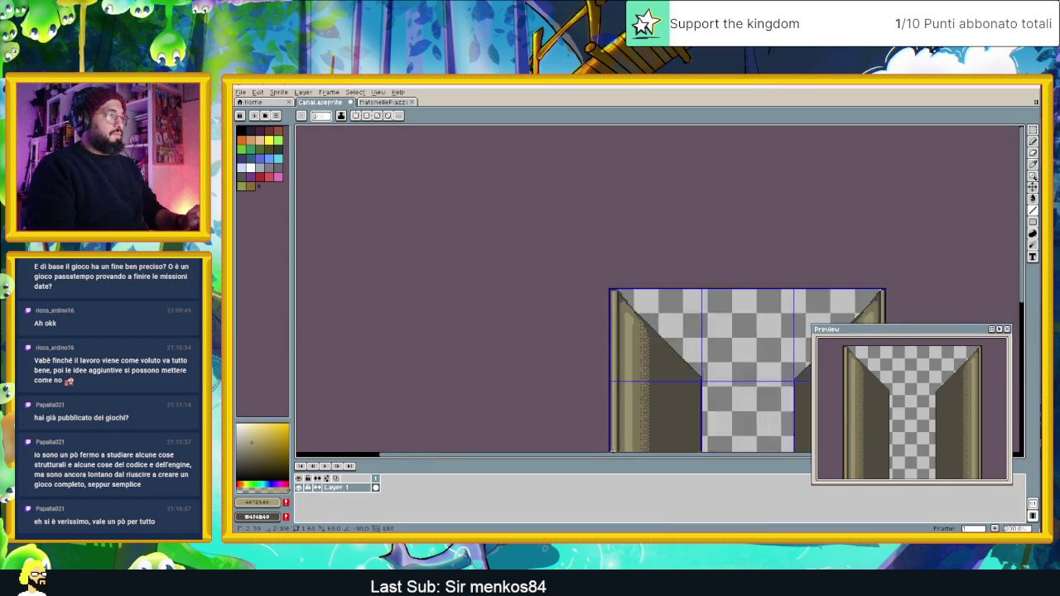
scroll(660, 444, up, 3)
click(663, 444)
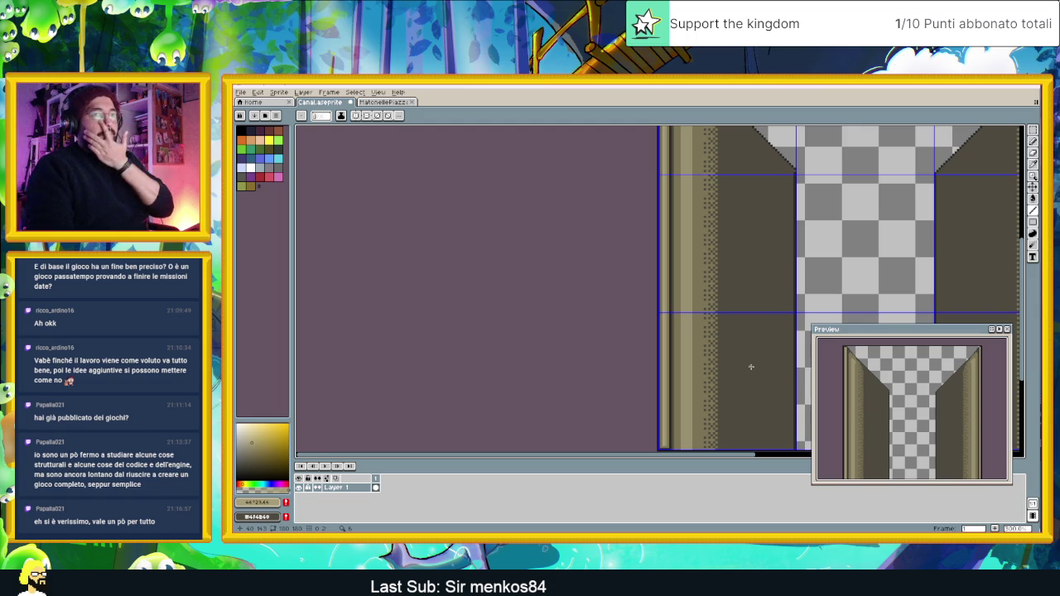
scroll(736, 316, down, 4)
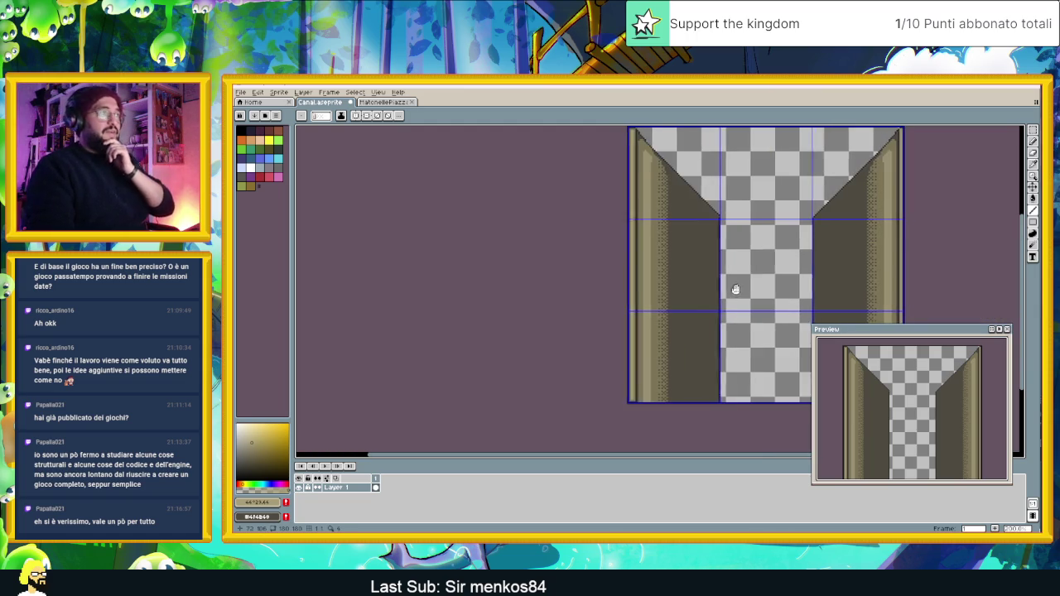
click(1033, 132)
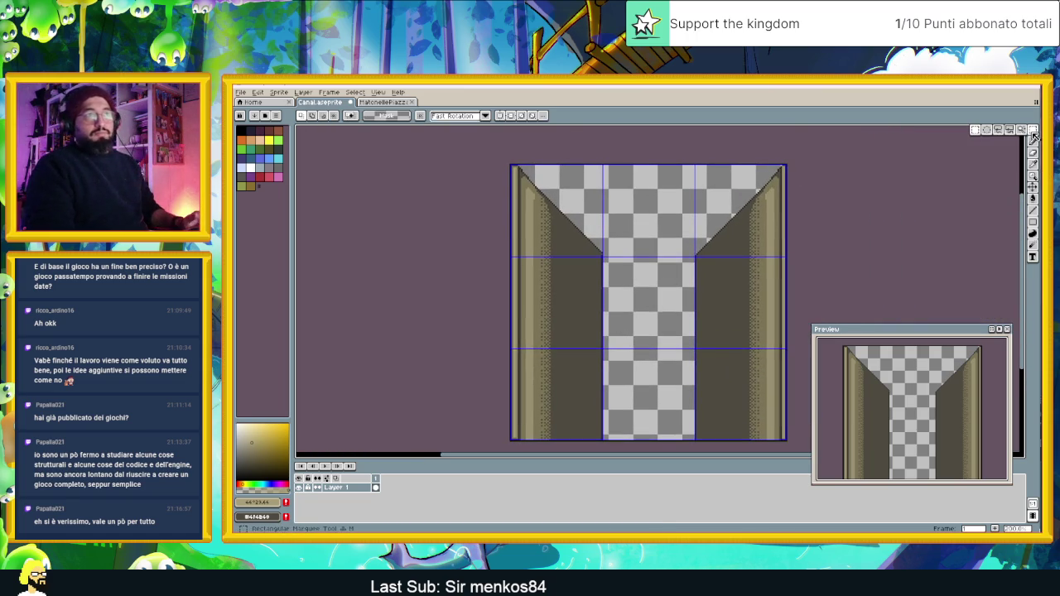
Clear the tile's right wall half, leaving only the left wall.
key(l)
drag(681, 166, 682, 443)
key(ctrl+z)
key(ctrl+z)
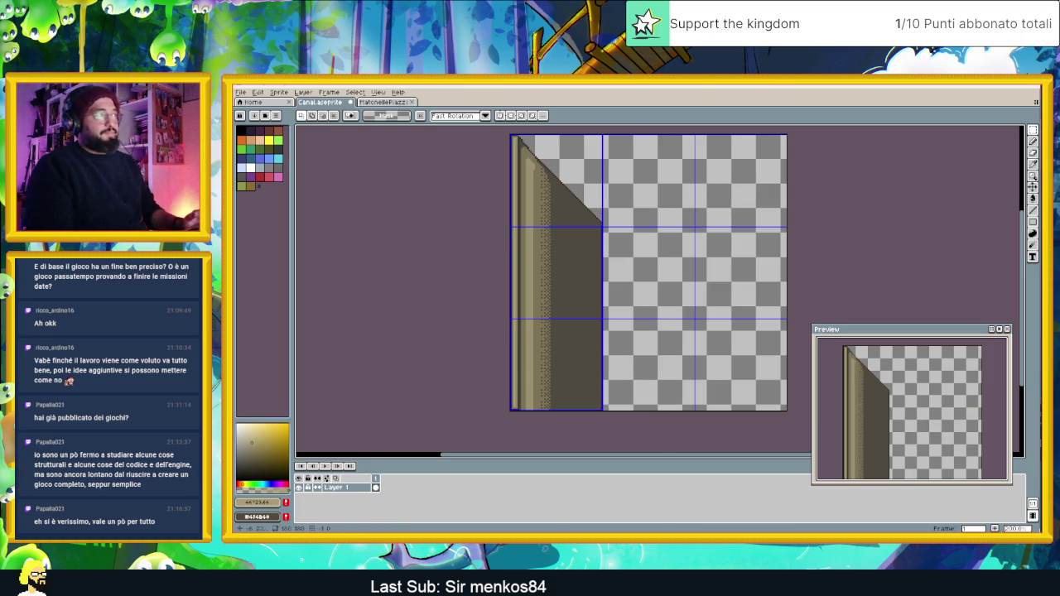
Copy the left wall, flip it horizontally and place it at the tile's right edge.
drag(510, 411, 635, 134)
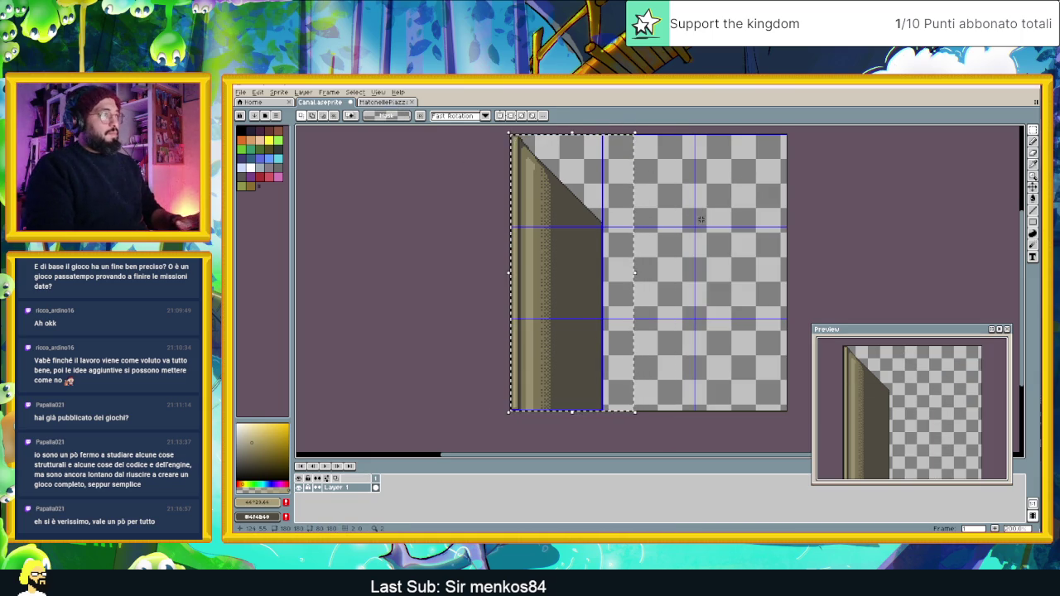
key(ctrl+c)
key(ctrl+v)
drag(534, 224, 648, 220)
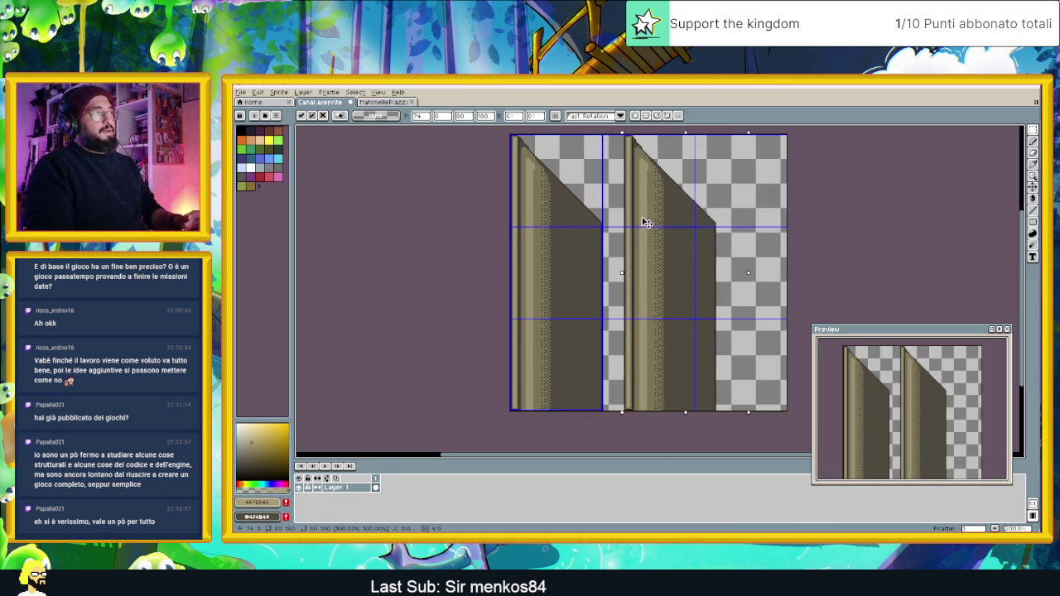
key(shift+h)
scroll(714, 216, up, 3)
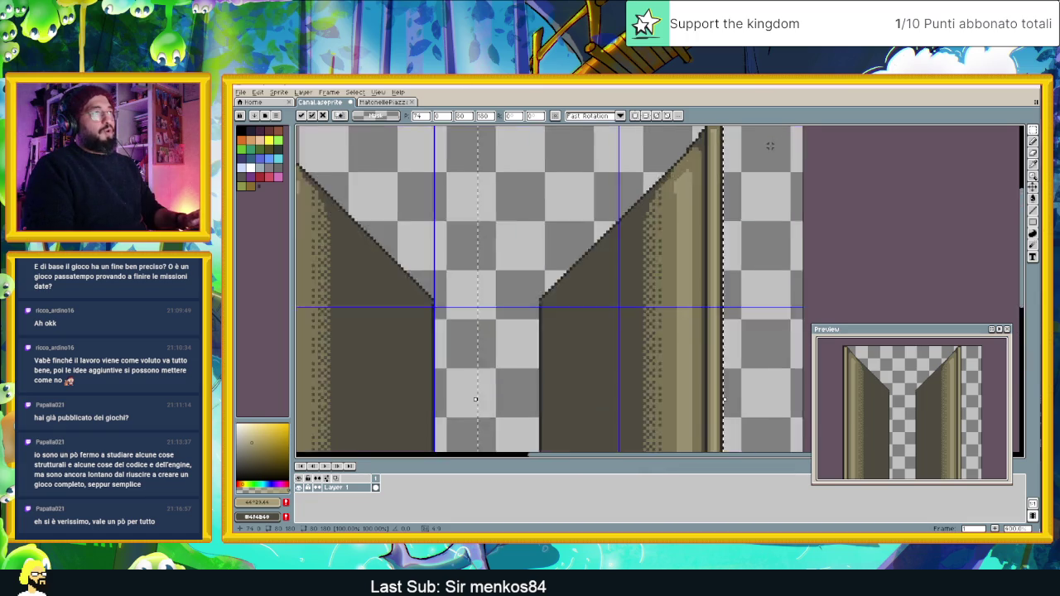
drag(607, 269, 690, 267)
key(Return)
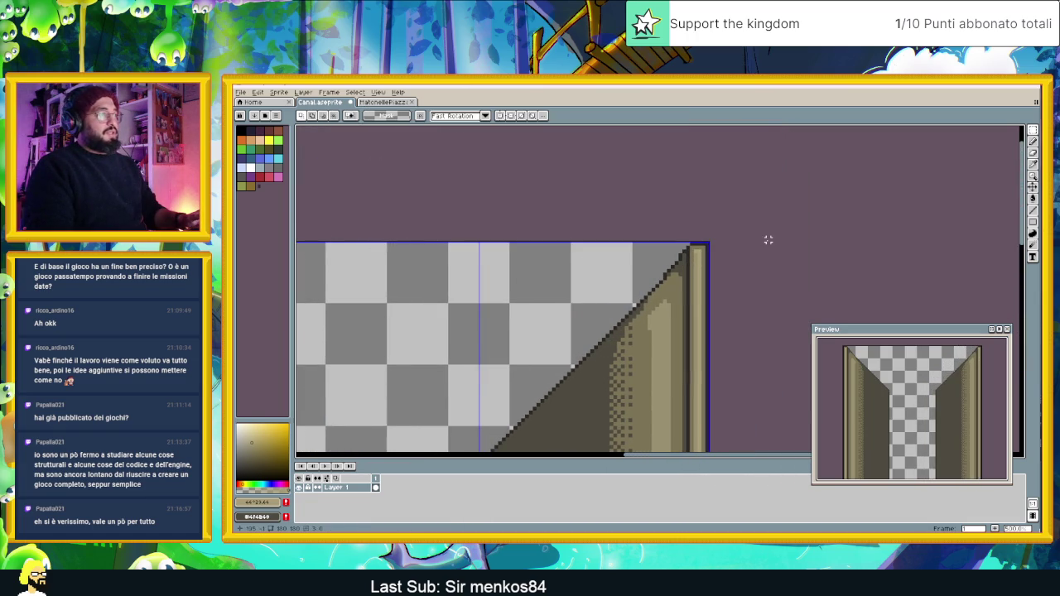
Set up the Pencil with a transparent secondary colour and the wall's brown sampled.
scroll(767, 239, down, 2)
scroll(694, 305, up, 2)
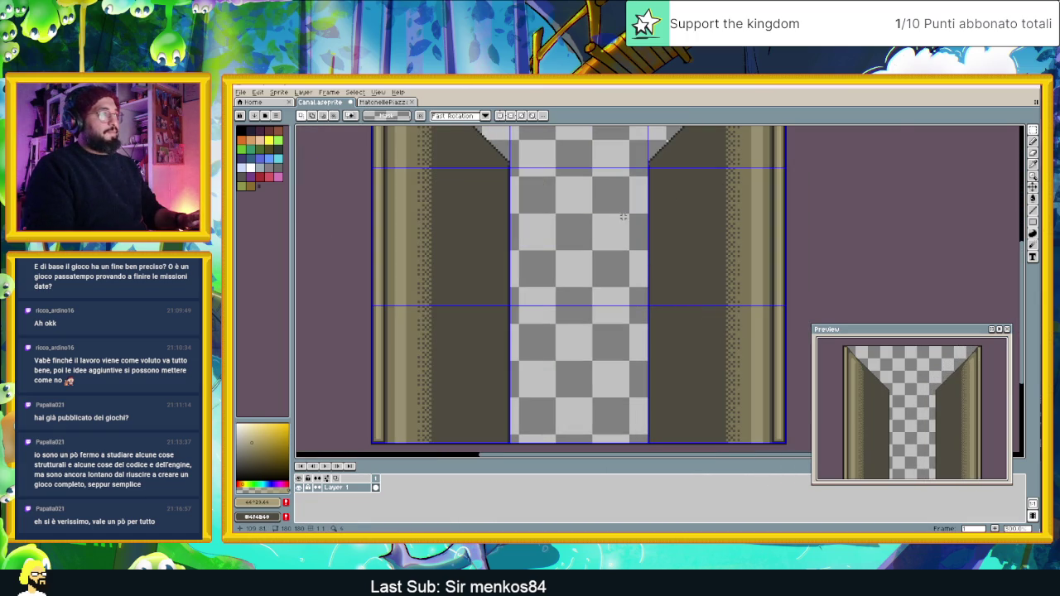
scroll(611, 181, up, 2)
key(i)
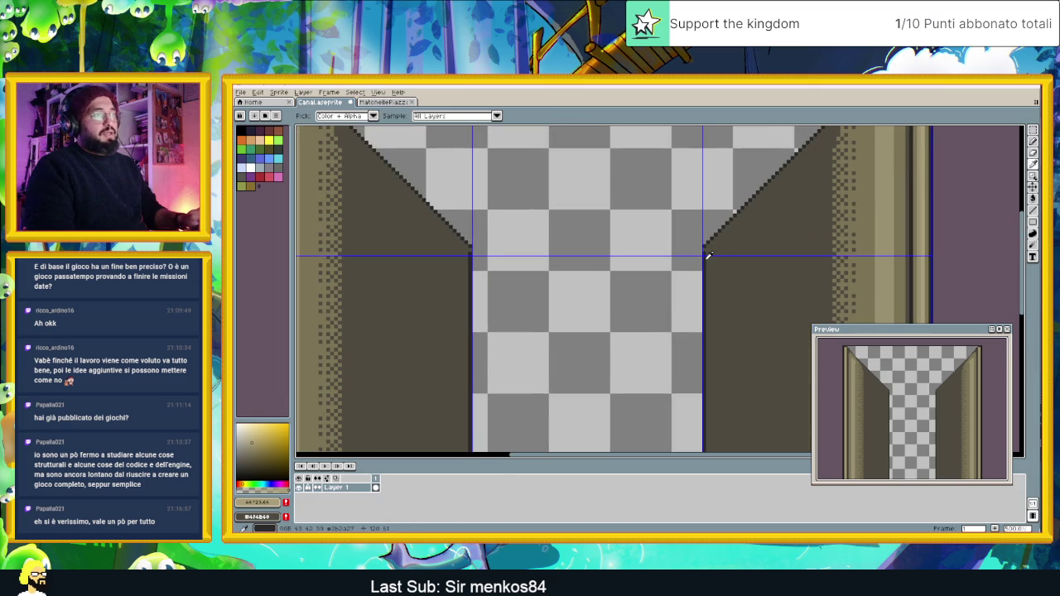
click(1035, 143)
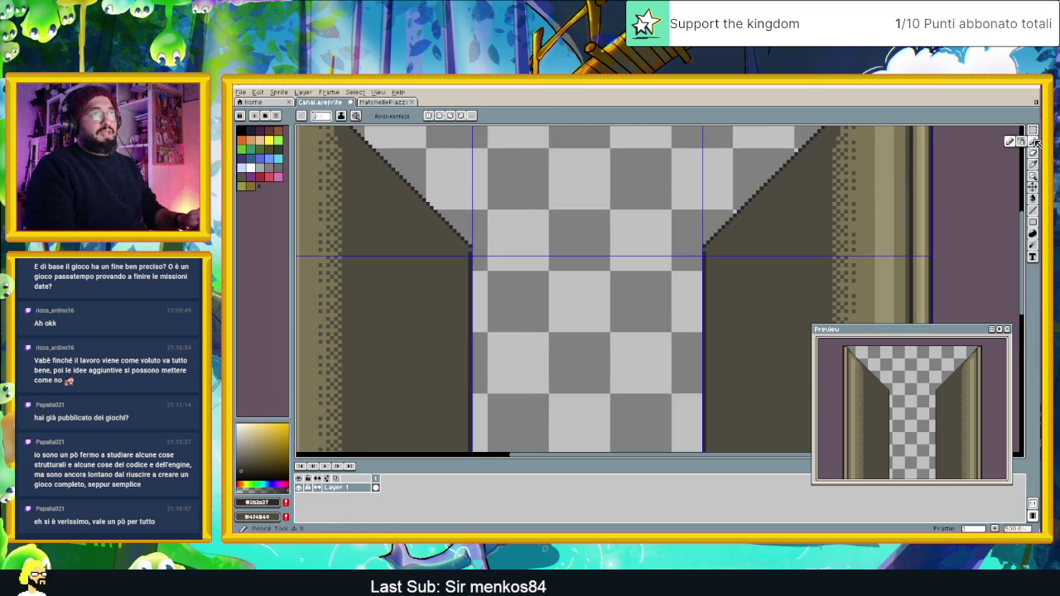
scroll(696, 246, up, 2)
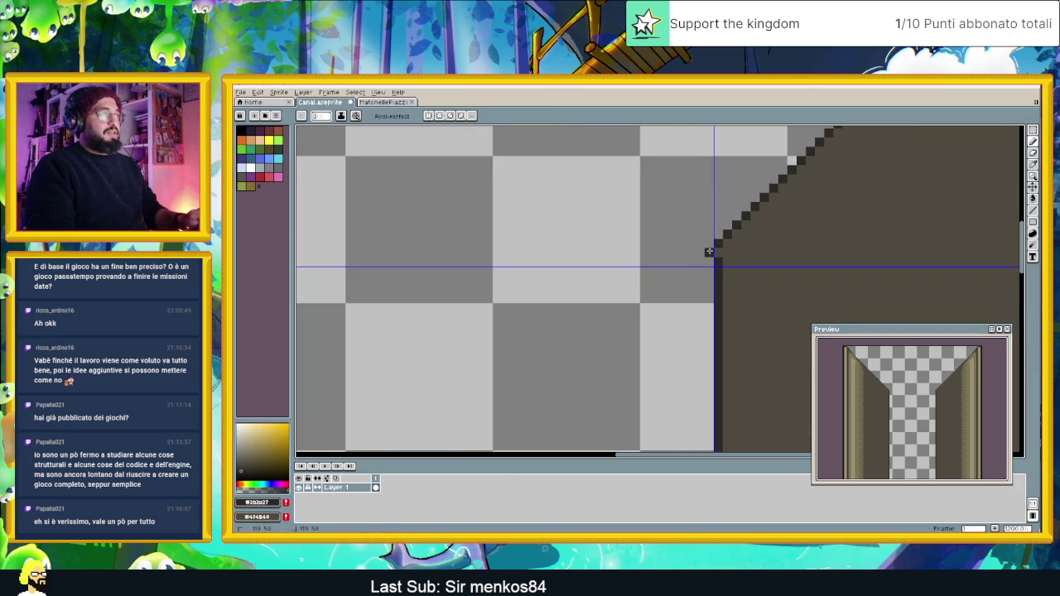
alt+right_click(650, 253)
scroll(720, 252, down, 2)
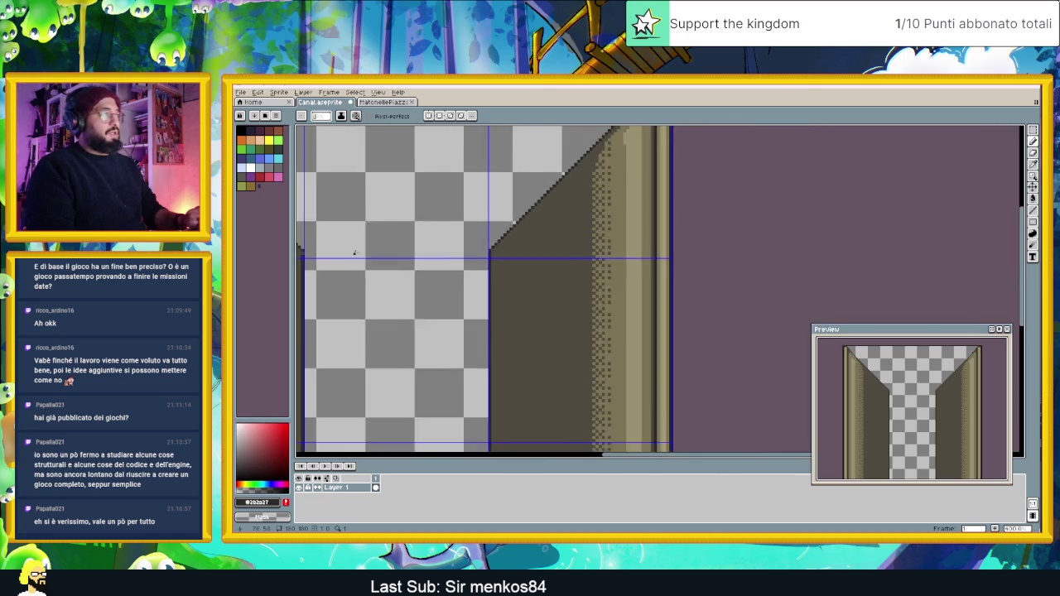
scroll(398, 280, up, 2)
scroll(489, 265, down, 5)
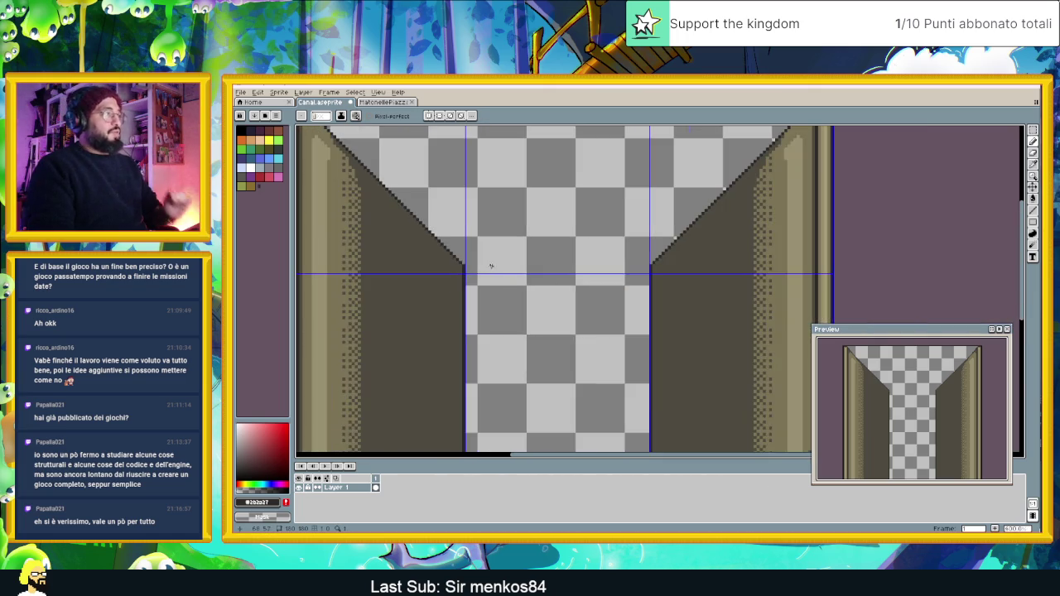
scroll(489, 272, up, 3)
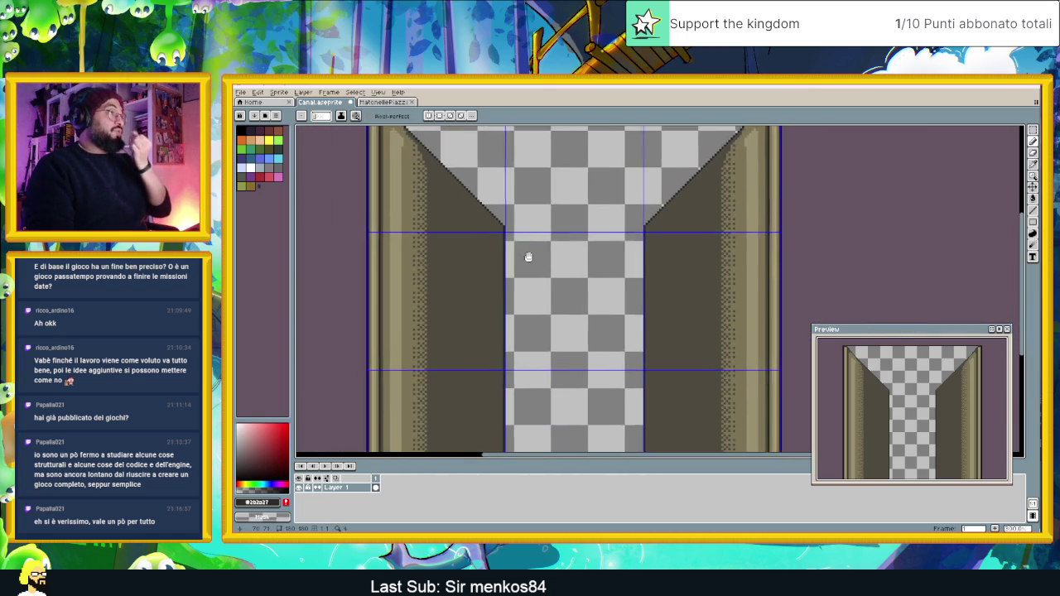
scroll(531, 256, down, 1)
scroll(468, 212, up, 1)
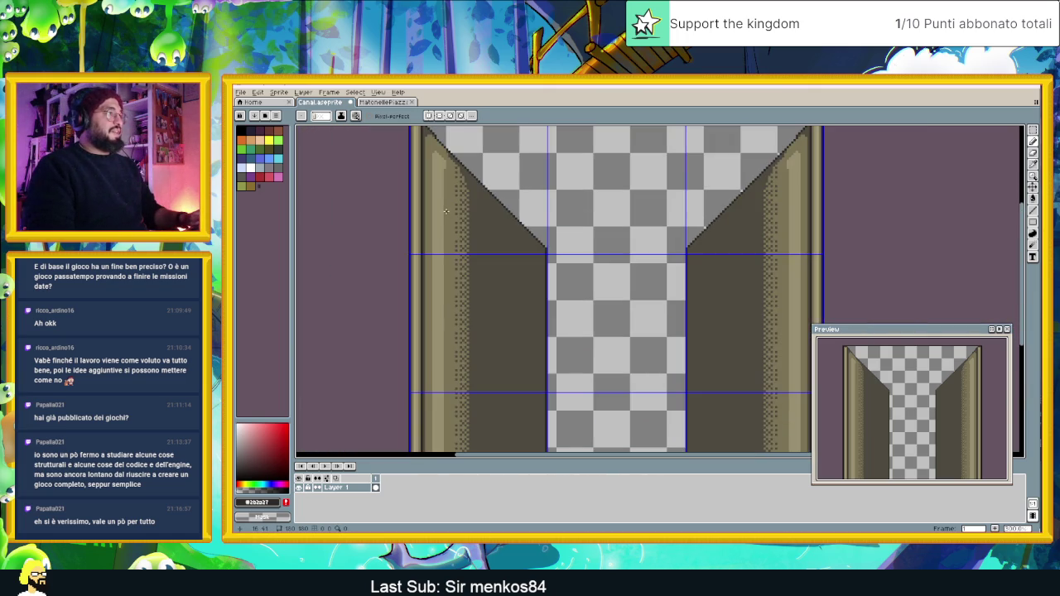
scroll(460, 215, down, 1)
scroll(453, 217, up, 2)
scroll(453, 217, up, 3)
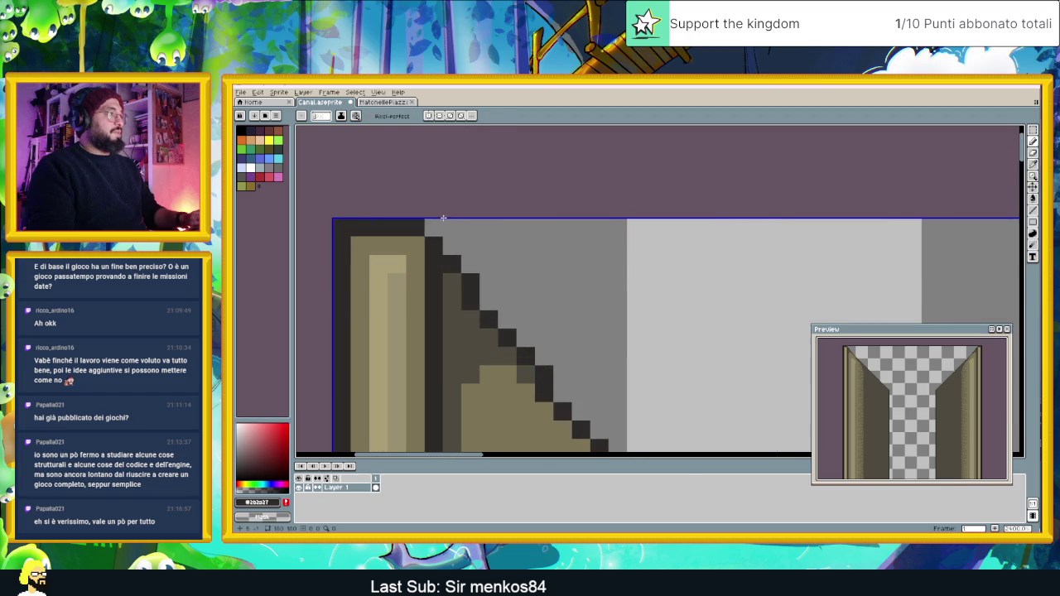
alt+click(446, 285)
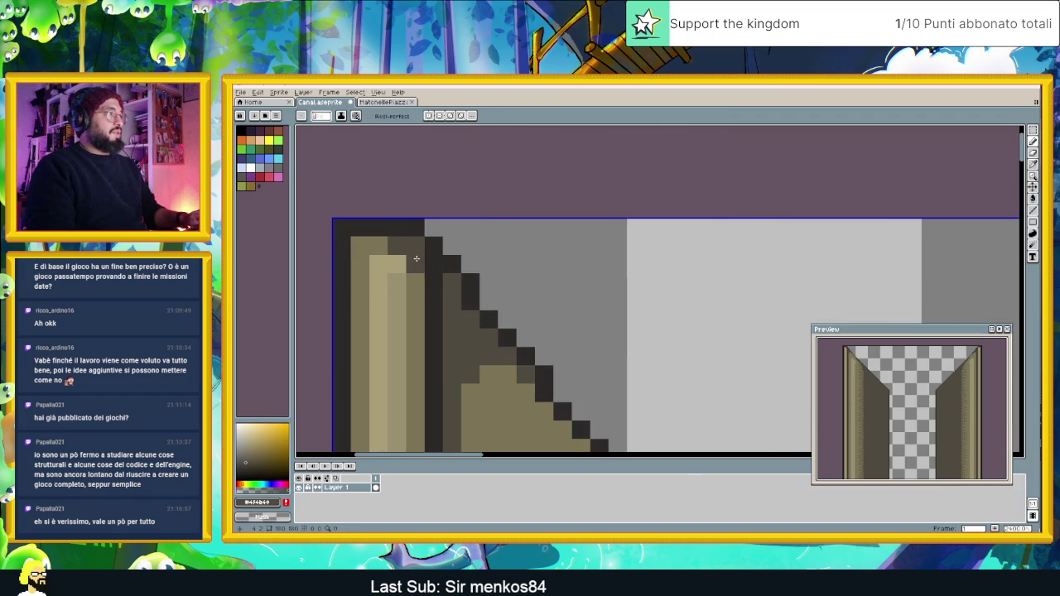
Add the missing dark pixel at the wall's top corner, then recentre the whole tile.
scroll(429, 271, down, 4)
scroll(460, 330, up, 3)
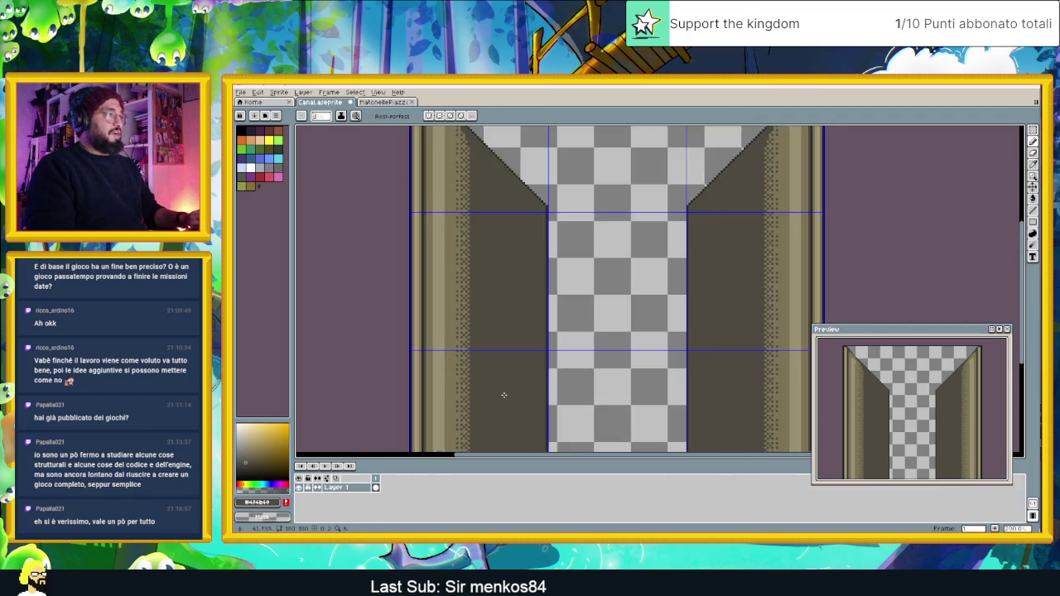
scroll(406, 362, up, 2)
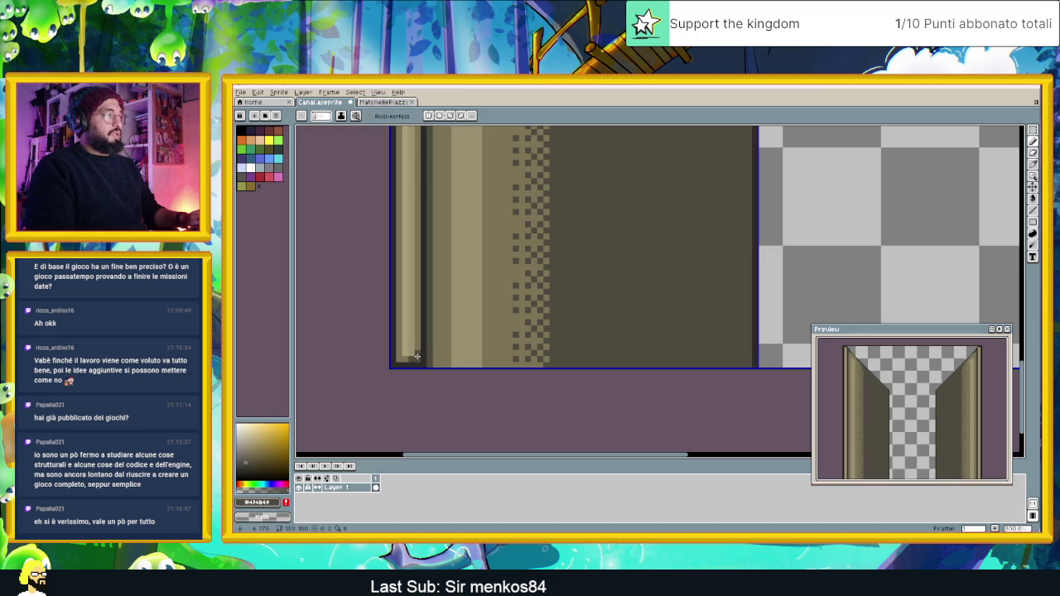
scroll(419, 355, down, 2)
scroll(497, 348, right, 3)
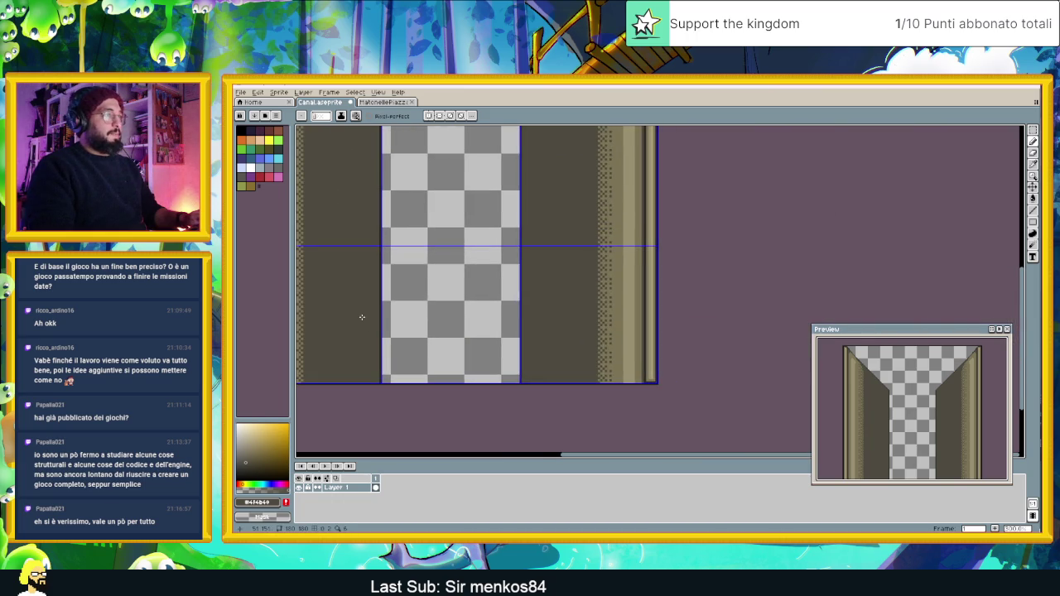
scroll(659, 370, up, 4)
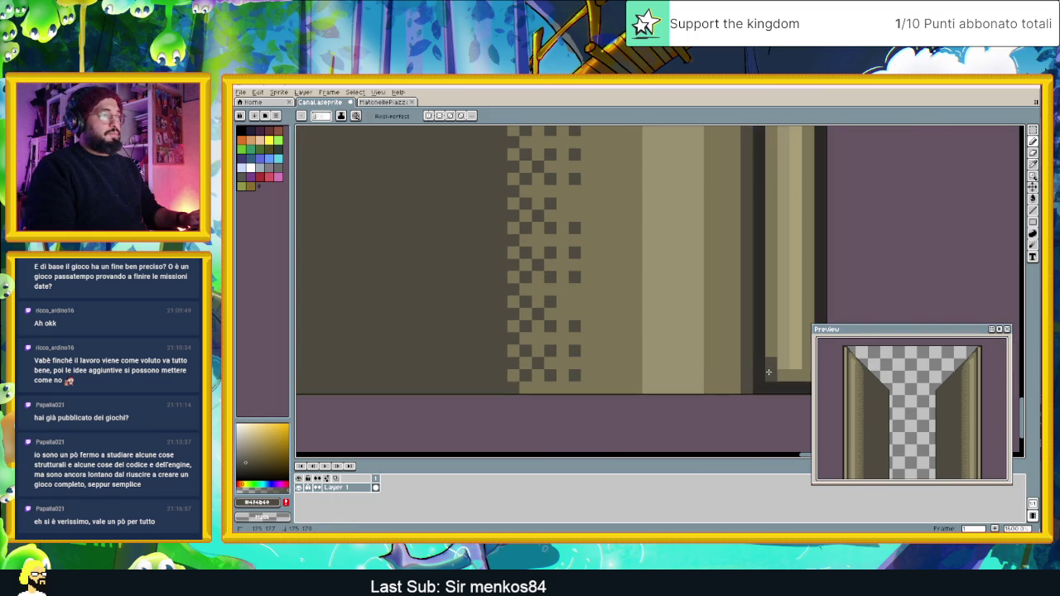
scroll(644, 238, up, 5)
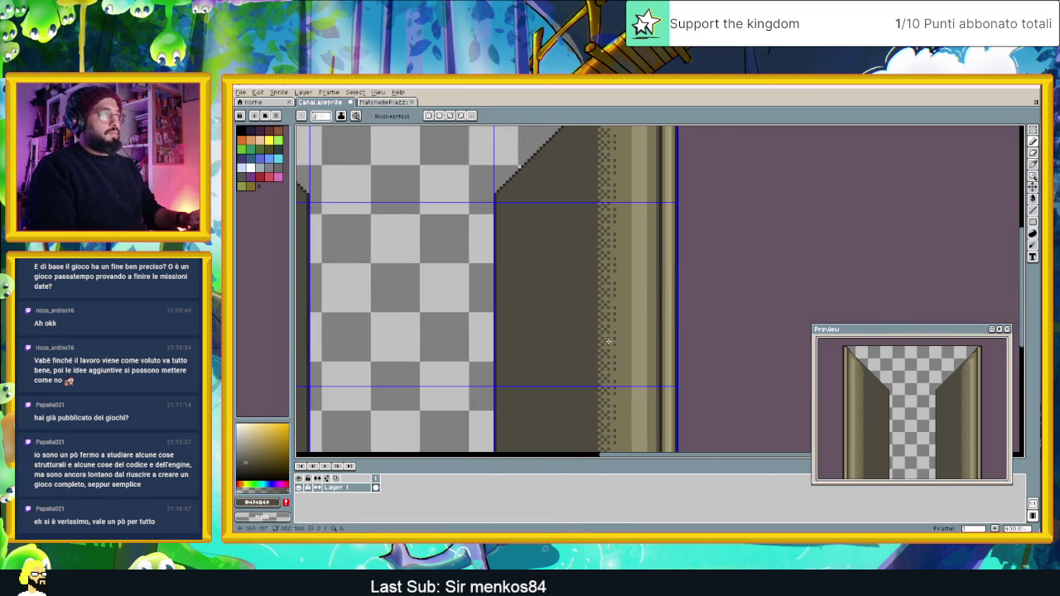
scroll(660, 166, up, 3)
scroll(665, 291, up, 3)
click(685, 263)
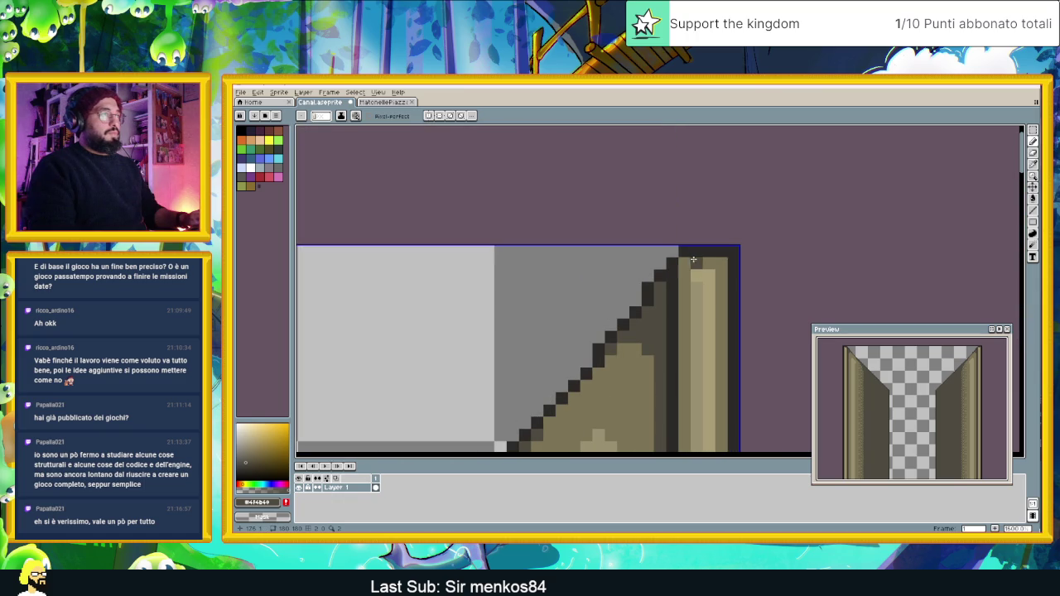
scroll(630, 315, down, 5)
scroll(495, 302, up, 2)
mouse_move(495, 302)
mouse_down()
mouse_move(530, 292)
mouse_move(524, 245)
mouse_up()
scroll(479, 283, up, 1)
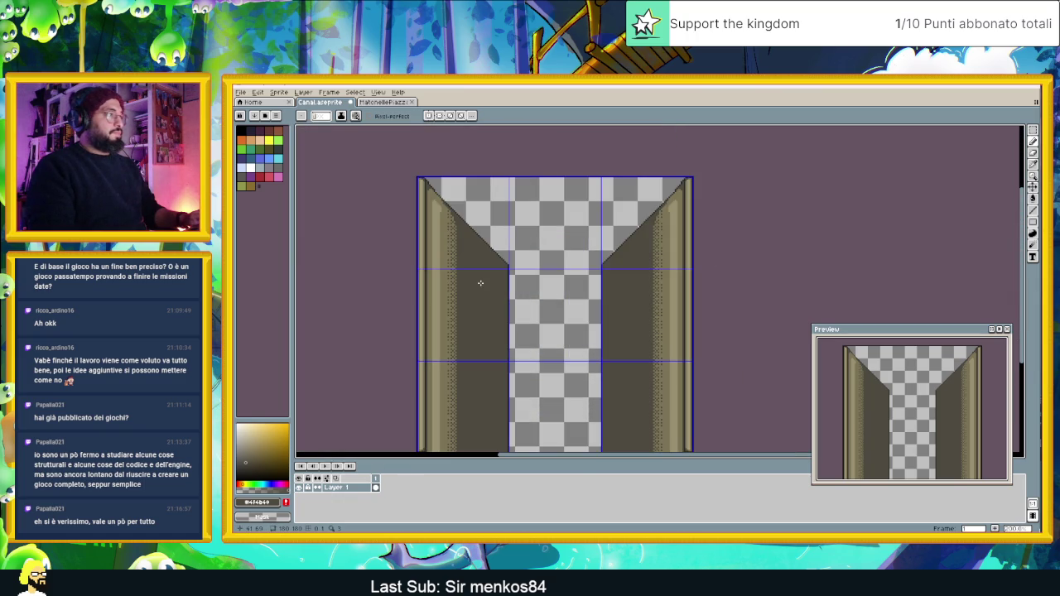
drag(556, 320, 540, 289)
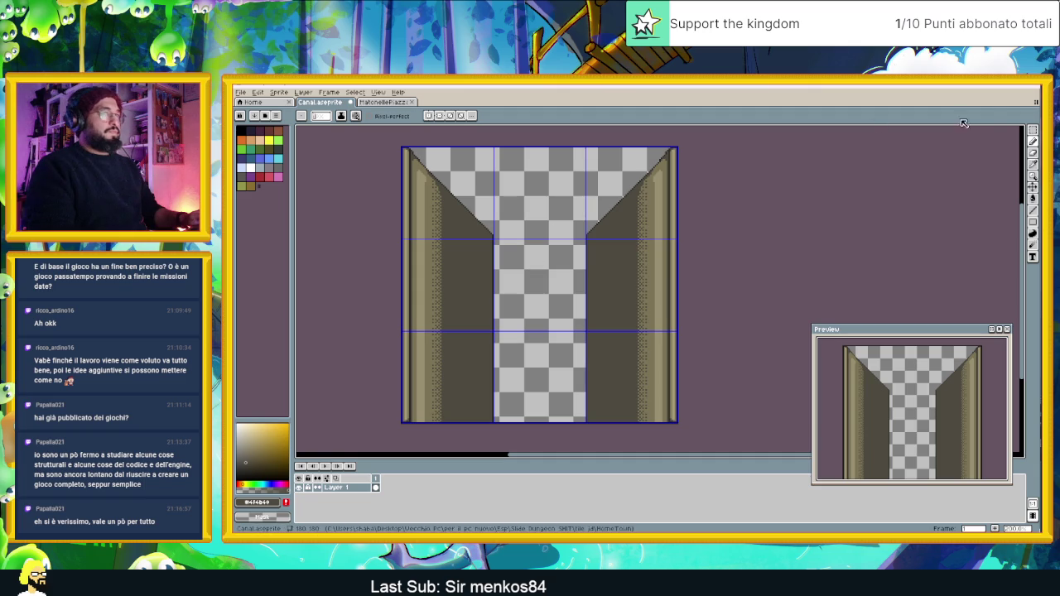
Duplicate the left wall column beside it, aligned with the tile's top edge.
key(m)
mouse_move(388, 143)
mouse_down()
mouse_move(454, 290)
mouse_move(502, 449)
mouse_up()
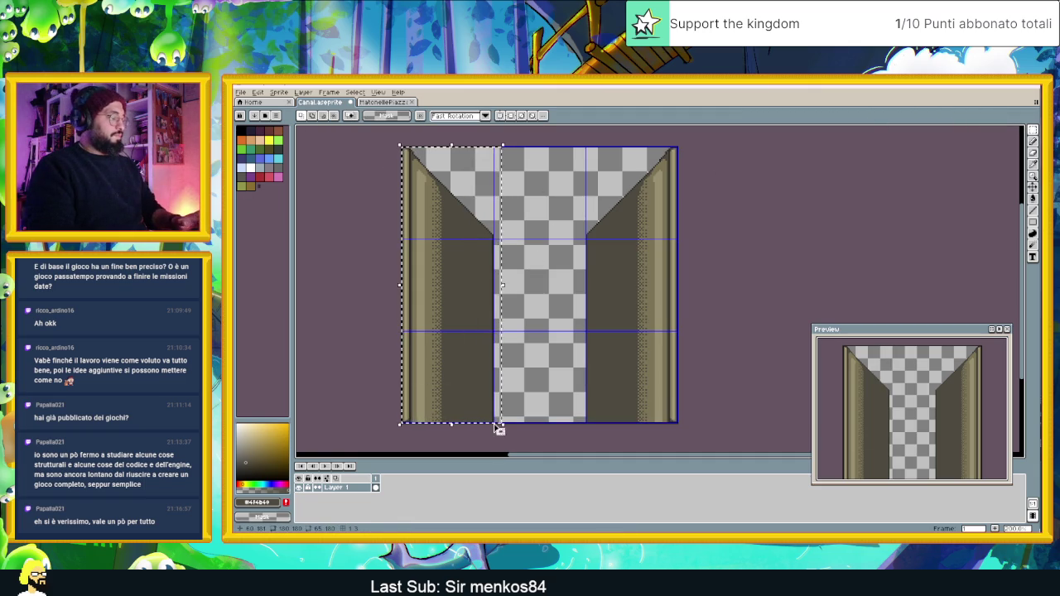
click(445, 241)
drag(445, 242, 533, 245)
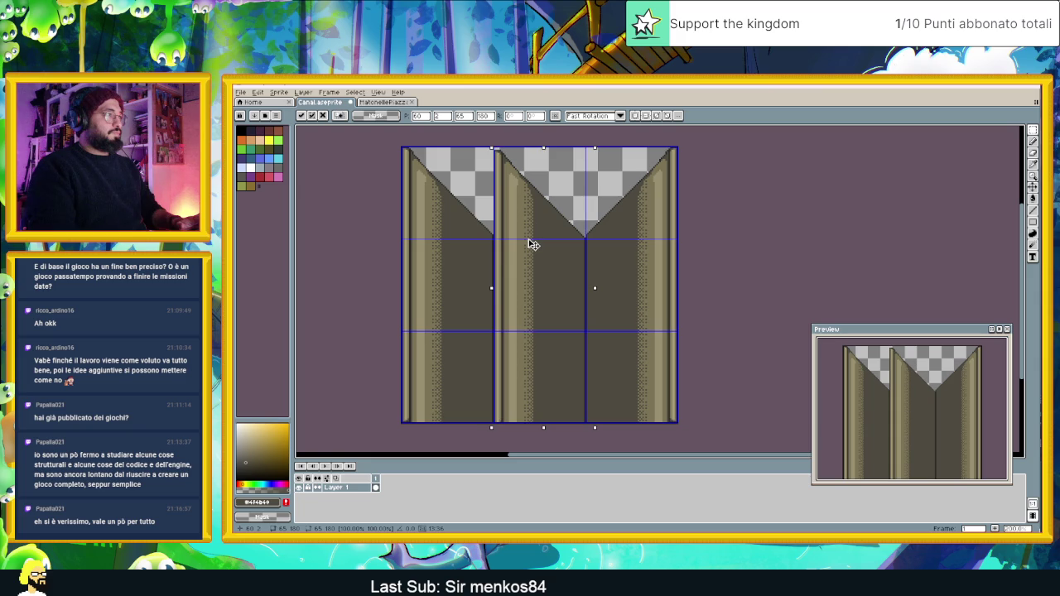
key(Right)
key(Left)
drag(533, 245, 532, 242)
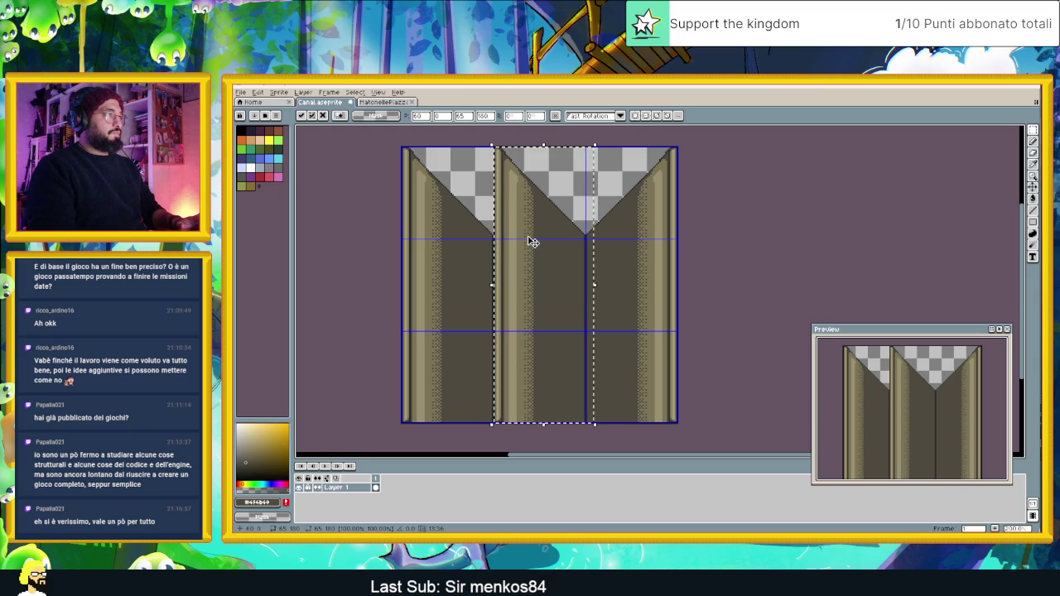
key(ctrl+d)
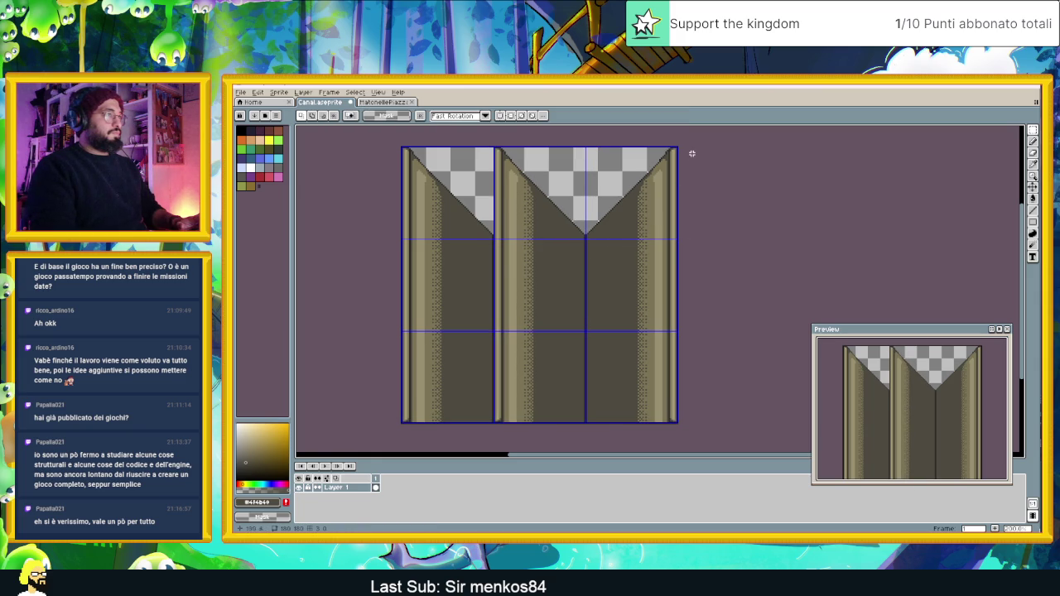
Select the right wall strip and shift it into the tile's middle as the centre pillar.
mouse_move(678, 145)
mouse_down()
mouse_move(660, 302)
mouse_move(586, 439)
mouse_up()
scroll(597, 293, up, 3)
scroll(595, 273, down, 1)
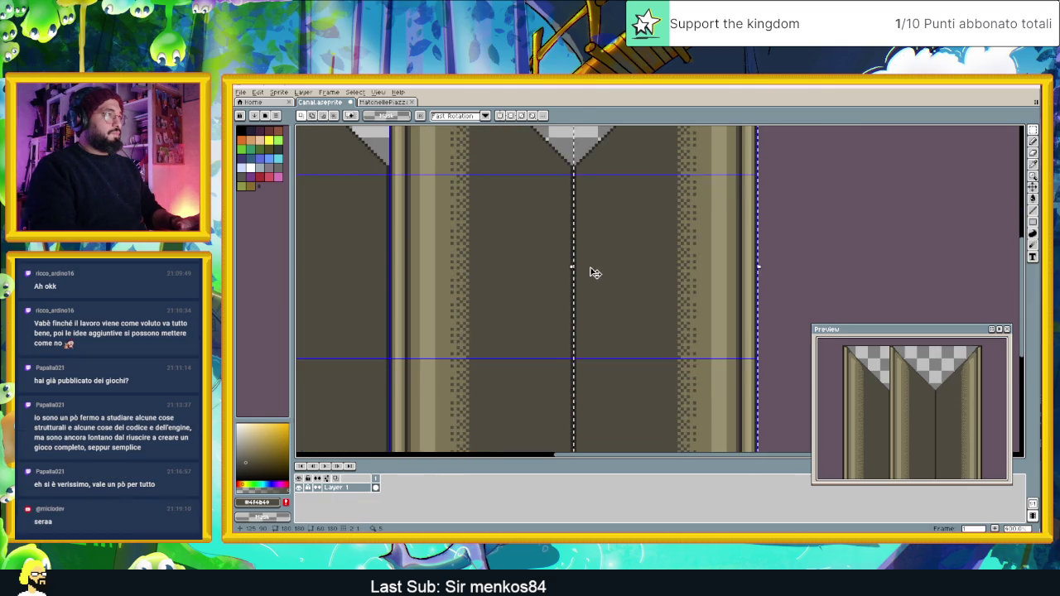
scroll(595, 273, down, 1)
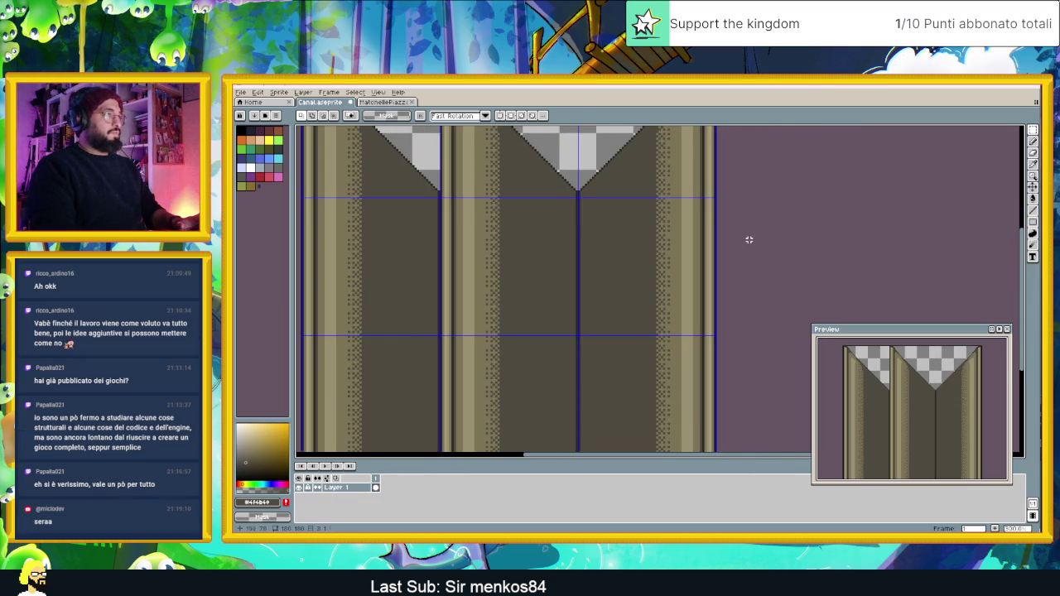
scroll(745, 261, down, 3)
drag(782, 186, 729, 372)
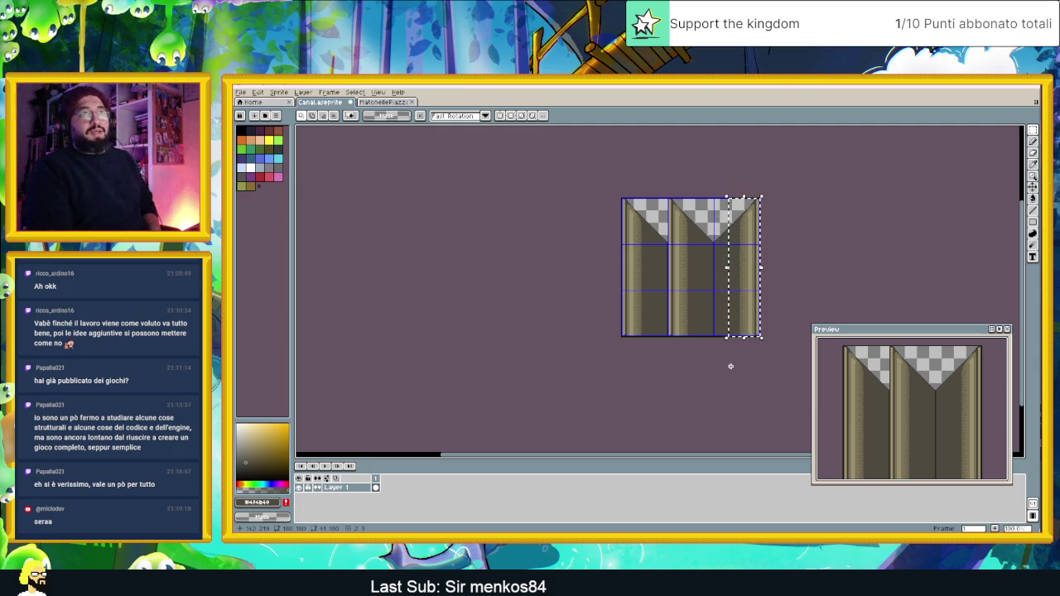
key(ctrl+z)
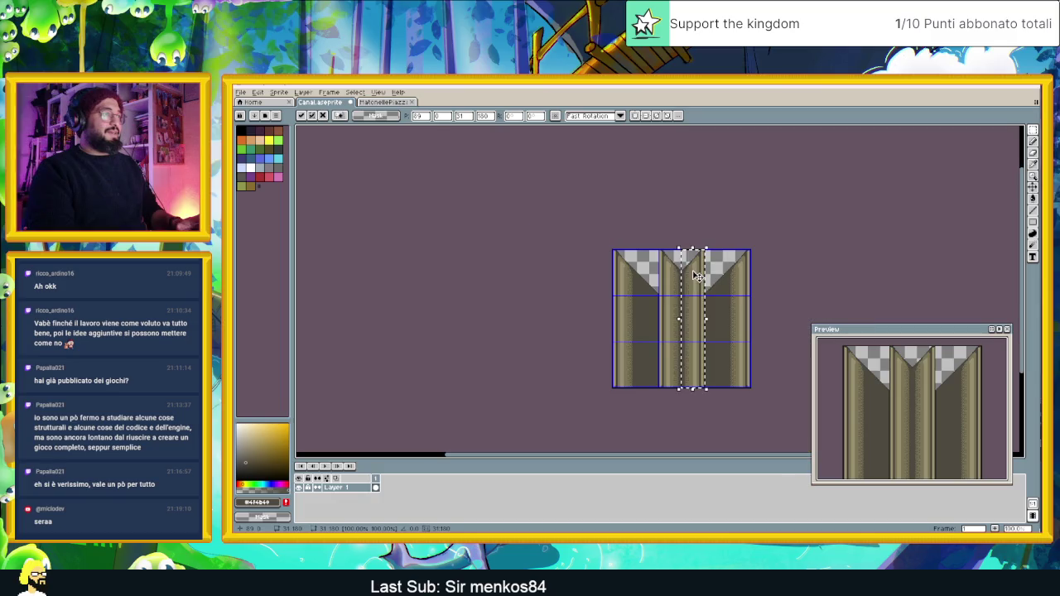
key(ctrl+d)
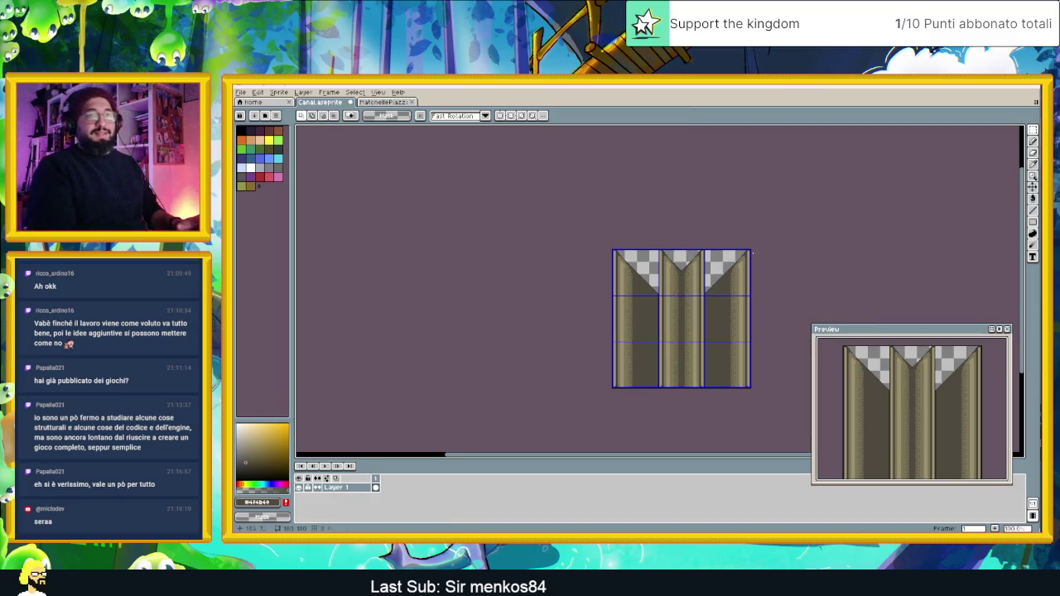
Inspect the new three-pillar layout up close with the Pencil selected.
scroll(705, 288, up, 4)
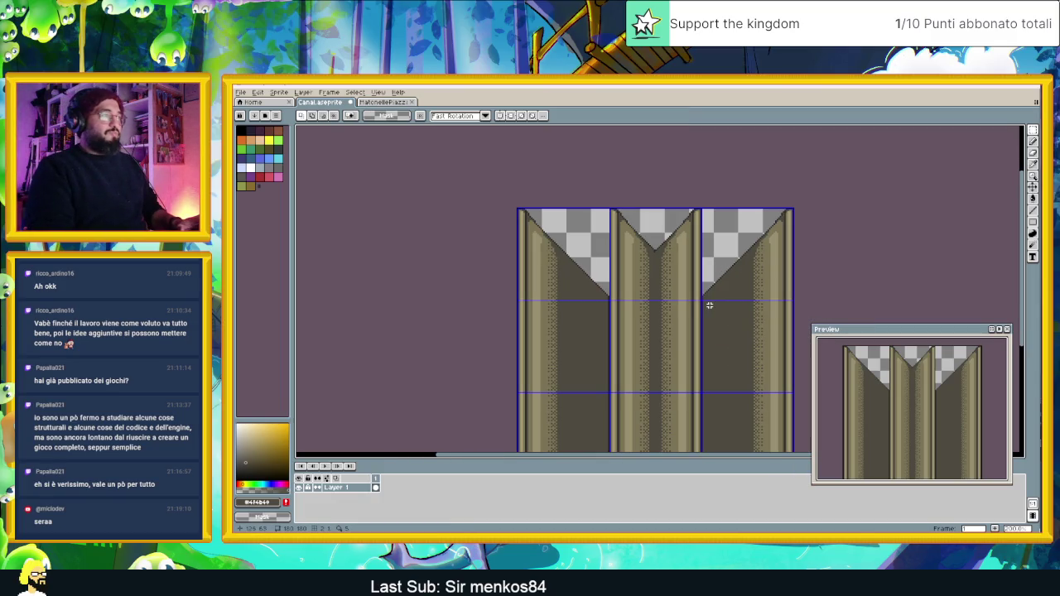
scroll(659, 295, up, 2)
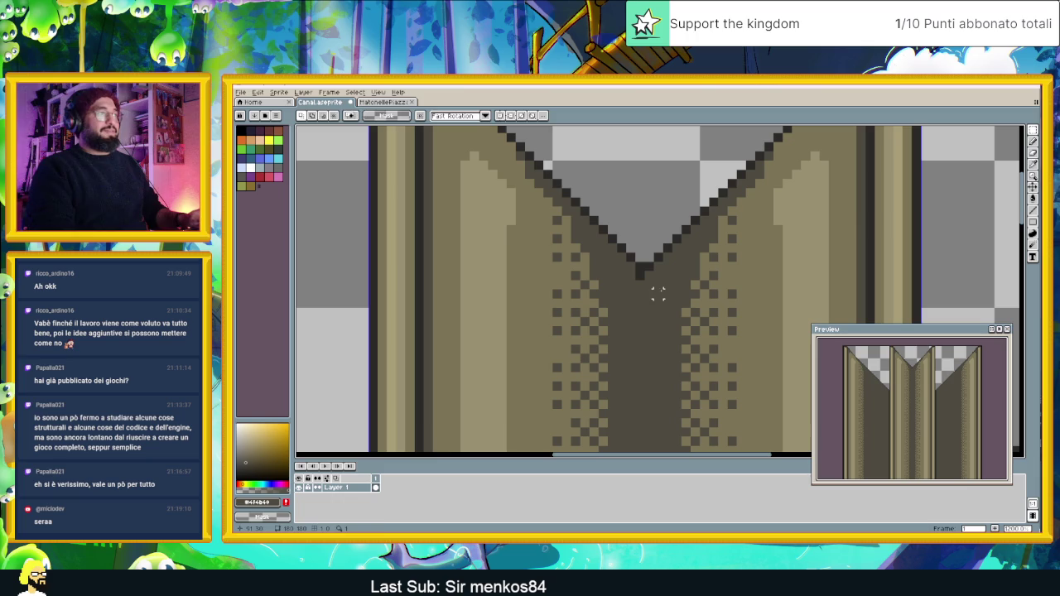
click(1033, 141)
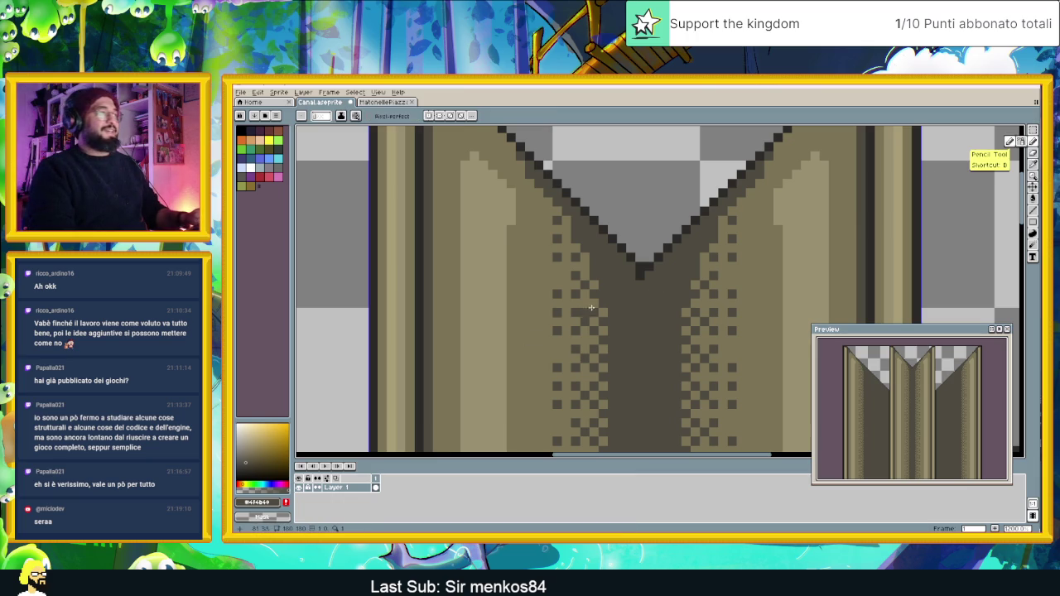
scroll(617, 284, down, 5)
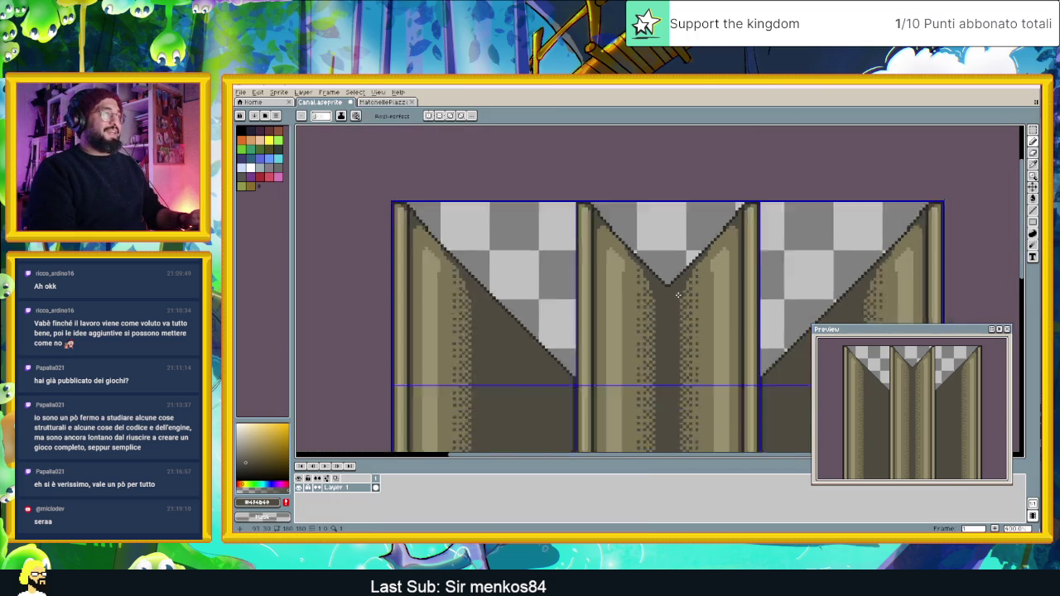
scroll(655, 297, up, 1)
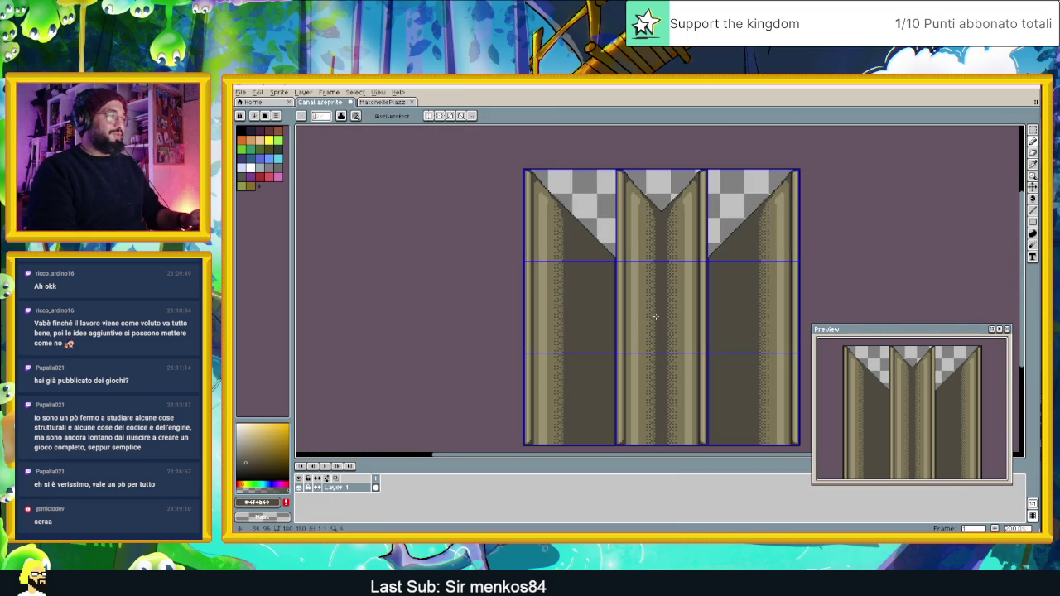
scroll(667, 336, down, 1)
scroll(672, 334, up, 1)
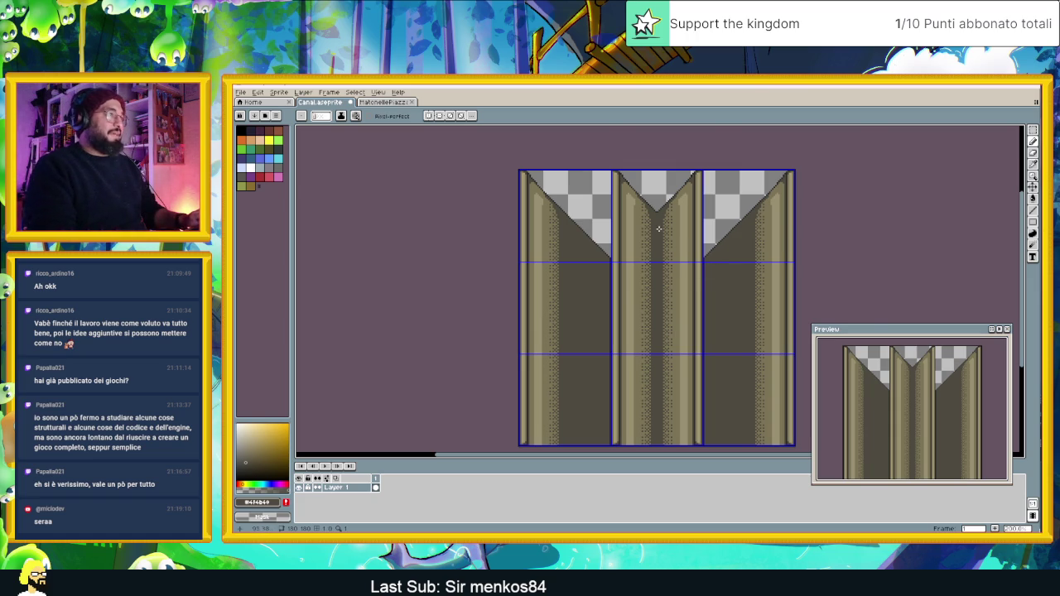
scroll(660, 230, up, 4)
scroll(625, 258, down, 4)
scroll(624, 257, down, 2)
scroll(626, 258, up, 2)
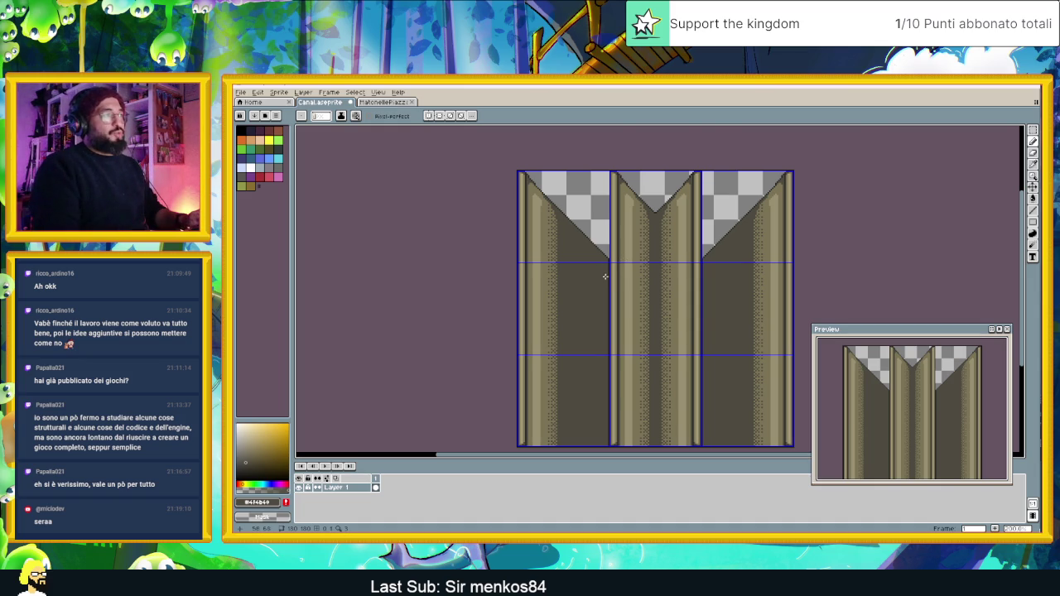
scroll(603, 276, up, 1)
scroll(617, 277, down, 1)
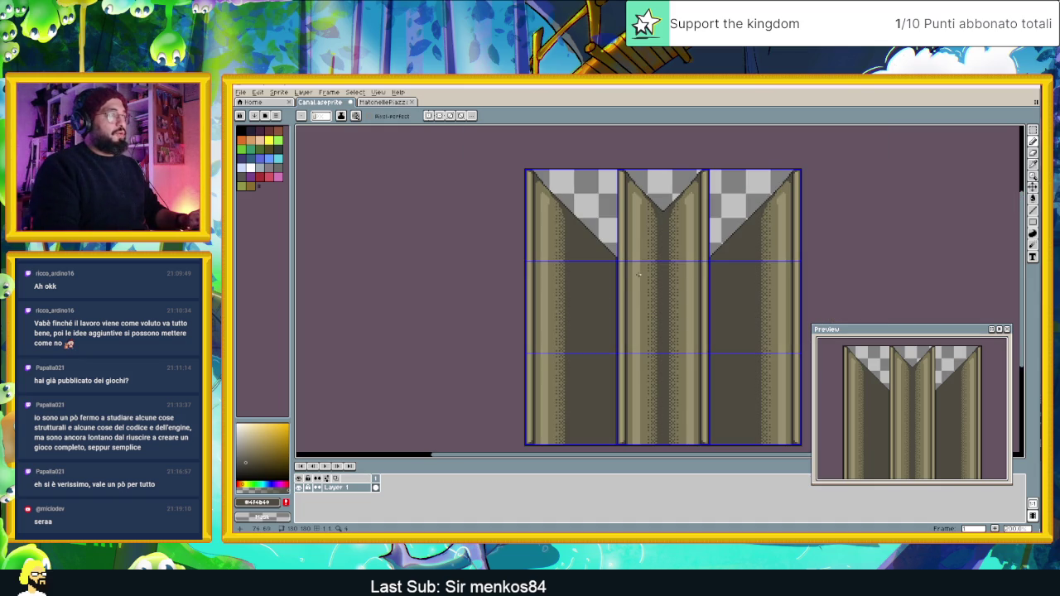
Add a new empty Layer 2 above Layer 1.
right_click(351, 488)
mouse_move(373, 474)
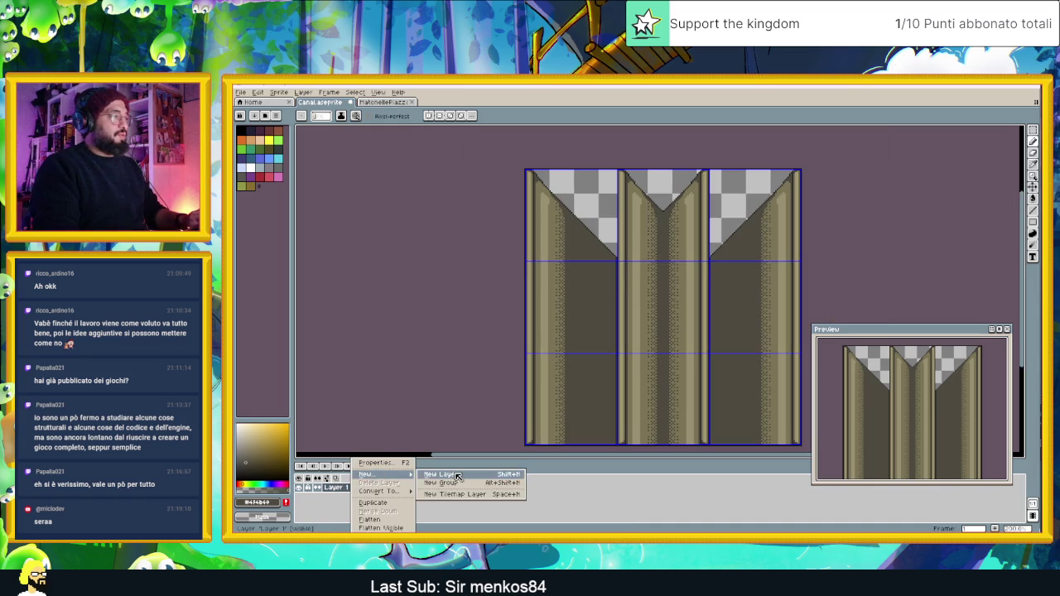
click(446, 475)
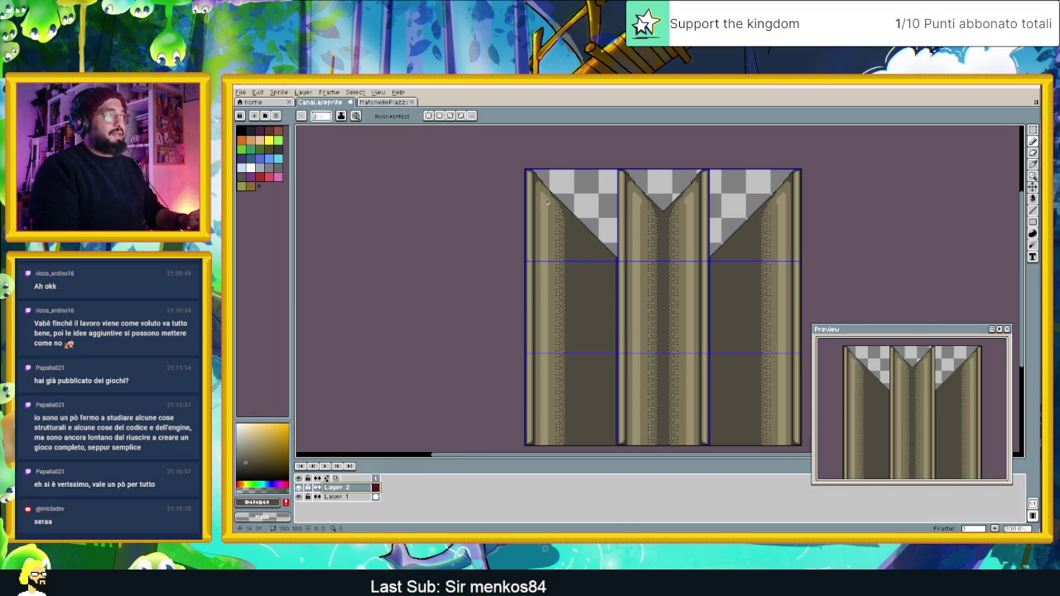
scroll(587, 229, left, 1)
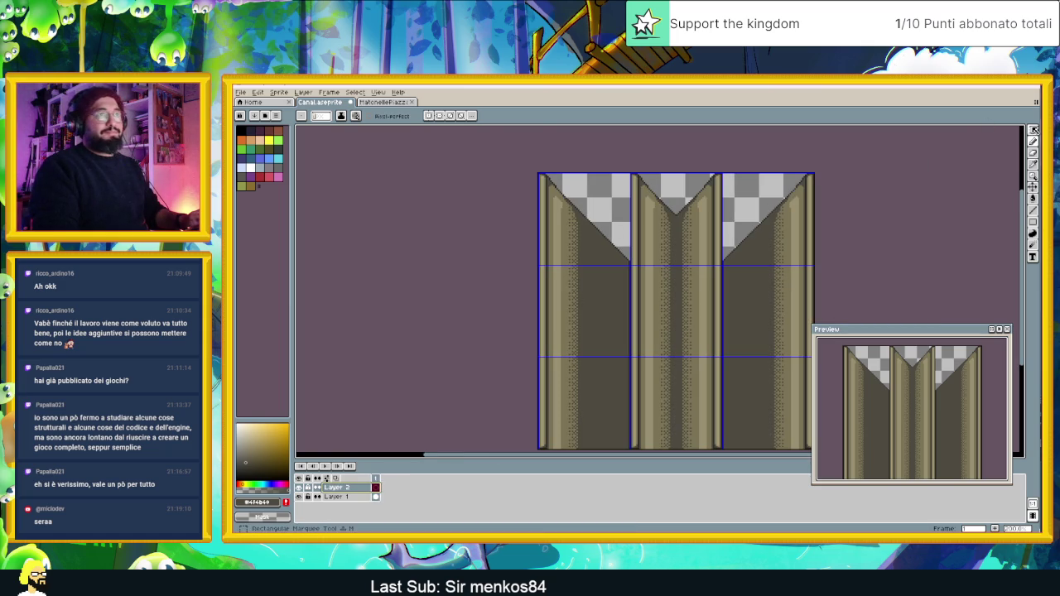
Marquee-select the left pillar's area of the tile.
click(1033, 130)
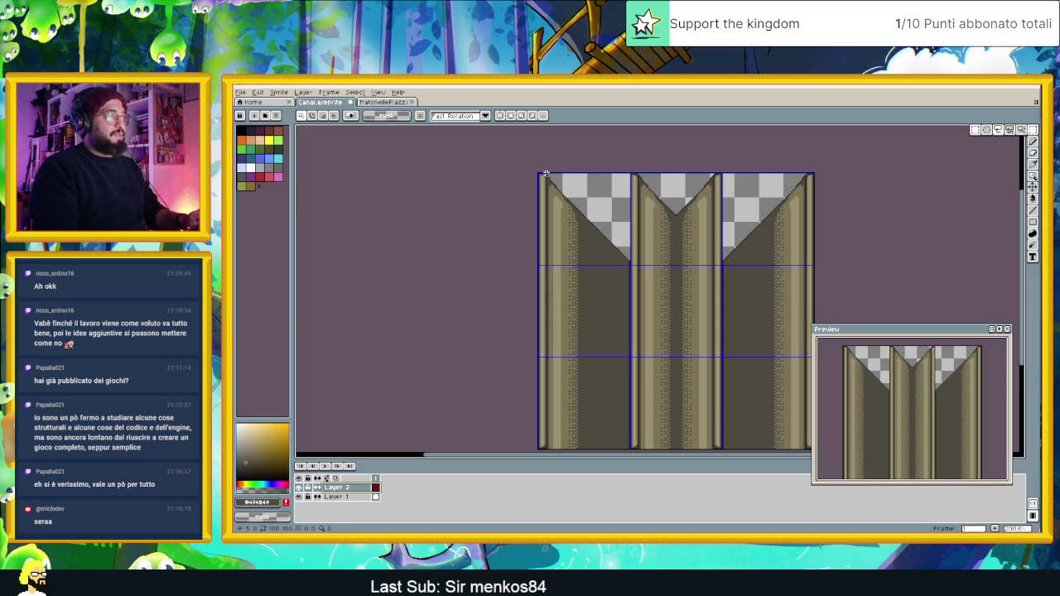
mouse_move(547, 173)
mouse_down()
mouse_move(632, 375)
mouse_move(630, 448)
mouse_up()
scroll(599, 275, up, 3)
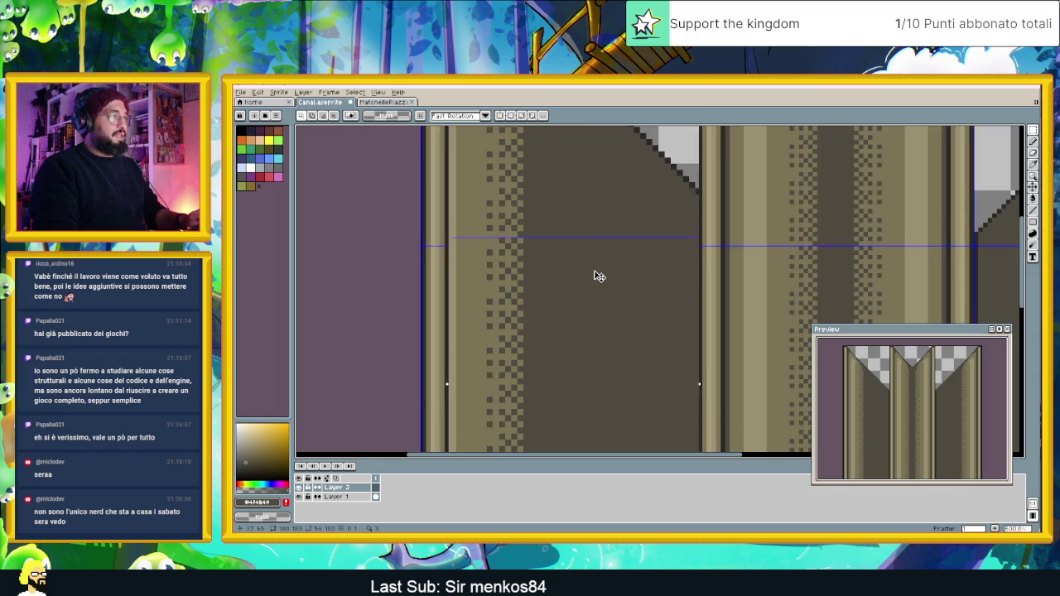
scroll(599, 275, down, 3)
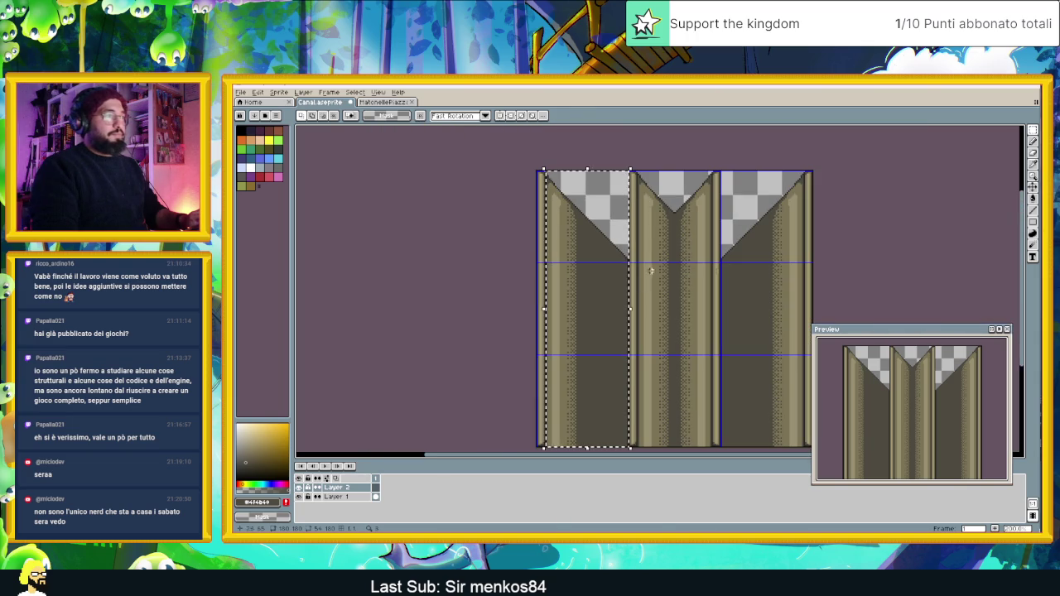
click(1033, 198)
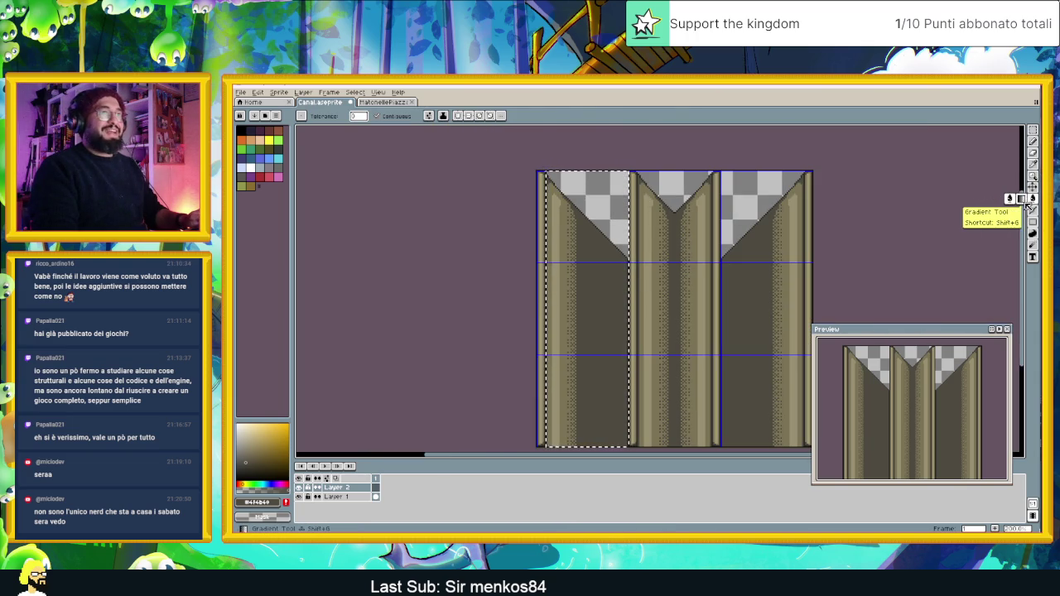
Switch to the Gradient tool with No Dithering.
click(1022, 199)
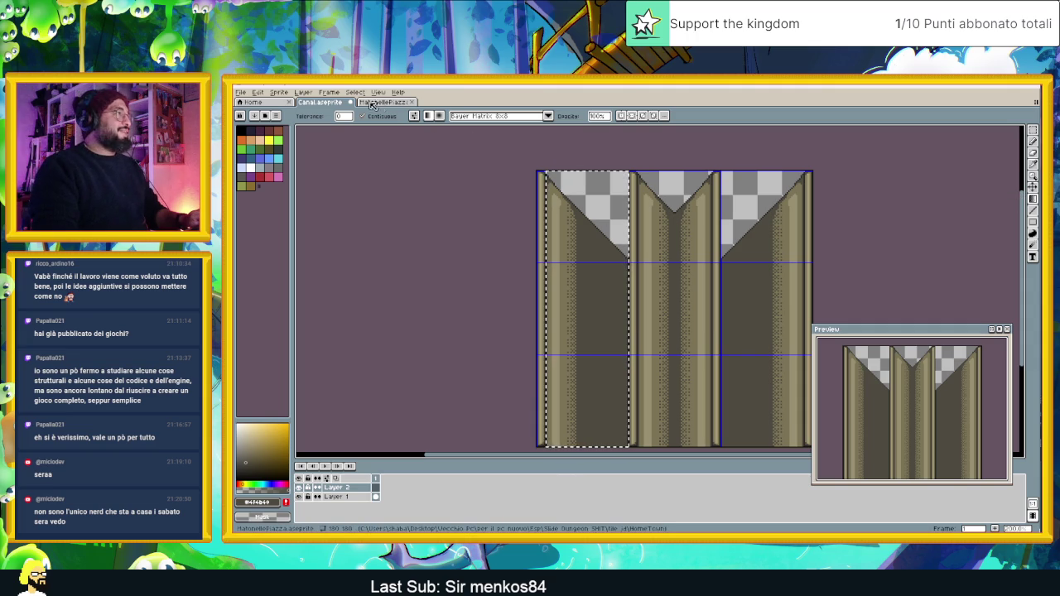
click(492, 117)
click(495, 133)
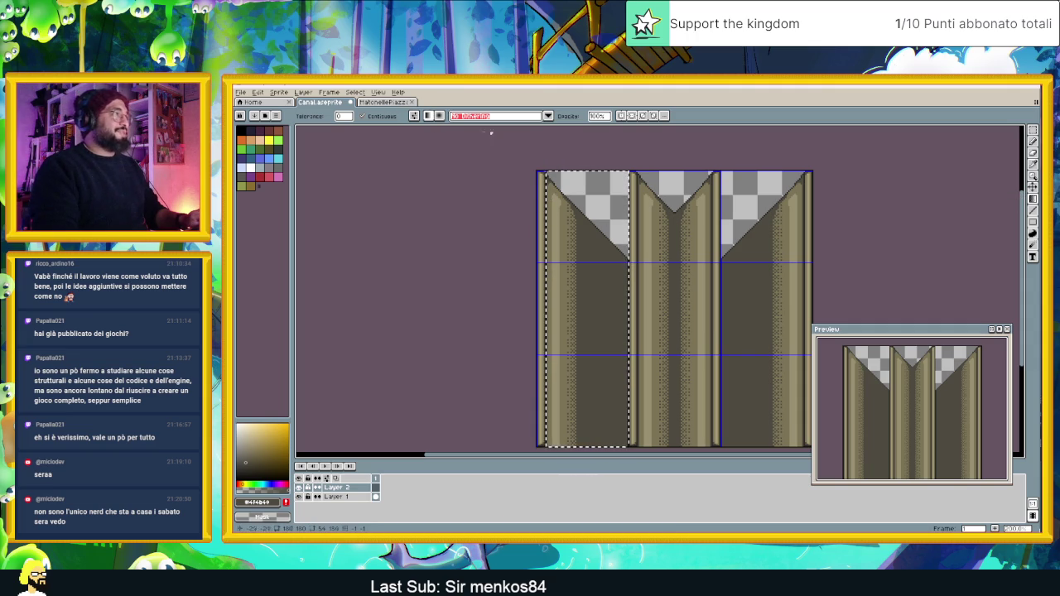
Trial a black gradient on the left column twice, undoing each time.
click(239, 478)
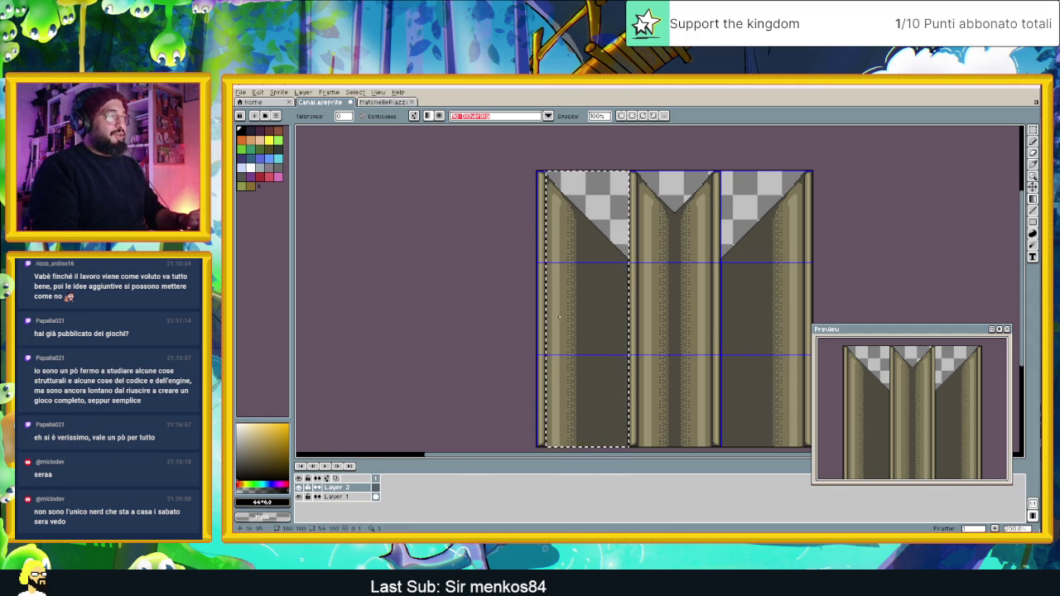
mouse_move(555, 315)
mouse_down()
mouse_move(621, 324)
mouse_move(554, 321)
mouse_up()
key(ctrl+z)
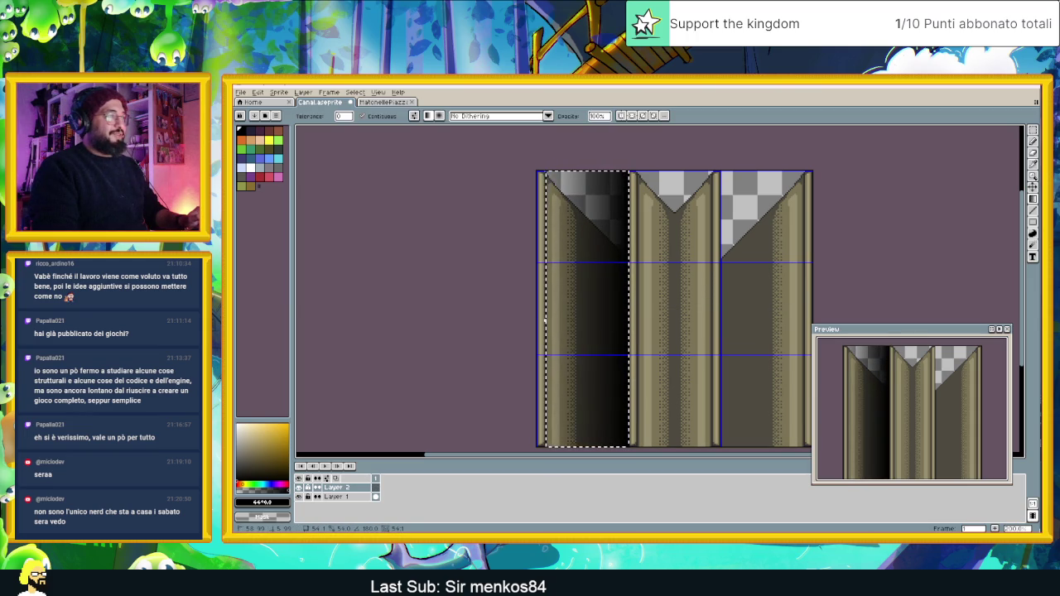
drag(541, 320, 539, 319)
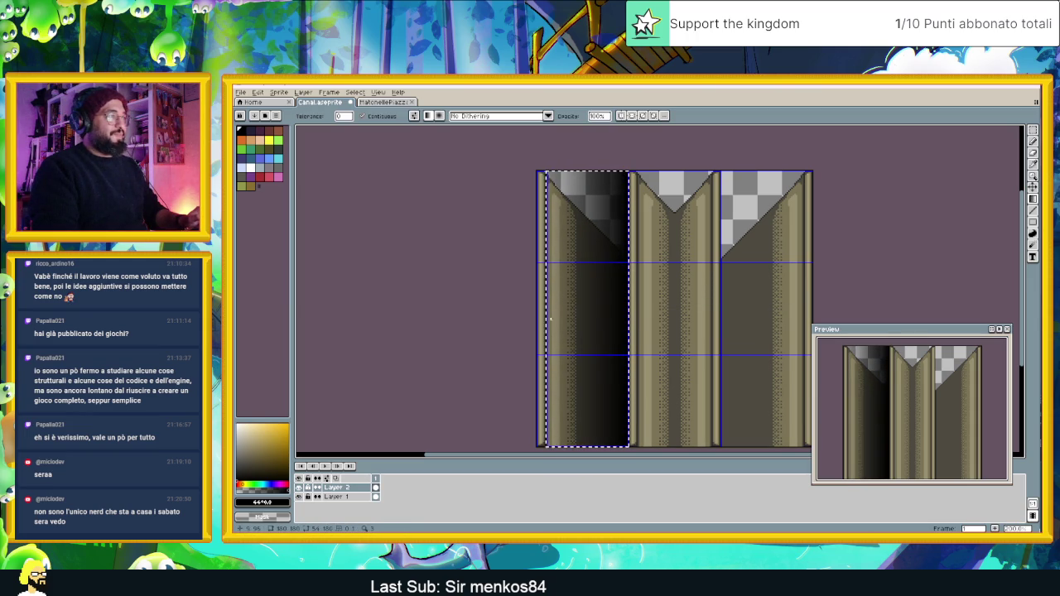
key(ctrl+z)
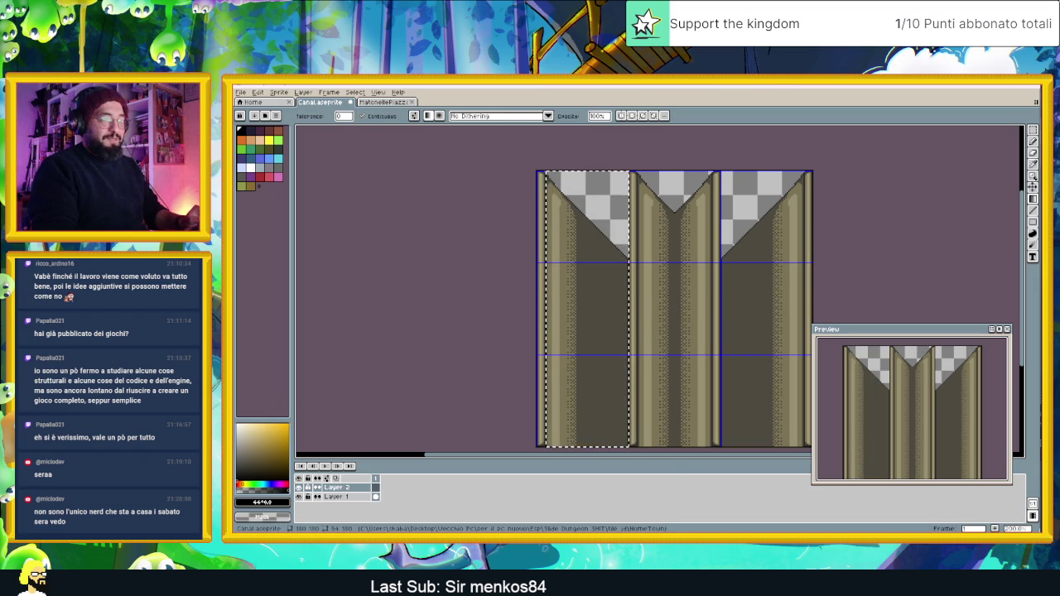
From the HomeTown folder, go up to 'tile jd' and open the Pavimento uno mattonelle image.
key(alt+Tab)
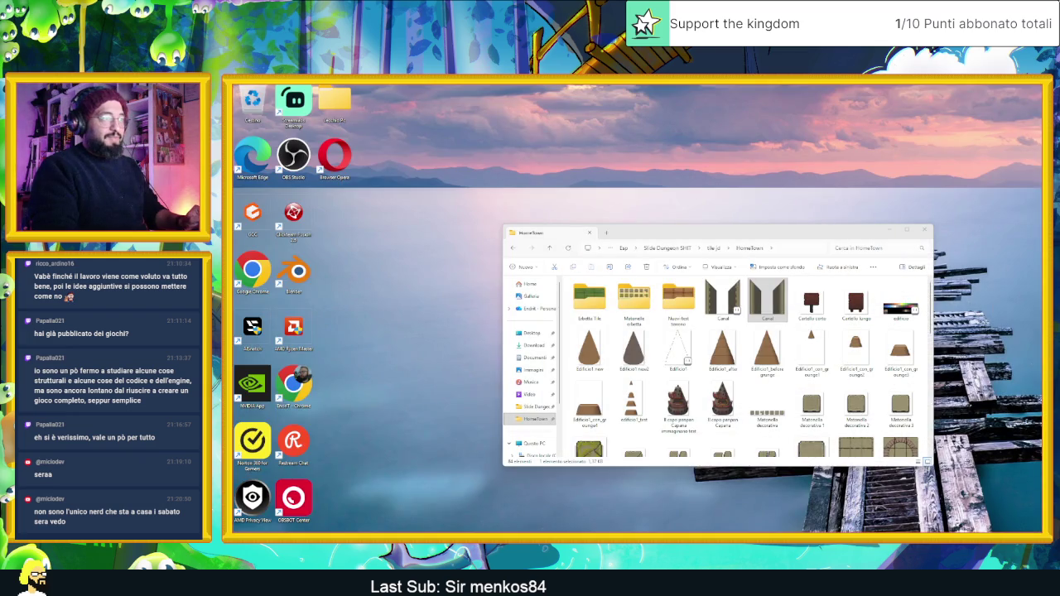
scroll(733, 339, down, 10)
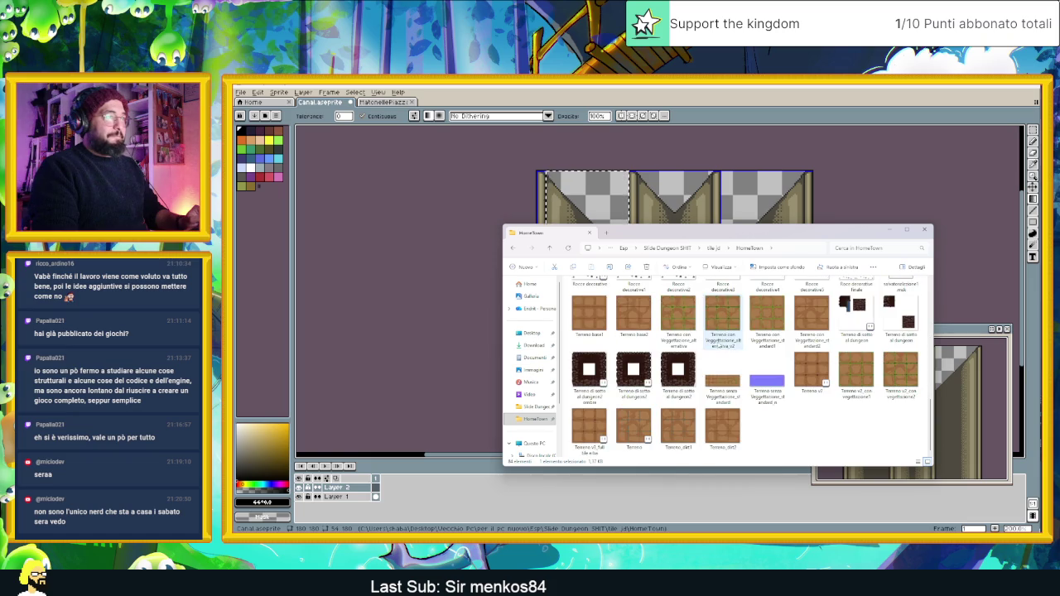
click(713, 248)
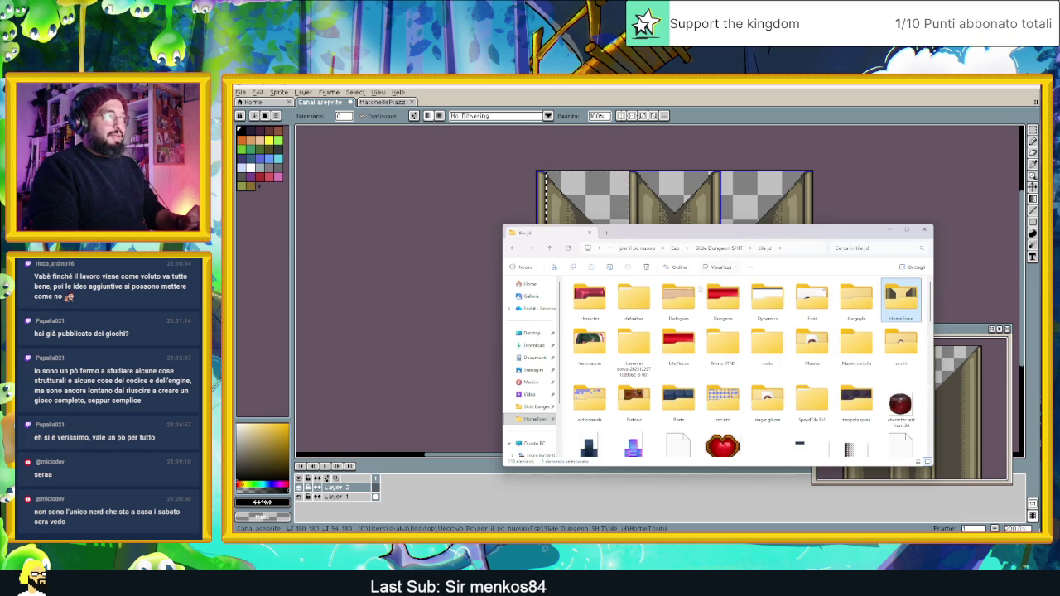
scroll(662, 397, down, 5)
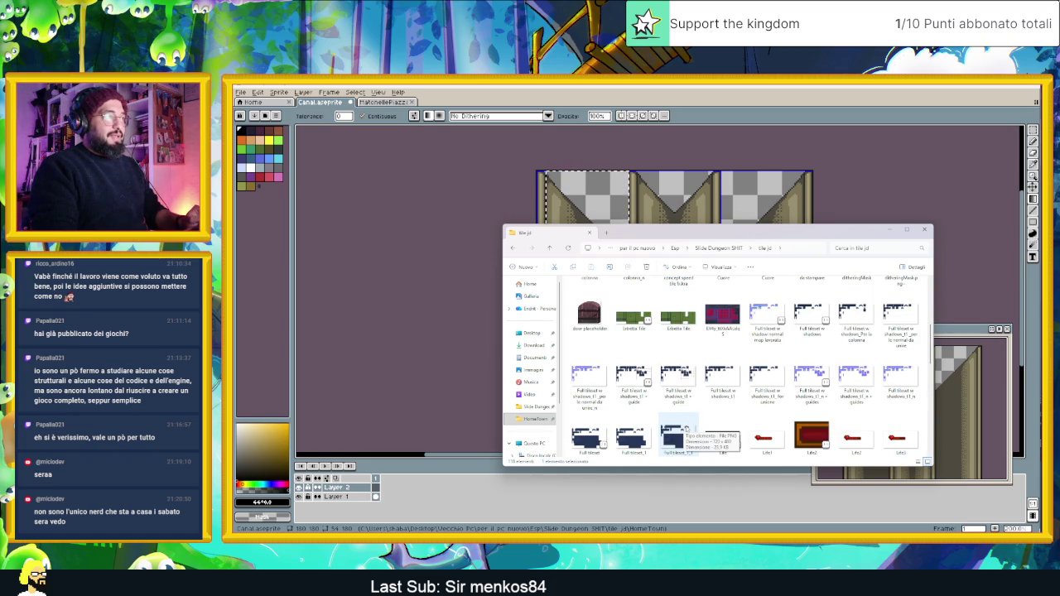
scroll(671, 434, down, 2)
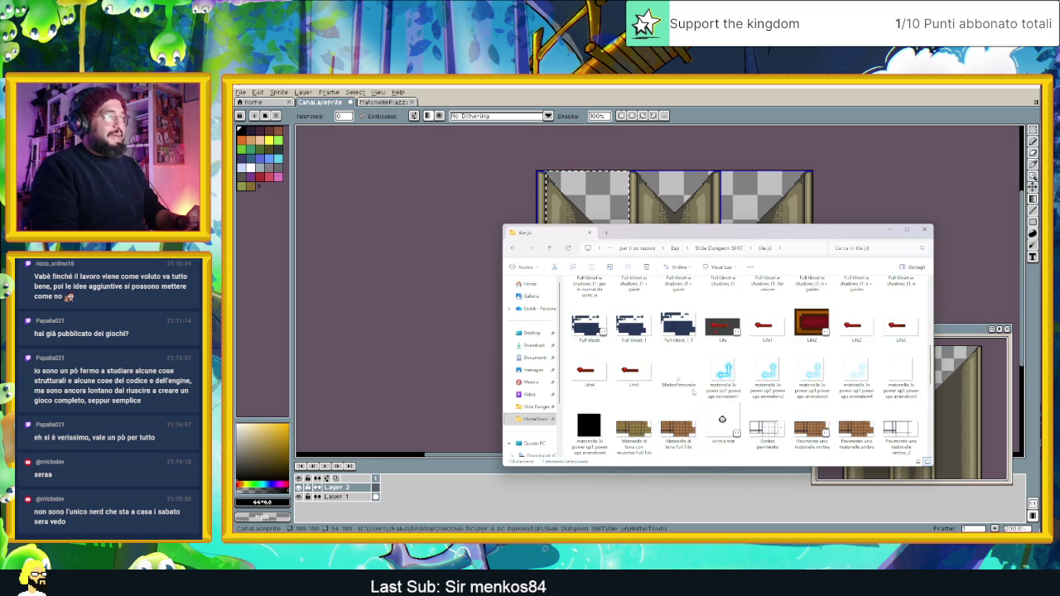
scroll(691, 394, down, 3)
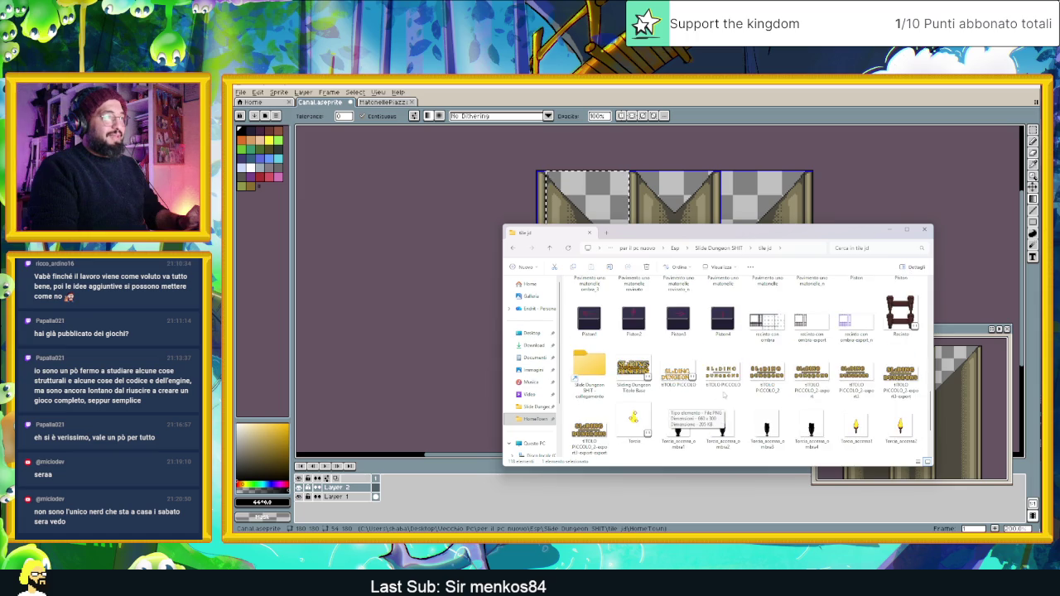
click(720, 362)
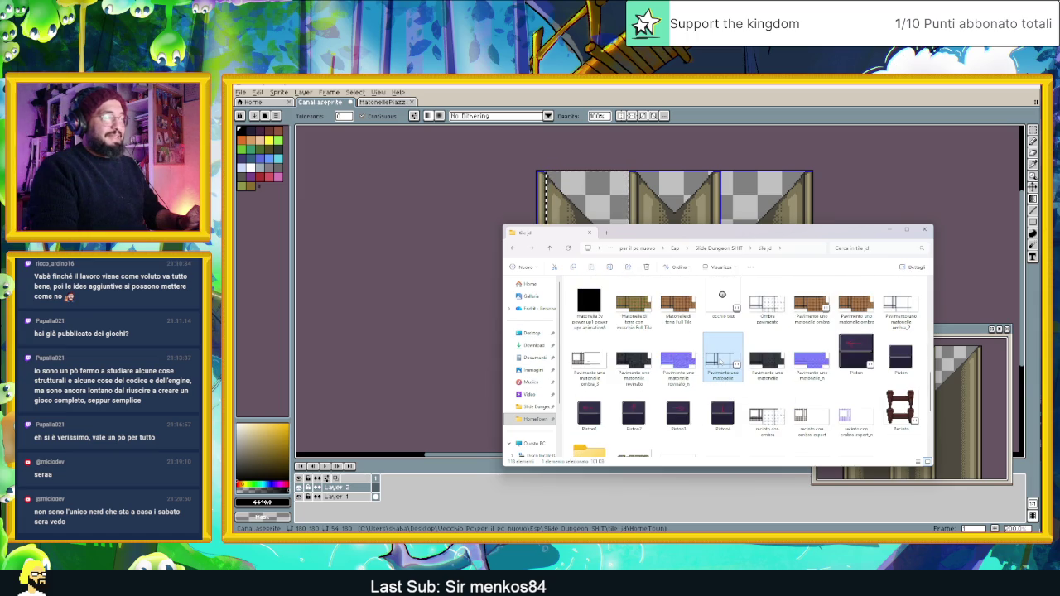
double_click(721, 362)
Sample the dark blue from the Pavimento uno paving tile with the eyedropper.
scroll(447, 298, up, 2)
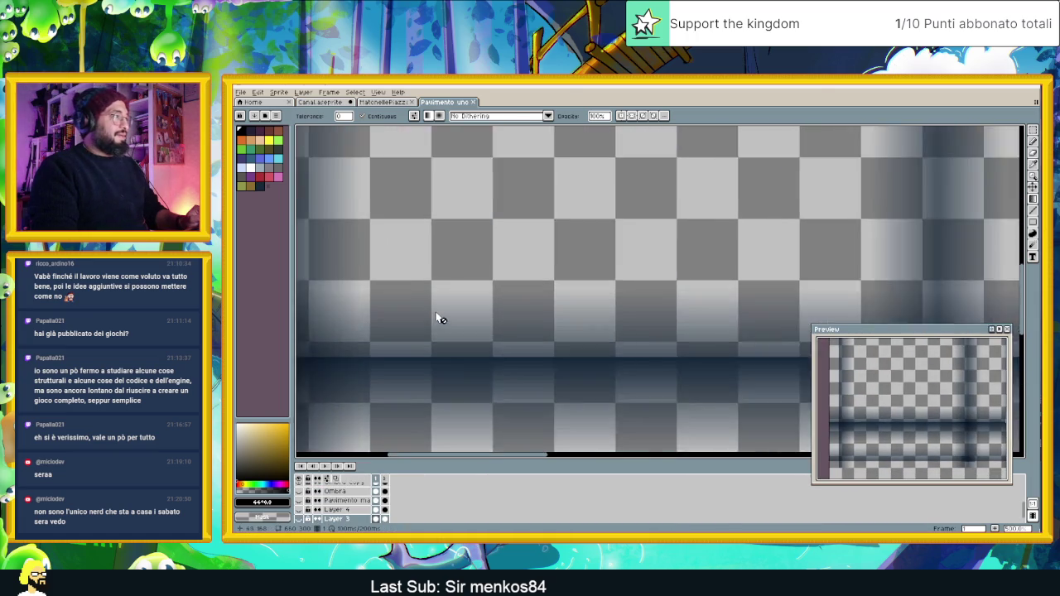
scroll(442, 319, up, 4)
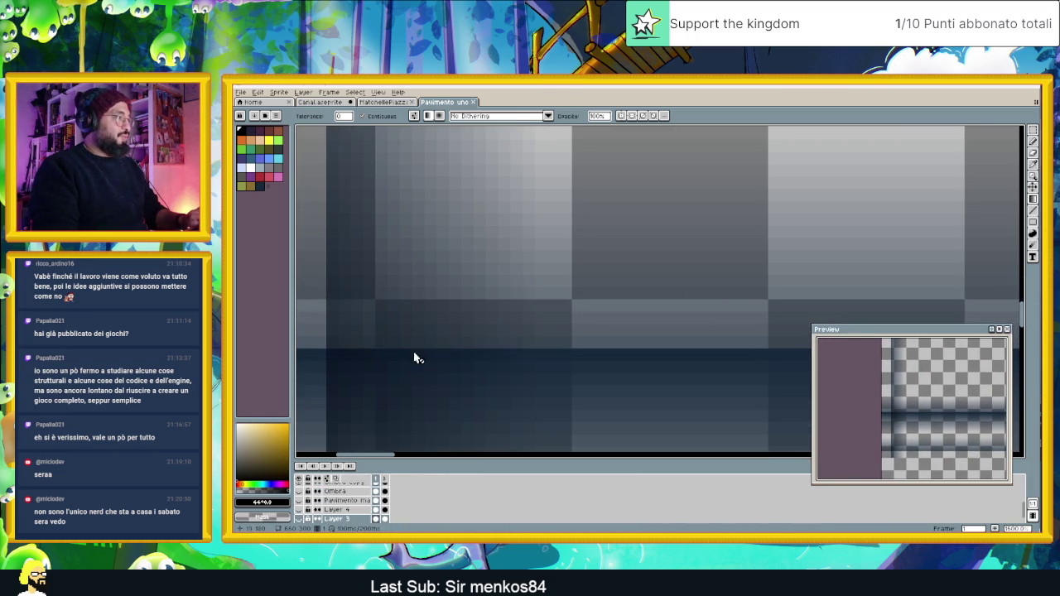
key(alt)
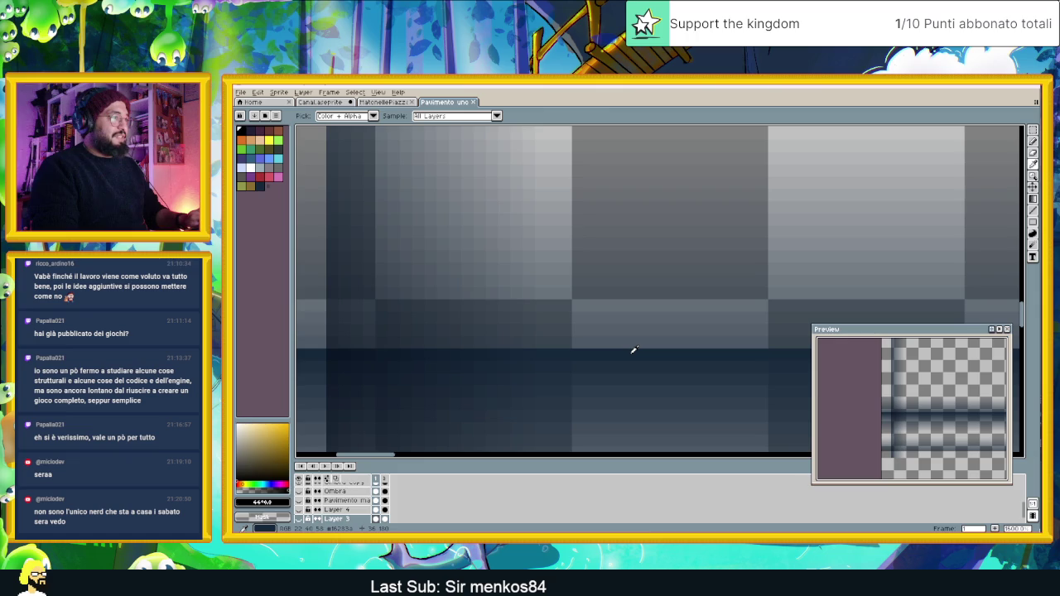
click(634, 350)
scroll(633, 356, down, 3)
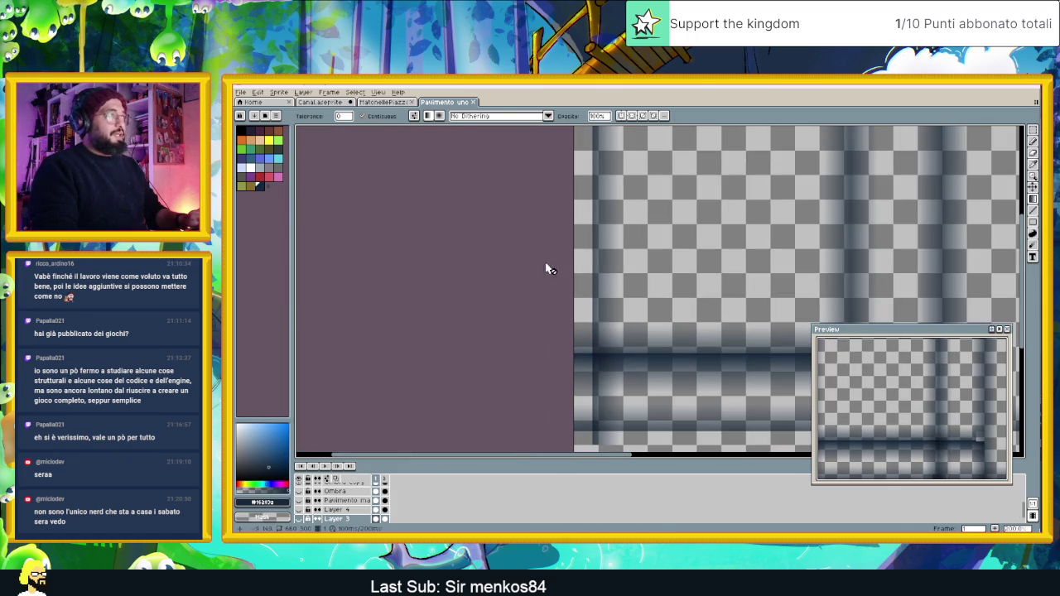
Back in the Canal tile, fill the left column with a dark blue gradient.
click(335, 101)
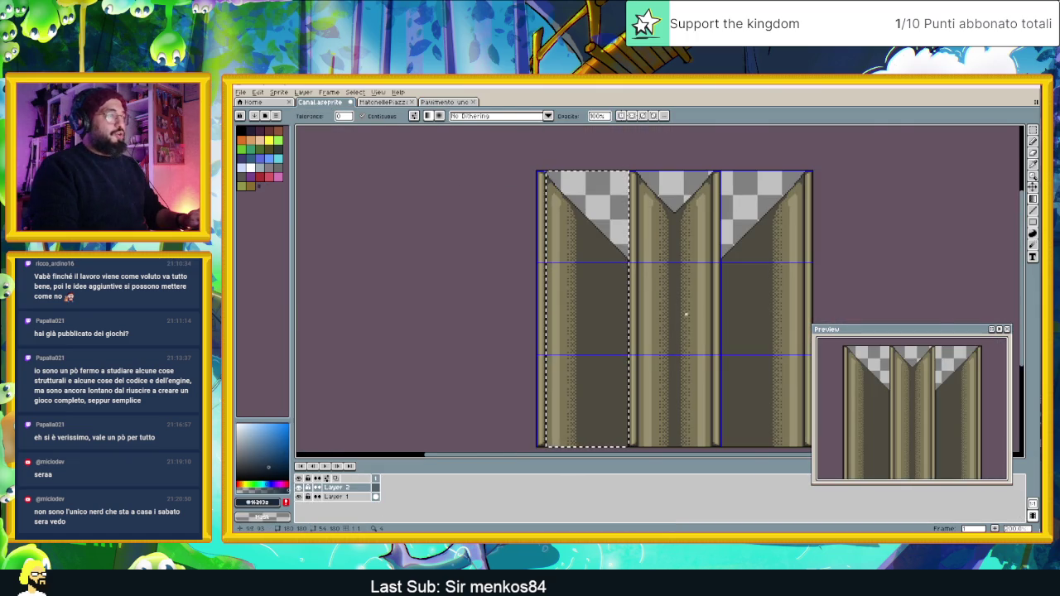
scroll(689, 314, up, 2)
drag(648, 317, 490, 313)
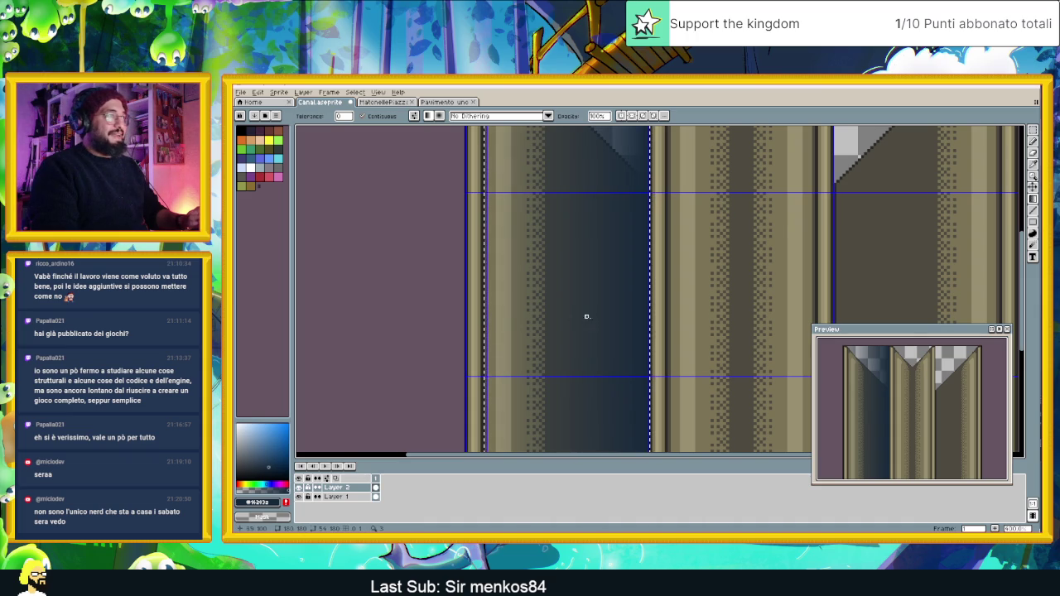
scroll(572, 315, down, 3)
scroll(587, 316, up, 2)
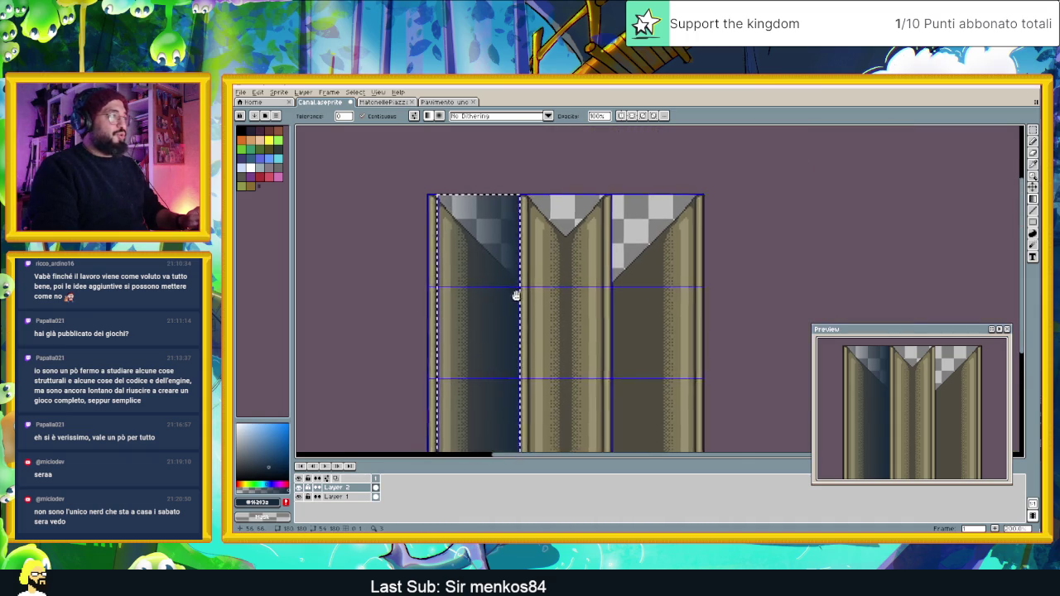
scroll(539, 221, up, 2)
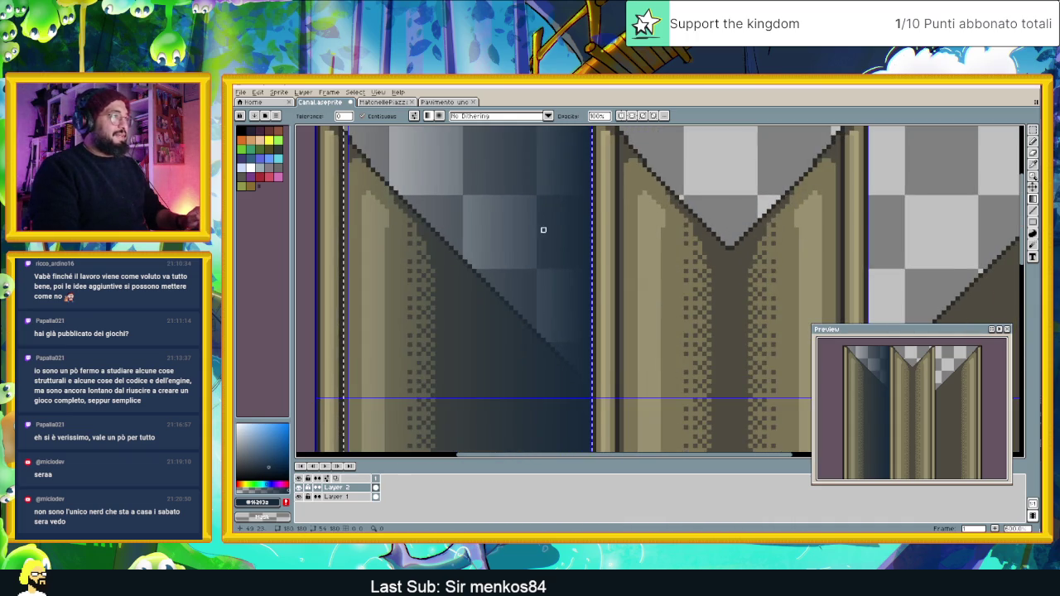
scroll(542, 224, down, 2)
key(v)
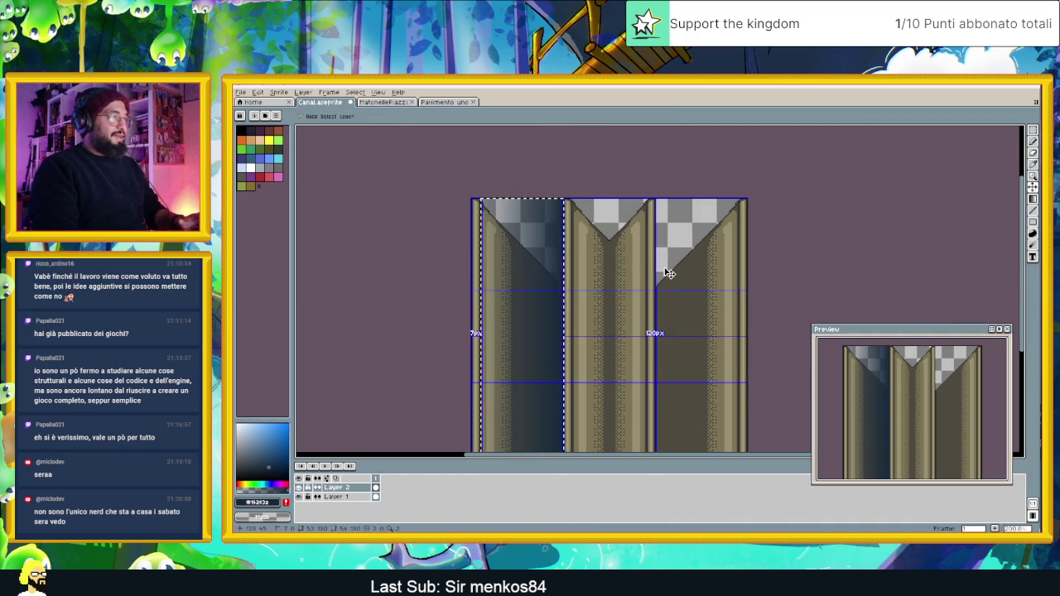
Drag the selected blue gradient column over the right channel at X 120 and drop it.
click(545, 284)
mouse_move(545, 284)
mouse_down()
mouse_move(538, 289)
mouse_move(556, 295)
mouse_move(708, 291)
mouse_up()
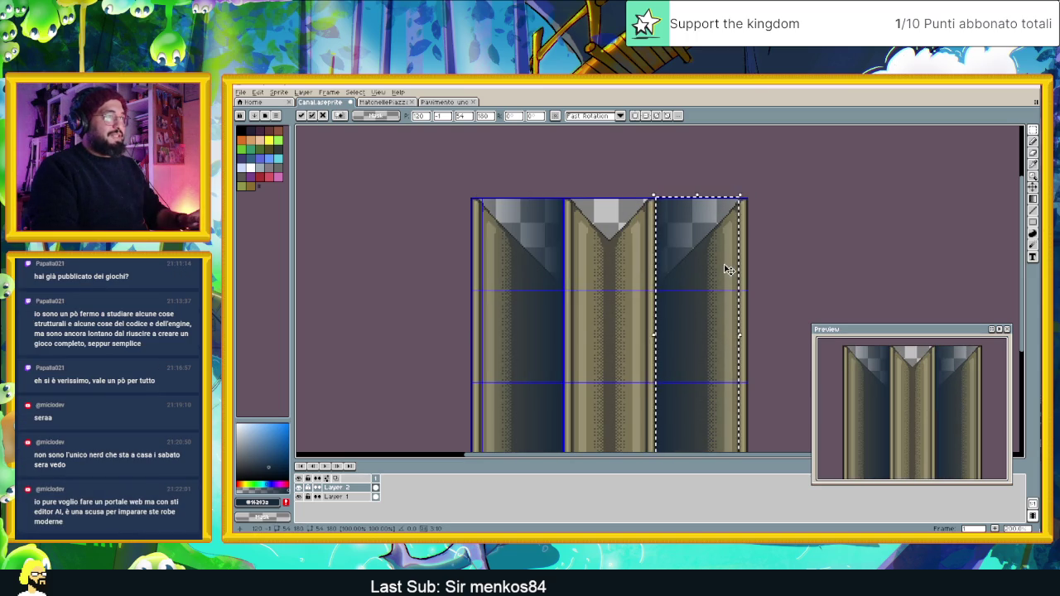
scroll(724, 314, down, 1)
scroll(713, 369, up, 3)
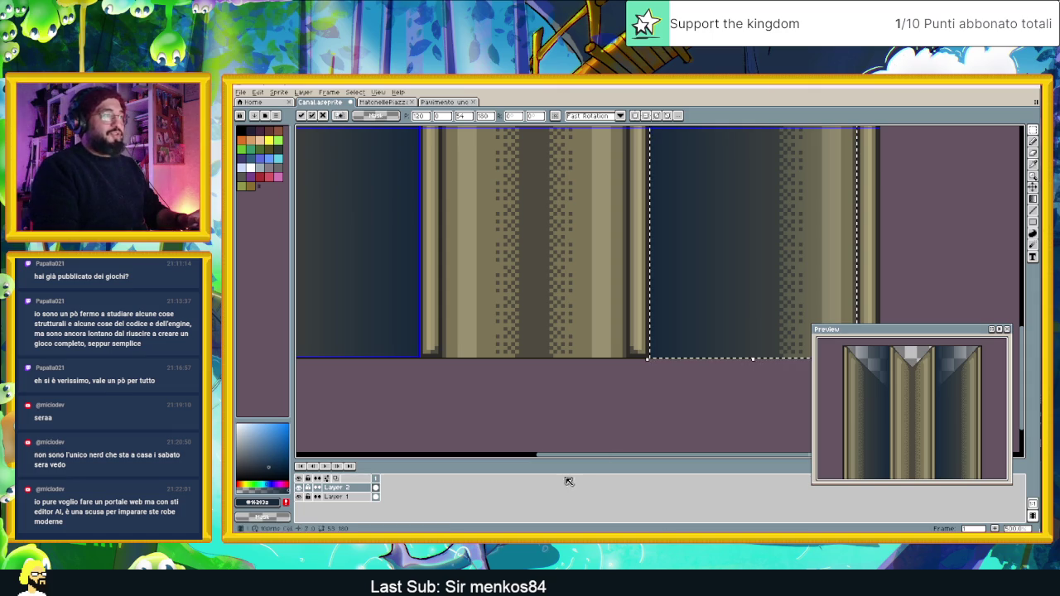
click(651, 397)
scroll(609, 352, down, 1)
scroll(588, 331, down, 3)
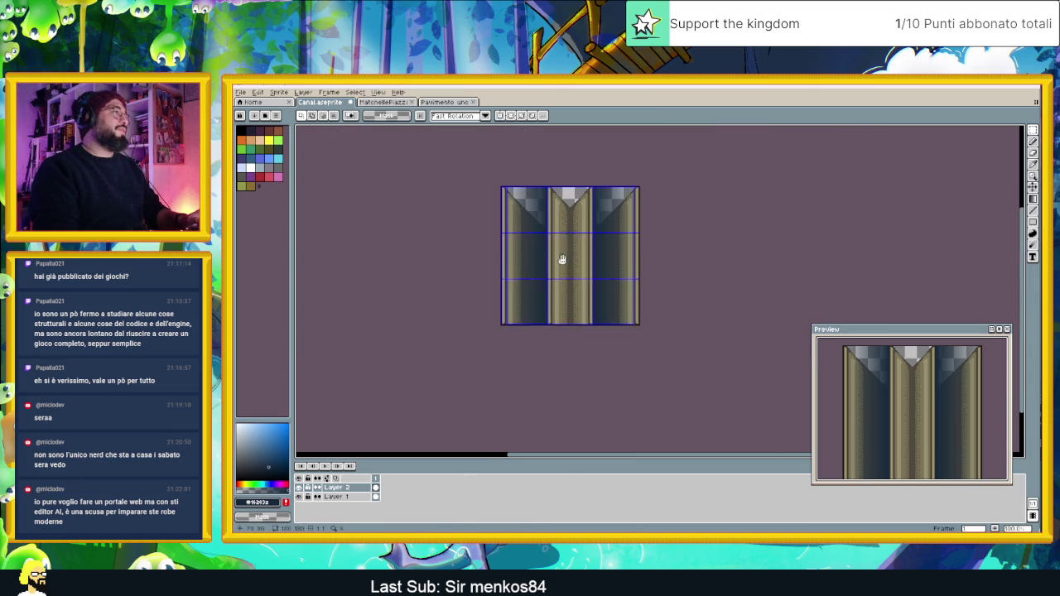
scroll(576, 273, up, 2)
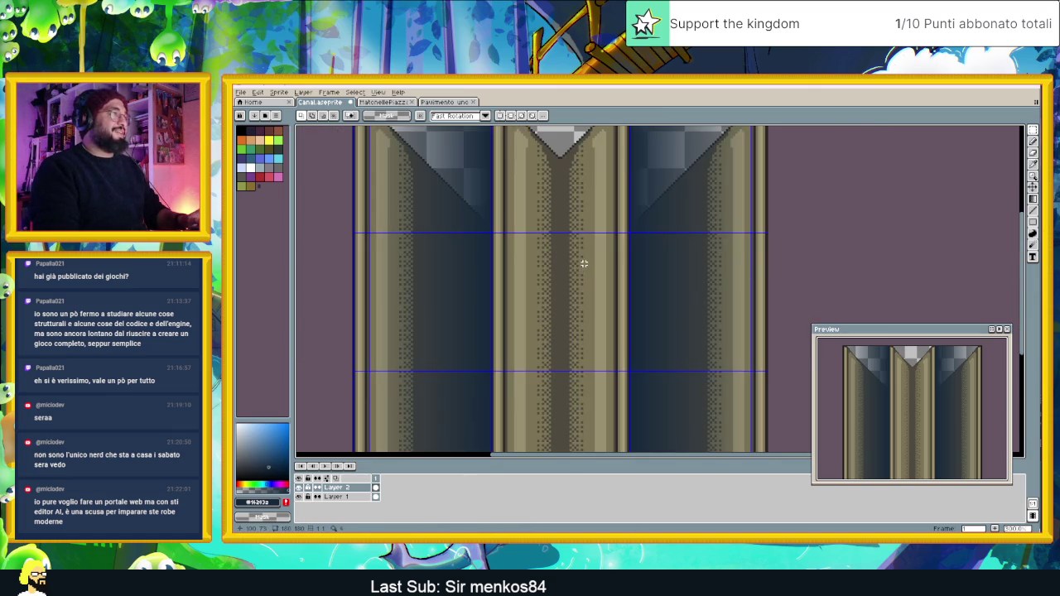
scroll(568, 264, down, 2)
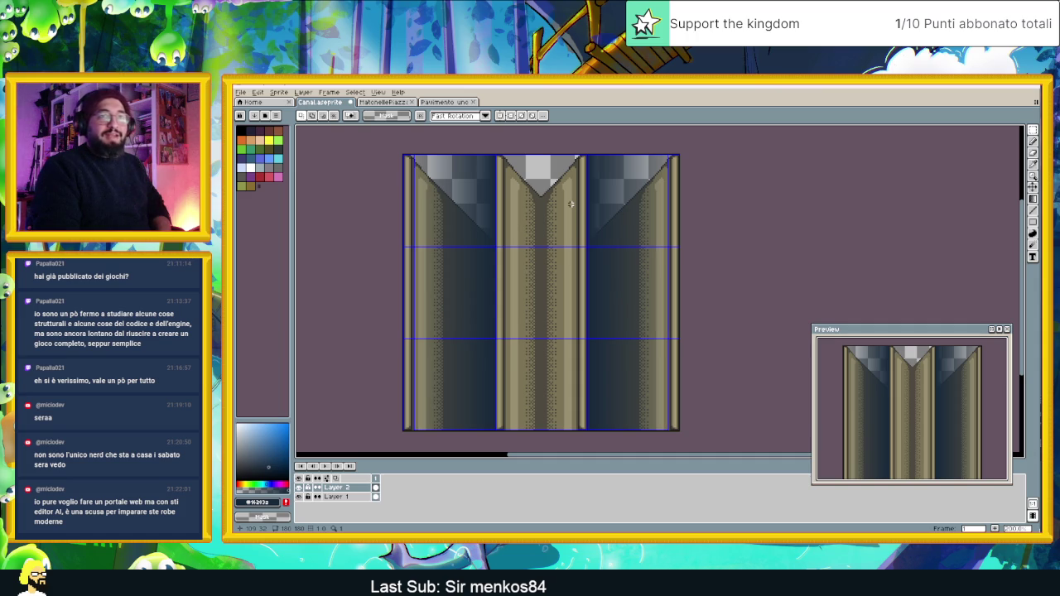
Outline the top-left triangle along the left column's diagonal edge with the Polygonal Lasso.
scroll(536, 194, up, 3)
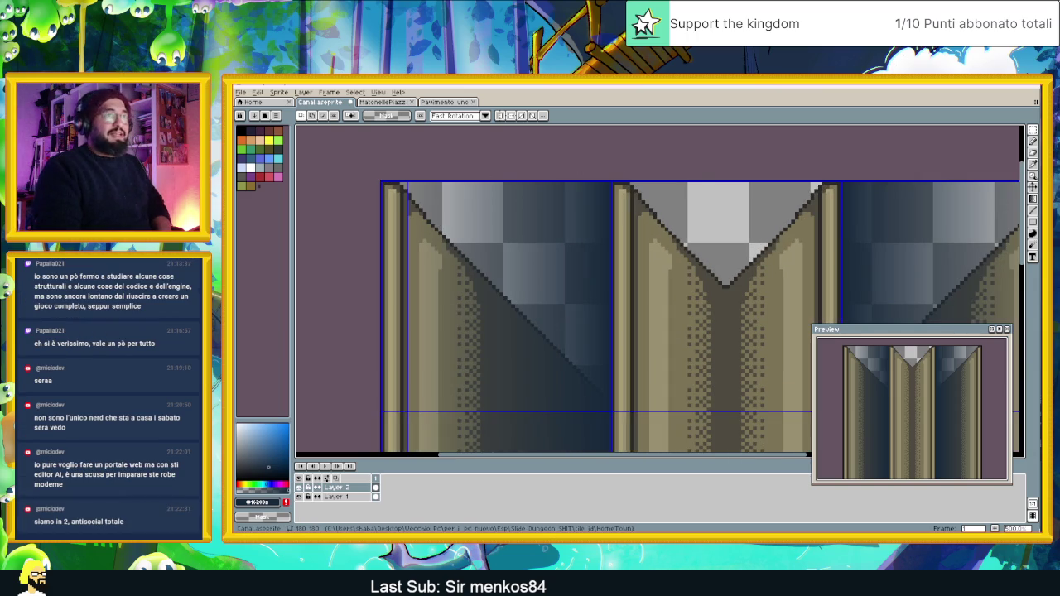
click(1034, 130)
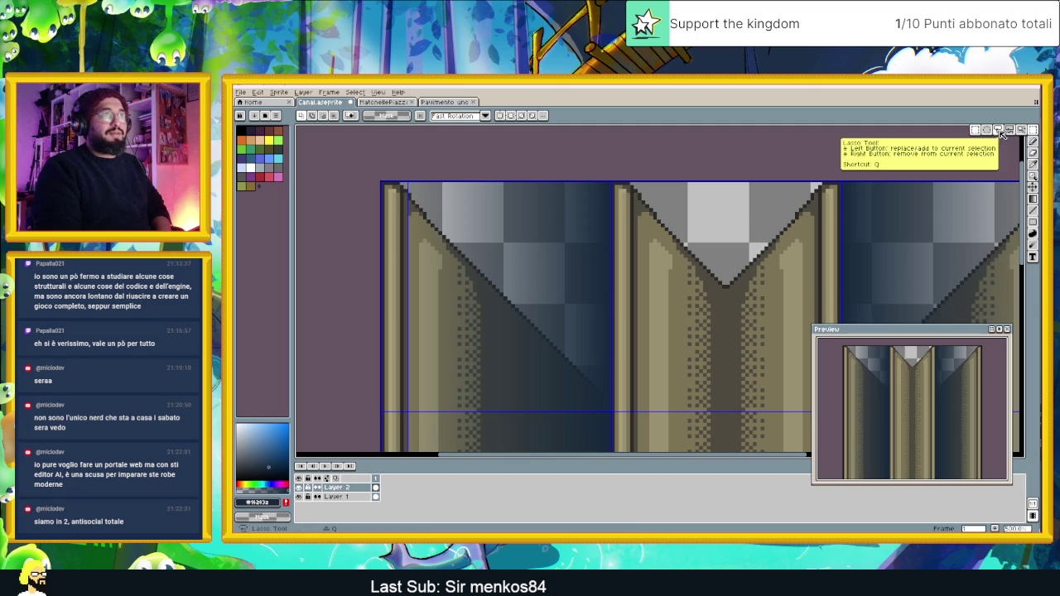
click(1006, 133)
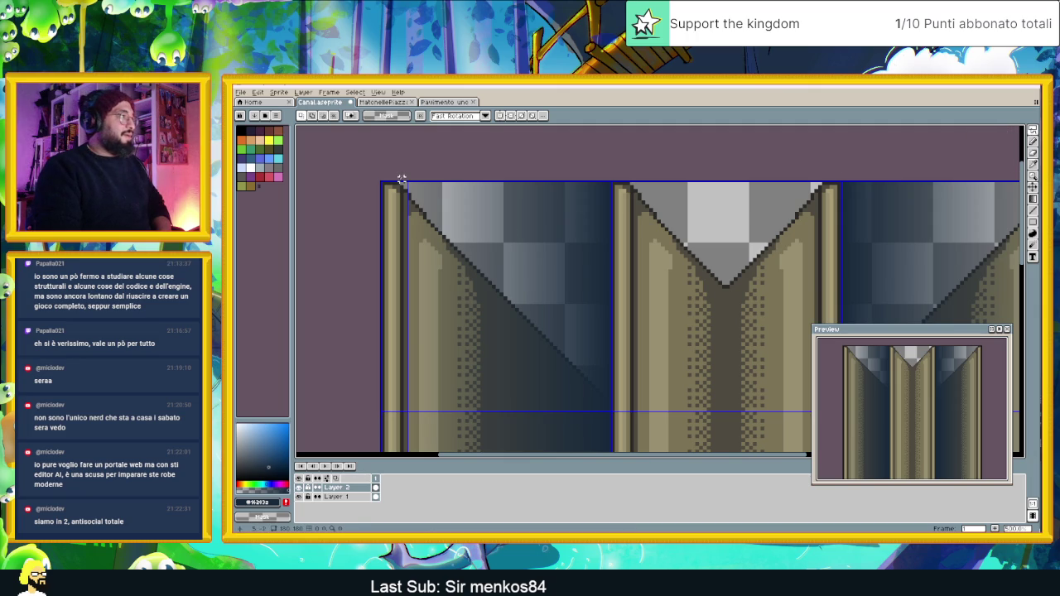
scroll(401, 182, up, 1)
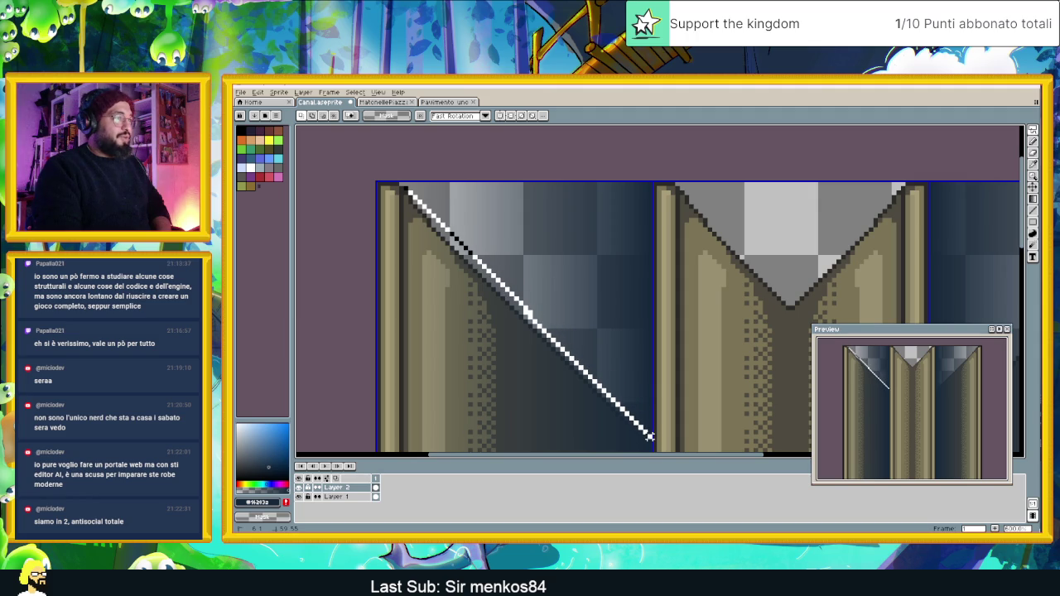
click(649, 436)
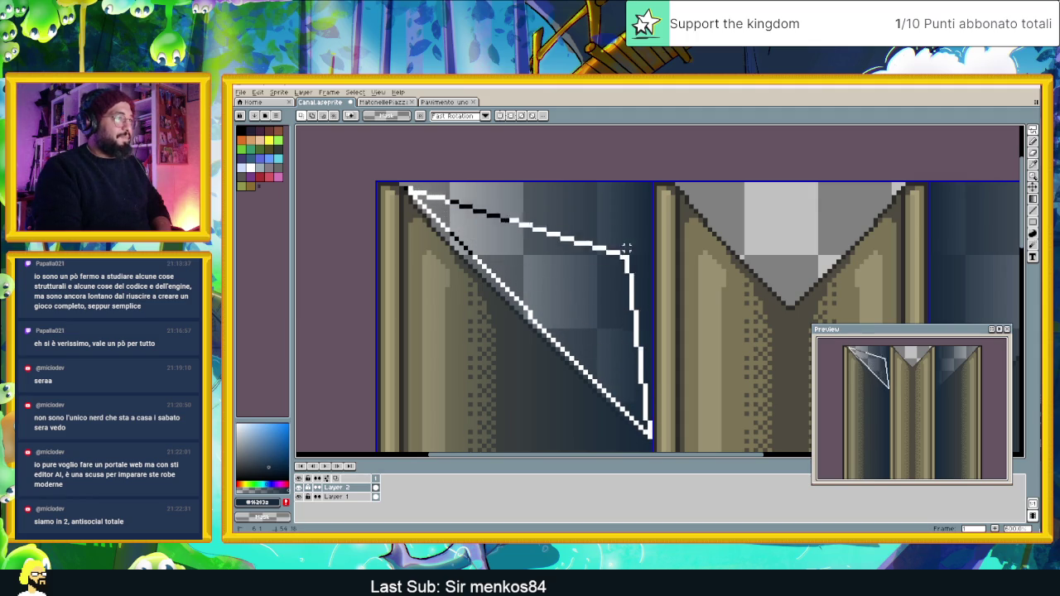
double_click(649, 156)
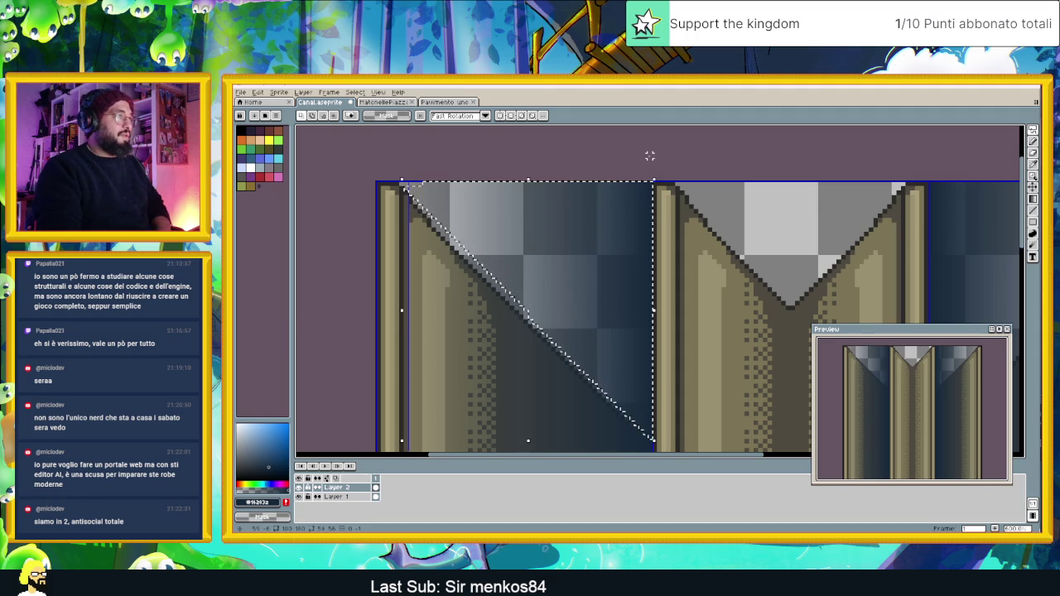
Clear the selected top-left triangle to transparent.
key(Delete)
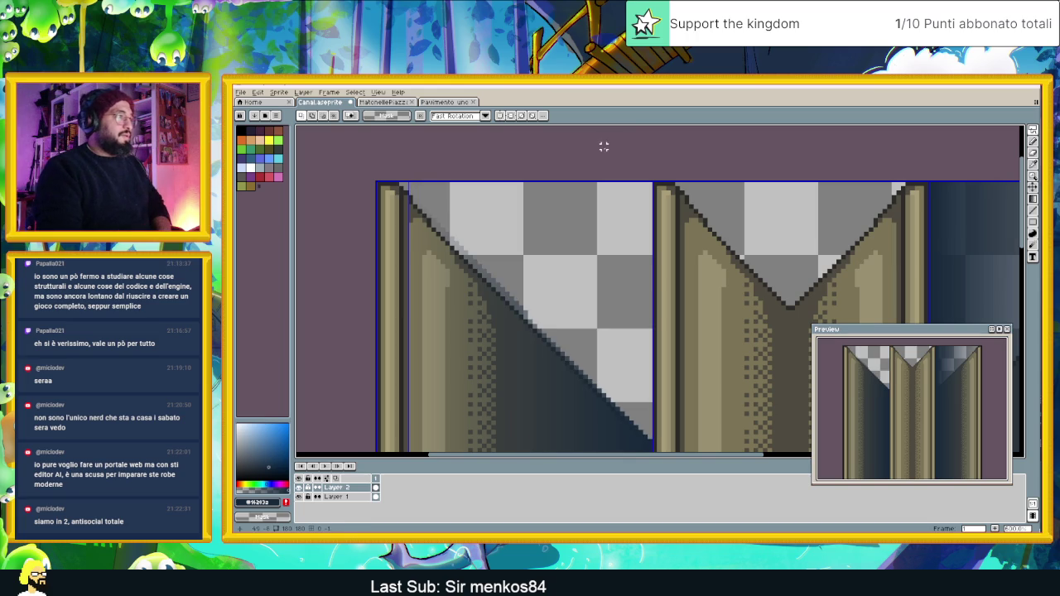
scroll(580, 291, down, 2)
scroll(599, 325, up, 2)
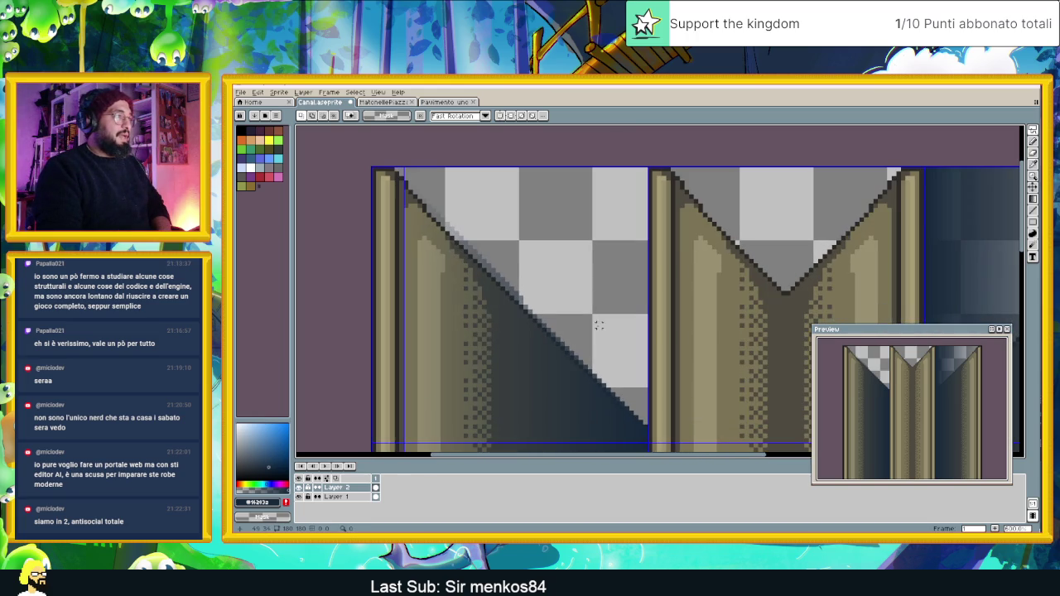
click(1033, 164)
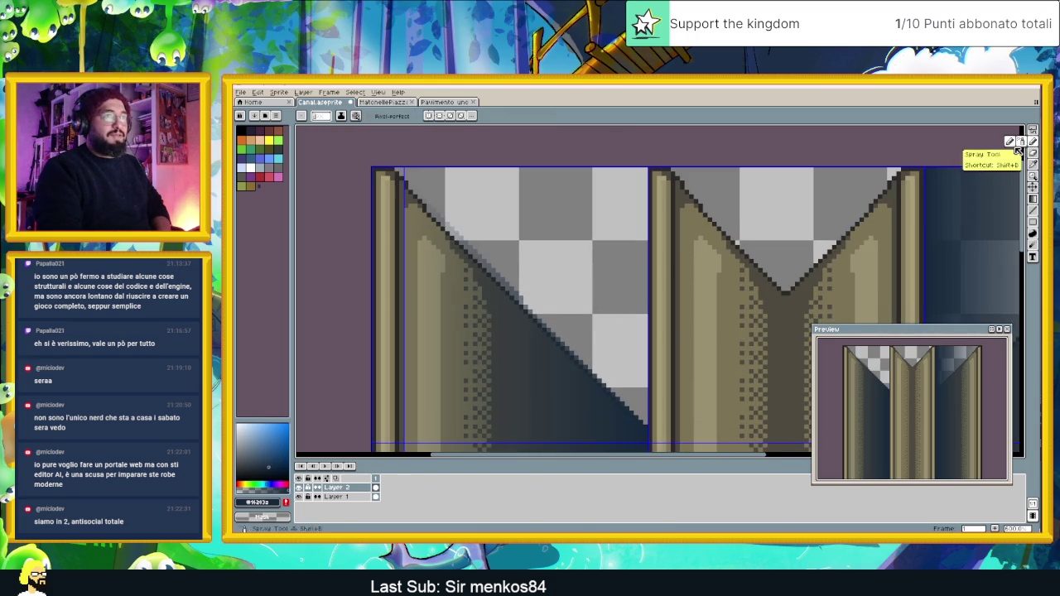
scroll(400, 195, up, 3)
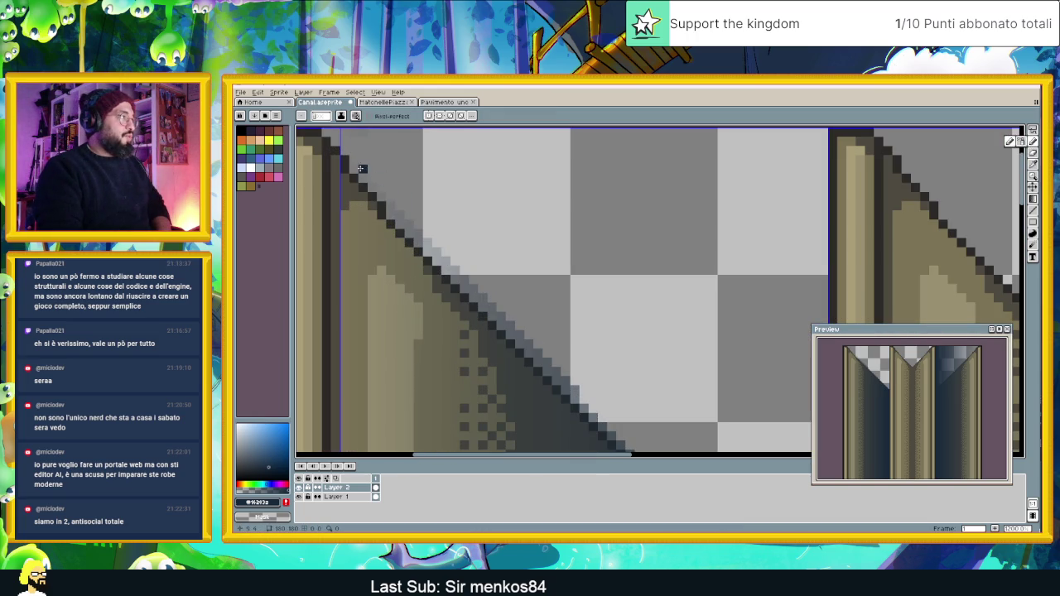
Draw a clean dark line down the left column's diagonal edge with the Line tool.
drag(392, 150, 510, 305)
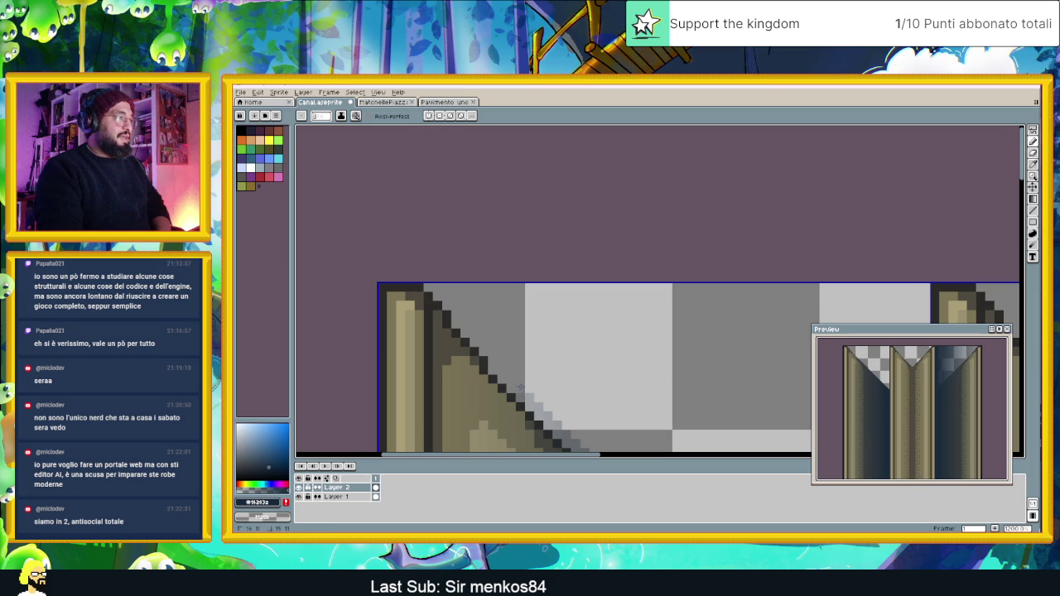
drag(685, 415, 535, 243)
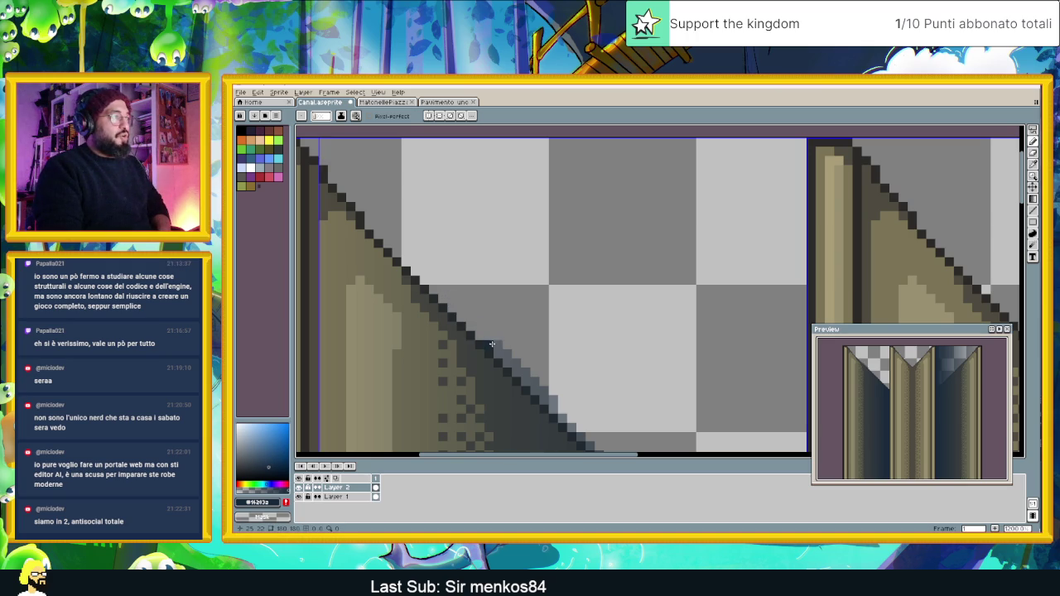
scroll(539, 230, right, 3)
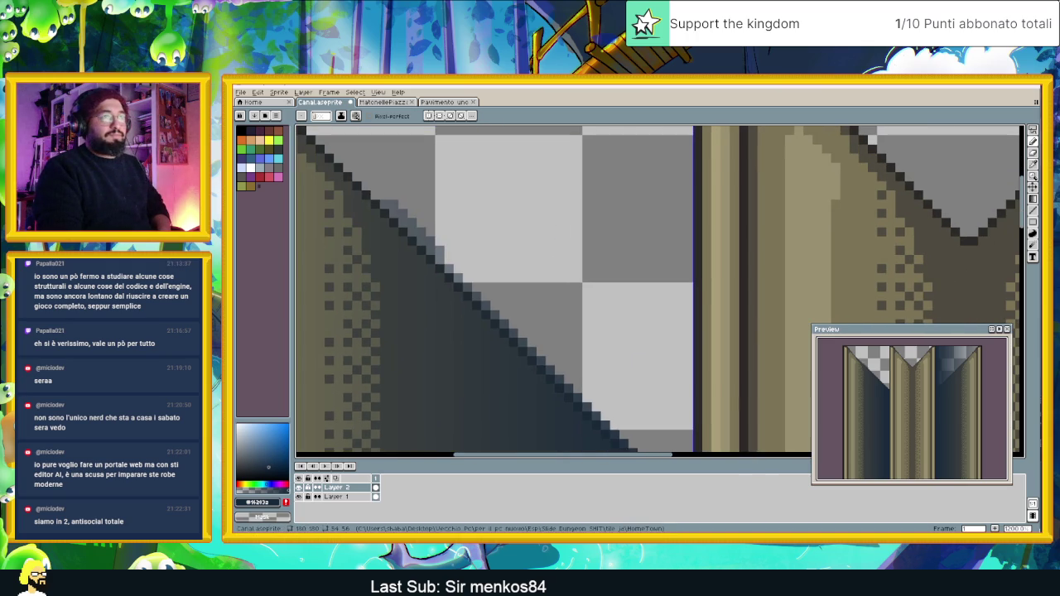
click(1034, 210)
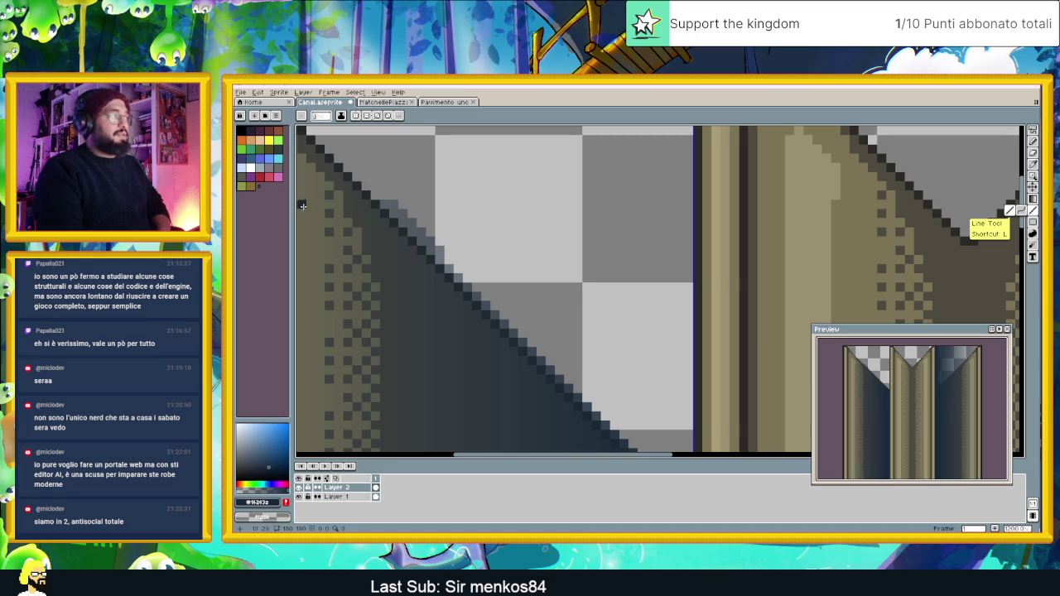
mouse_move(418, 230)
mouse_down()
mouse_move(454, 289)
mouse_move(611, 431)
mouse_move(650, 452)
mouse_move(687, 432)
mouse_up()
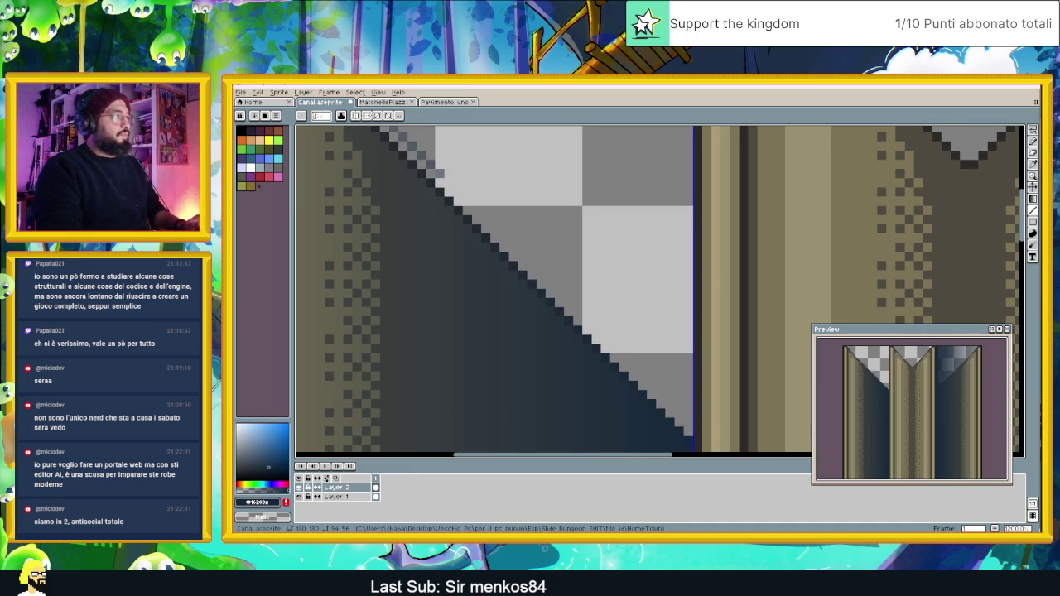
drag(473, 179, 515, 278)
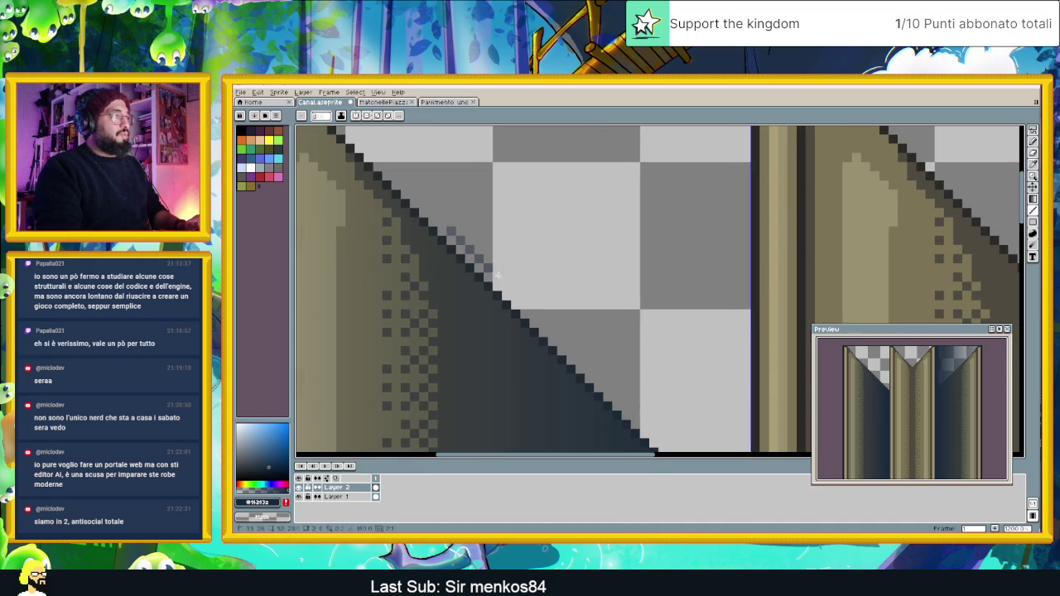
scroll(439, 218, down, 3)
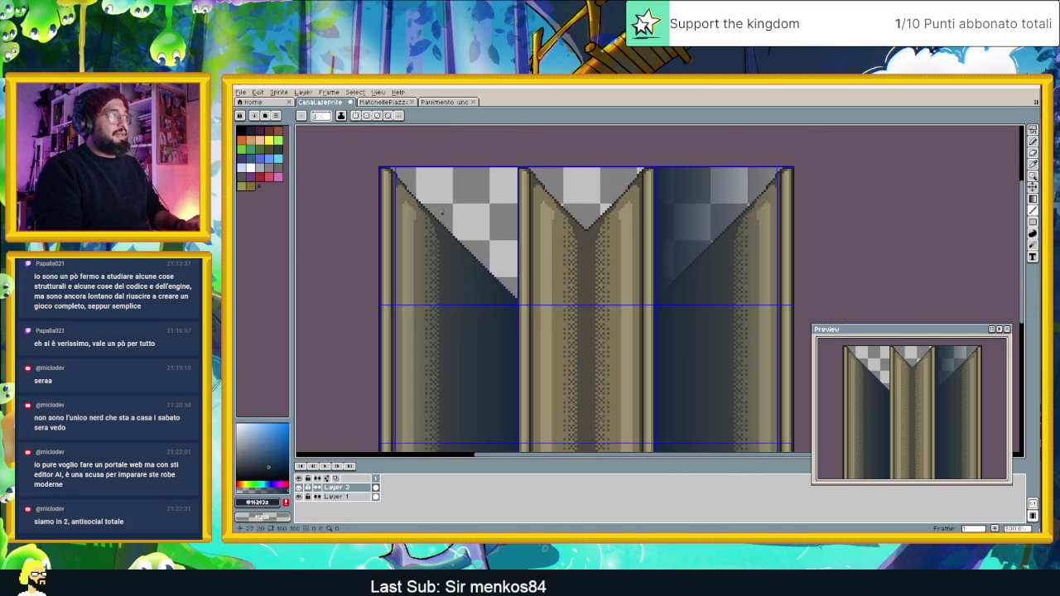
Marquee-select the right panel and clear its water gradient.
scroll(461, 211, down, 1)
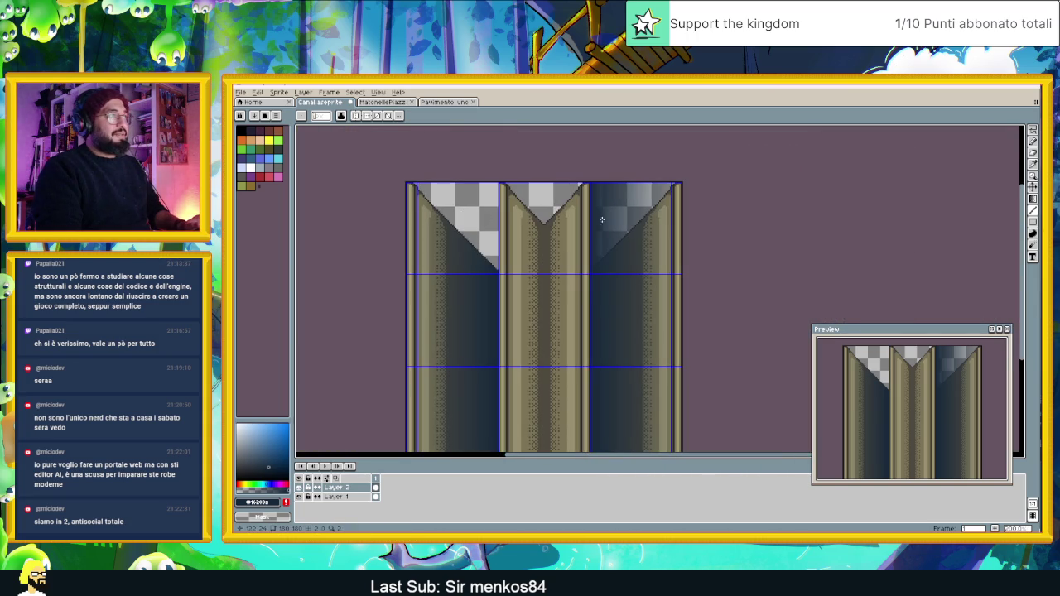
click(1033, 130)
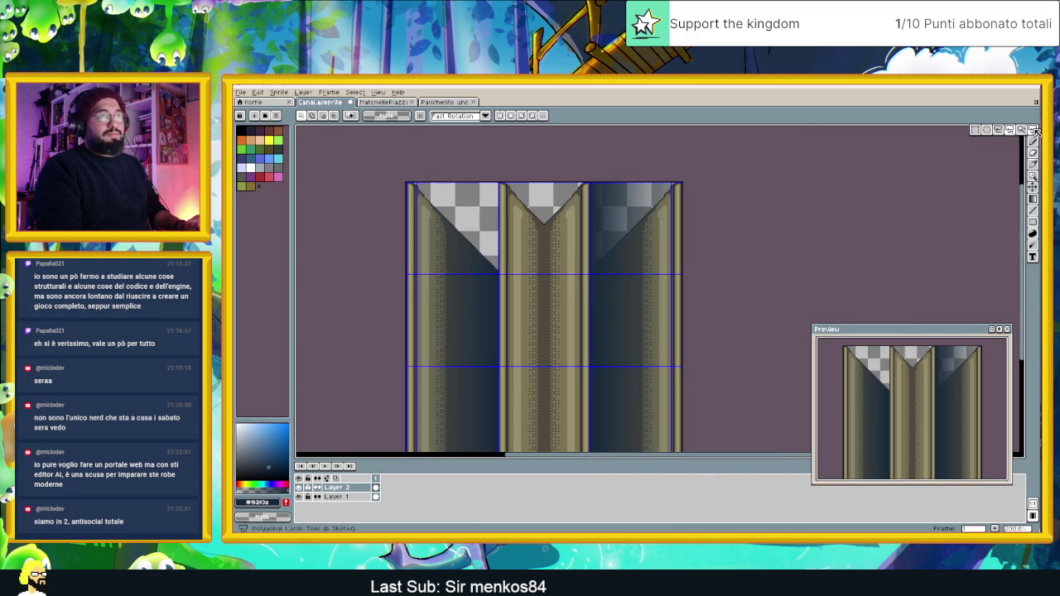
mouse_move(700, 156)
mouse_down()
mouse_move(663, 451)
mouse_move(577, 450)
mouse_up()
key(ctrl+z)
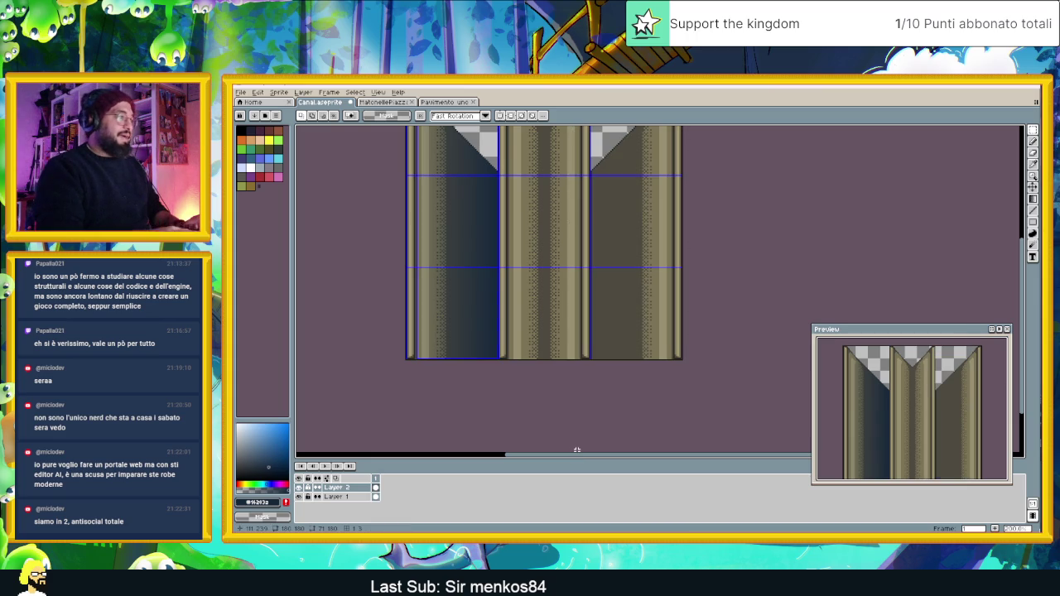
Select the left panel and paste a copy of it onto the right column.
drag(557, 283, 643, 316)
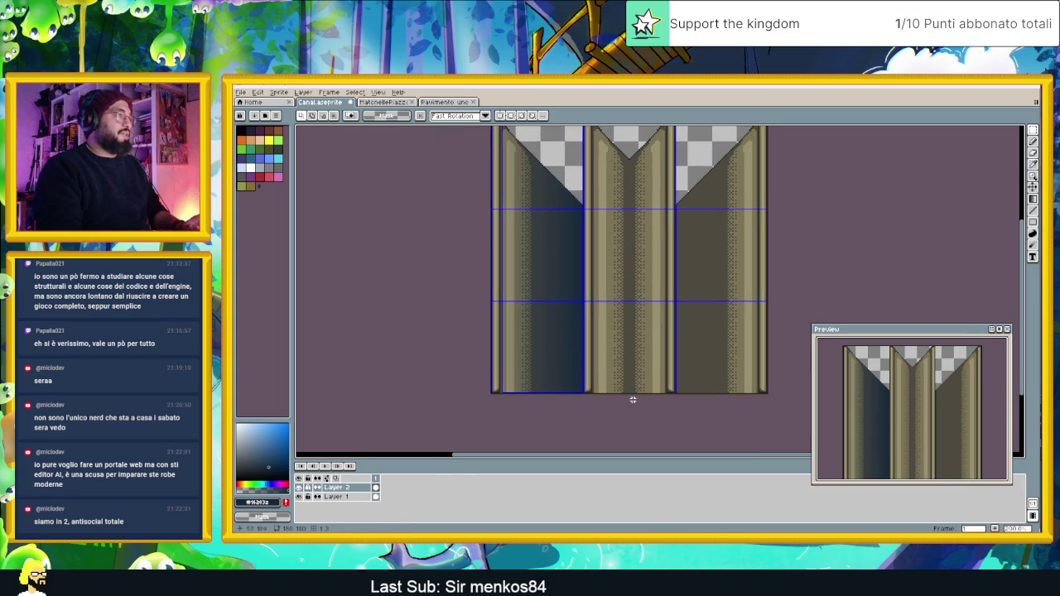
mouse_move(618, 421)
mouse_down()
mouse_move(489, 124)
mouse_move(482, 203)
mouse_up()
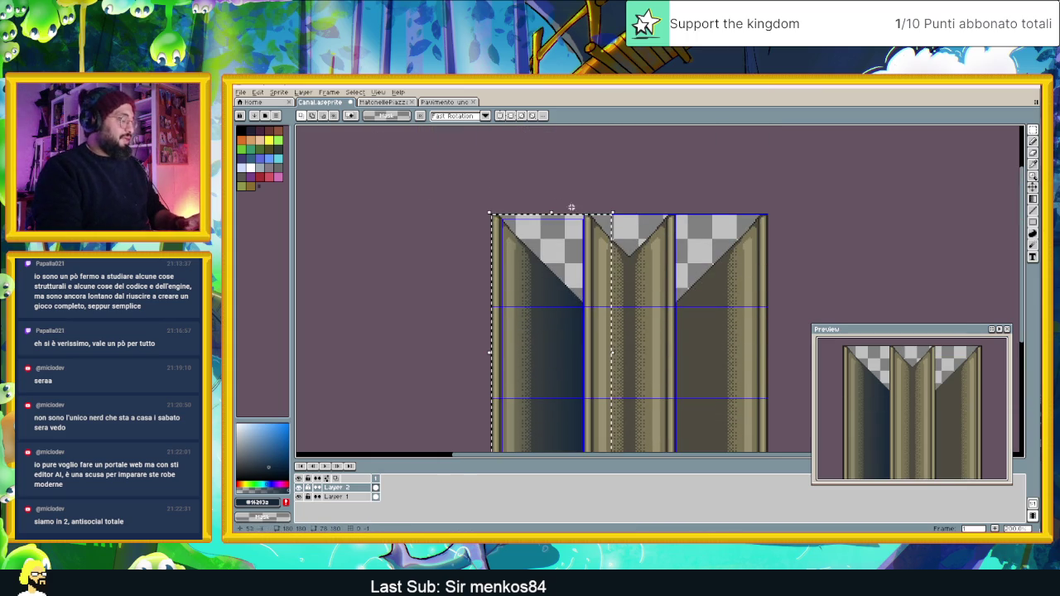
key(ctrl+v)
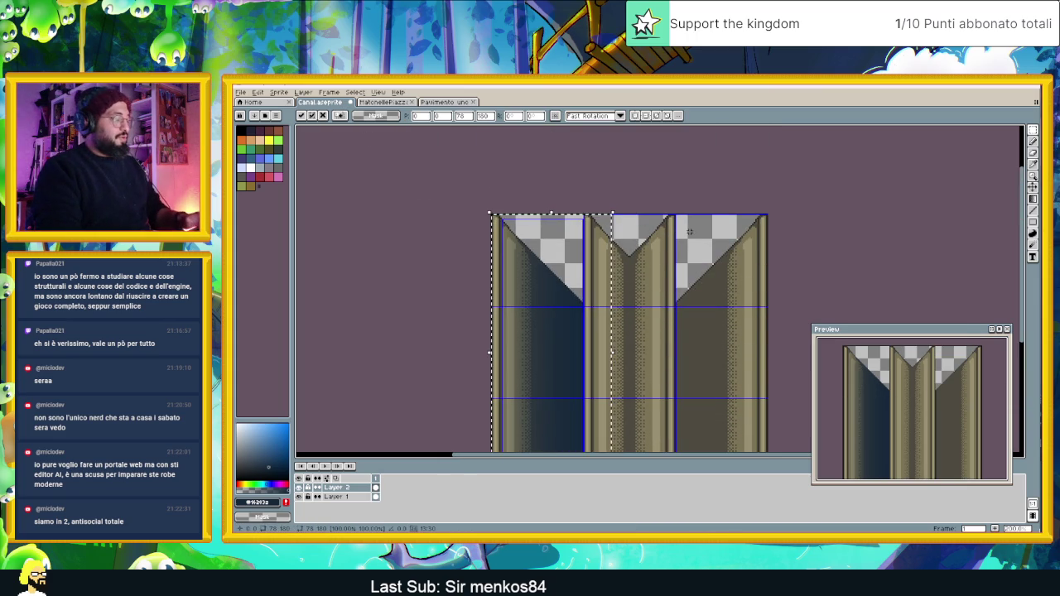
mouse_move(566, 297)
mouse_down()
mouse_move(674, 272)
mouse_move(727, 282)
mouse_up()
scroll(713, 256, up, 3)
drag(702, 373, 697, 390)
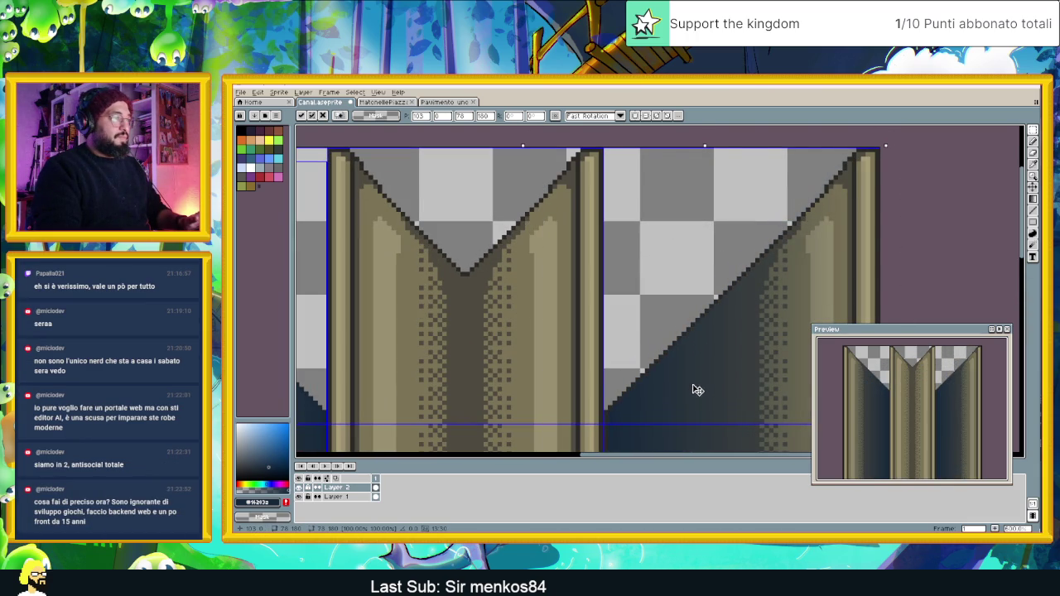
Nudge the pasted copy one pixel left and drop it in place.
scroll(802, 268, down, 4)
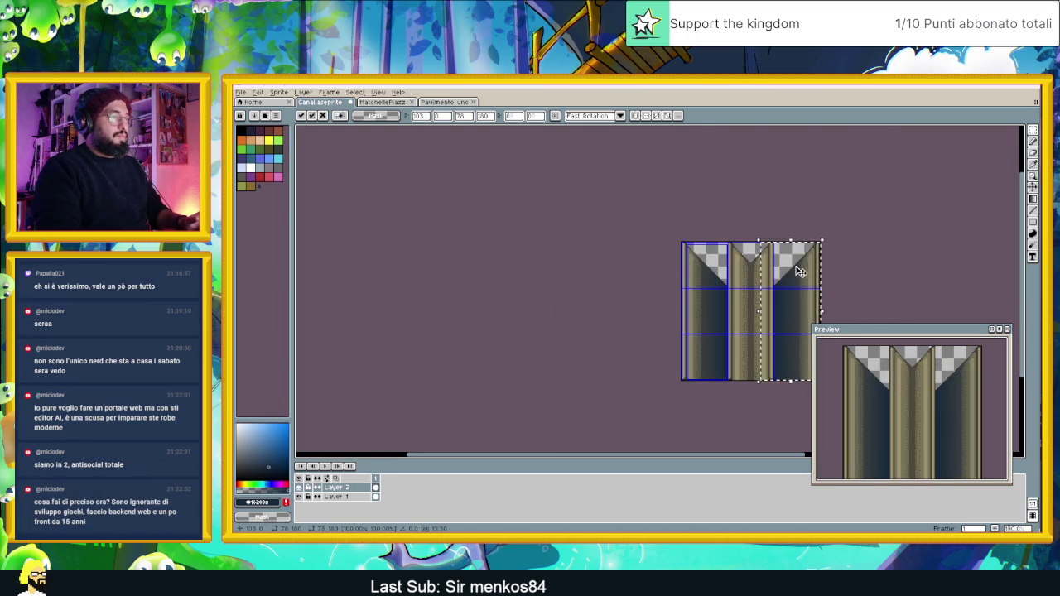
scroll(787, 359, up, 2)
scroll(535, 224, up, 3)
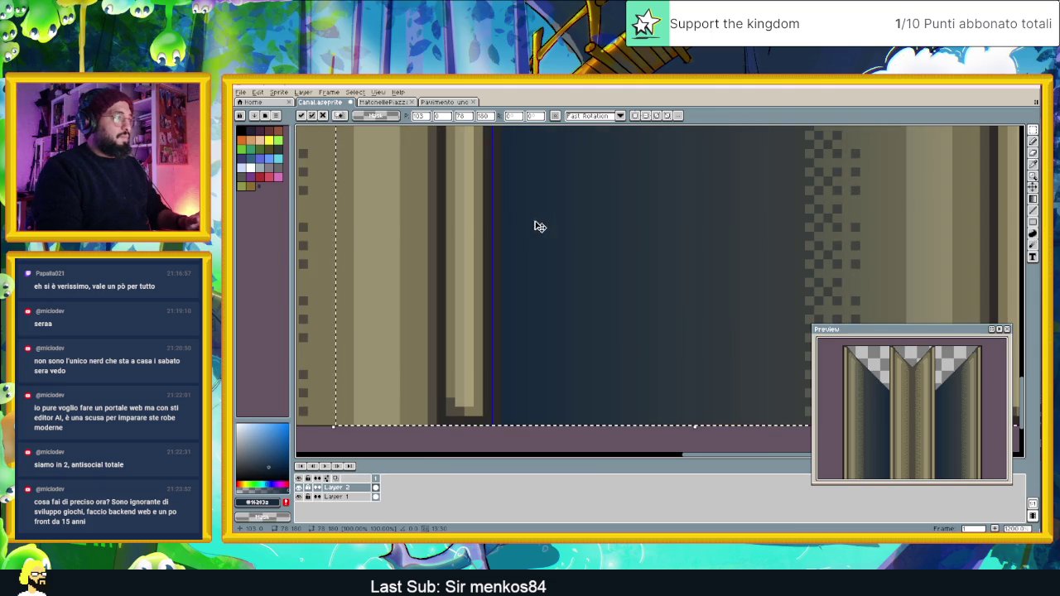
scroll(540, 244, down, 2)
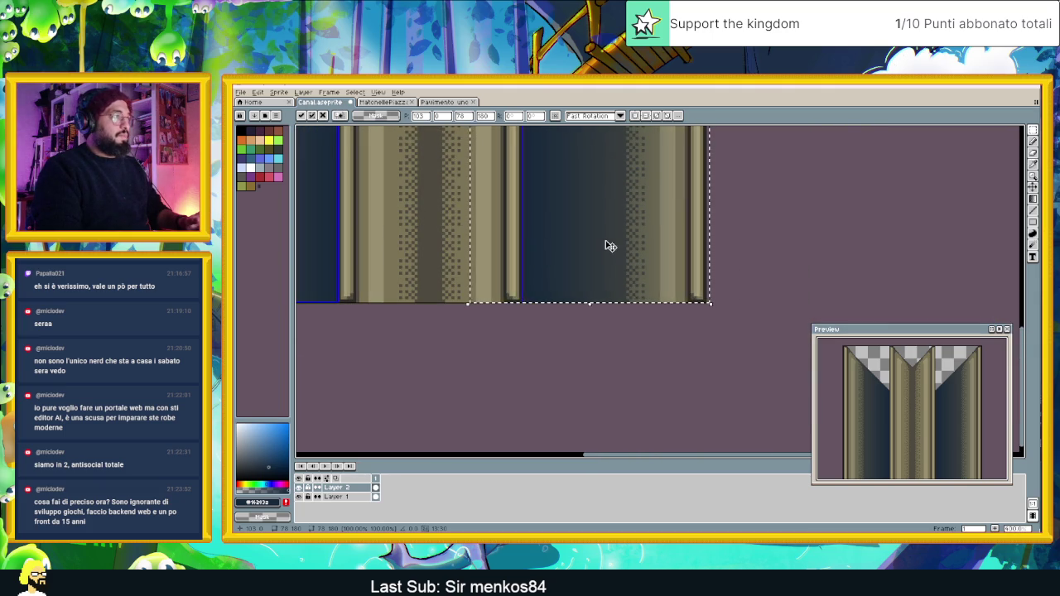
key(Left)
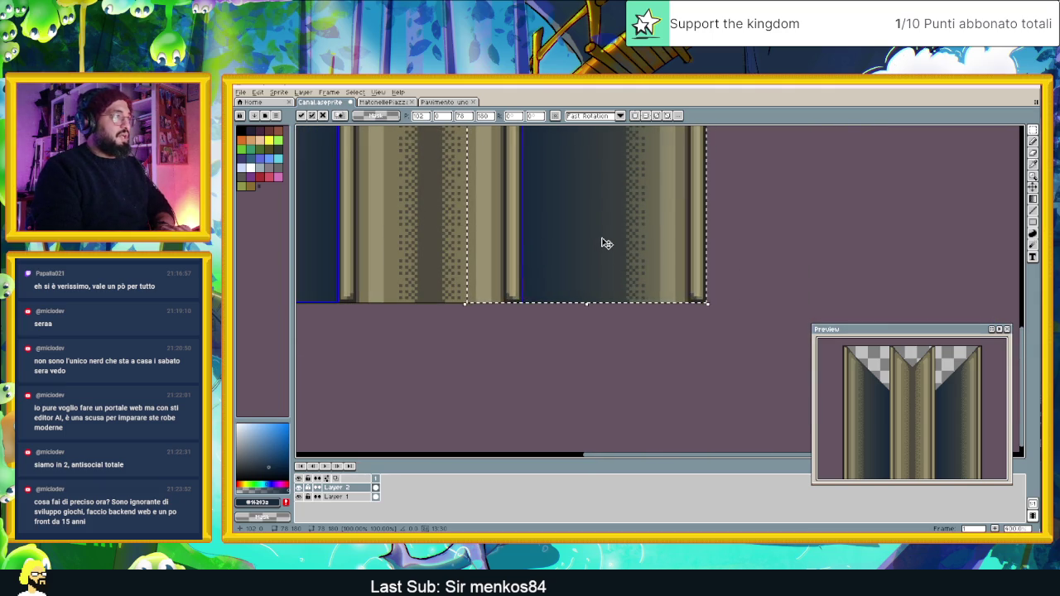
click(650, 347)
scroll(744, 230, down, 2)
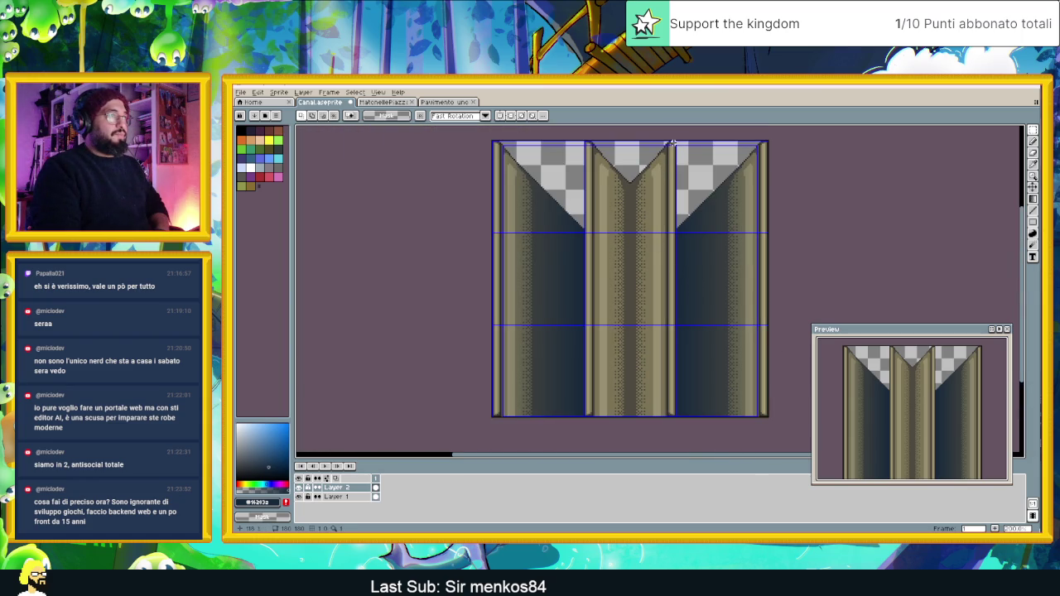
Select the middle strip and fill four stripes right of the seam darker.
mouse_move(675, 143)
mouse_down()
mouse_move(675, 226)
mouse_move(631, 423)
mouse_up()
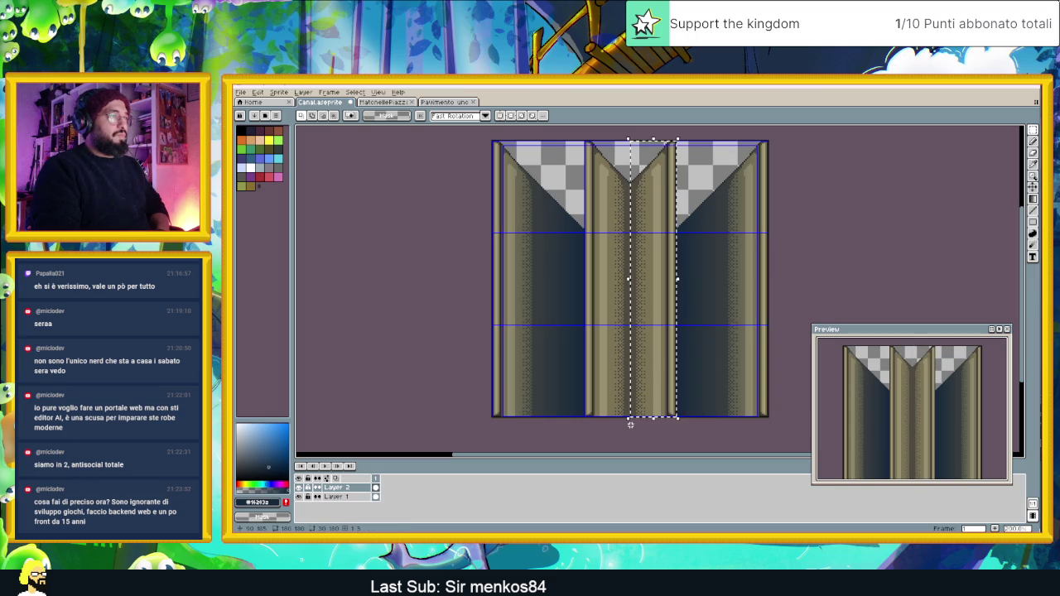
click(1033, 198)
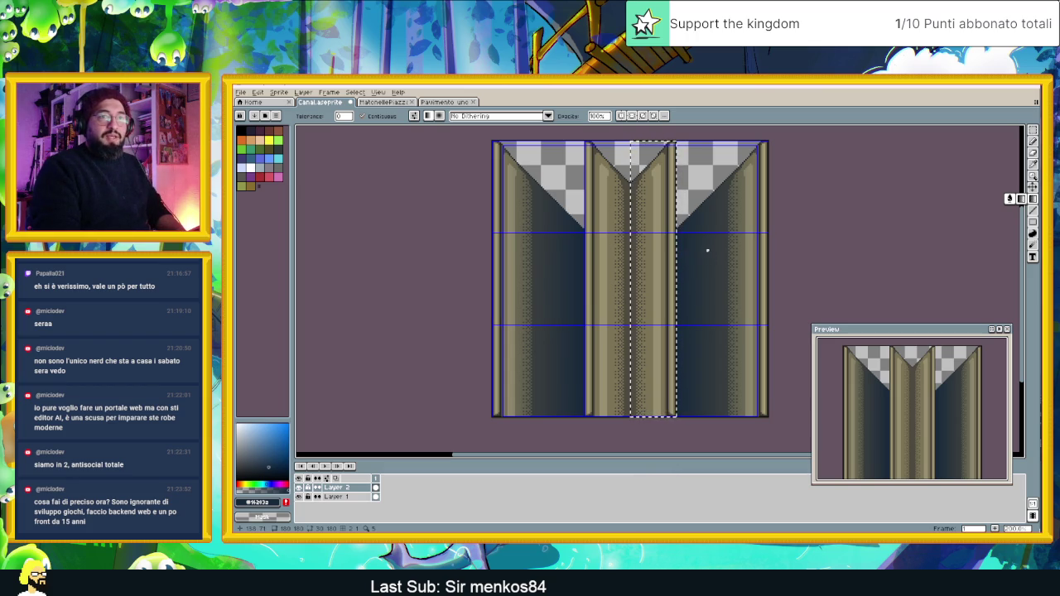
scroll(686, 243, up, 3)
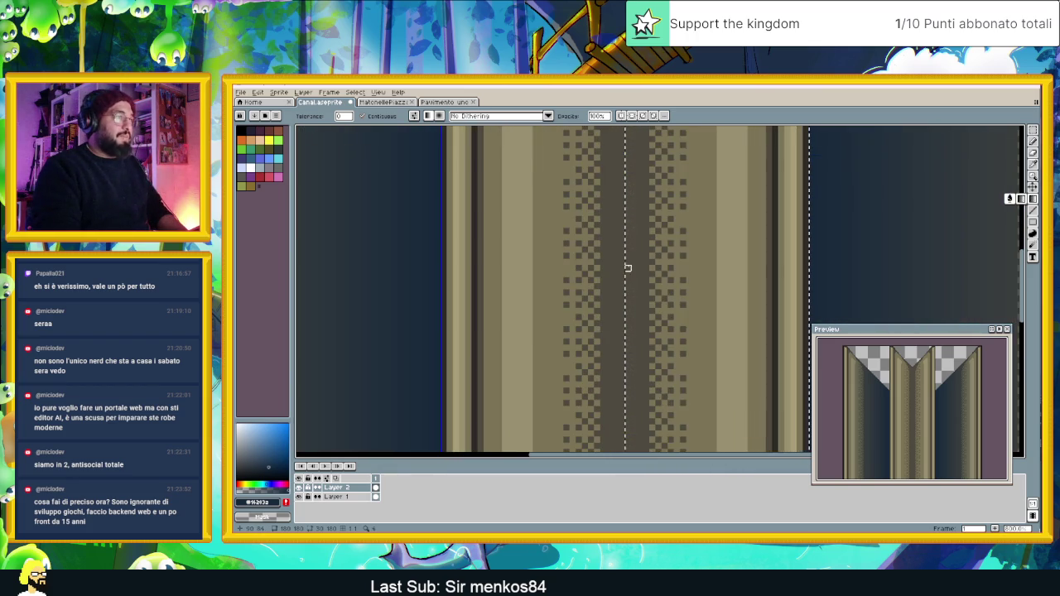
click(676, 269)
click(714, 272)
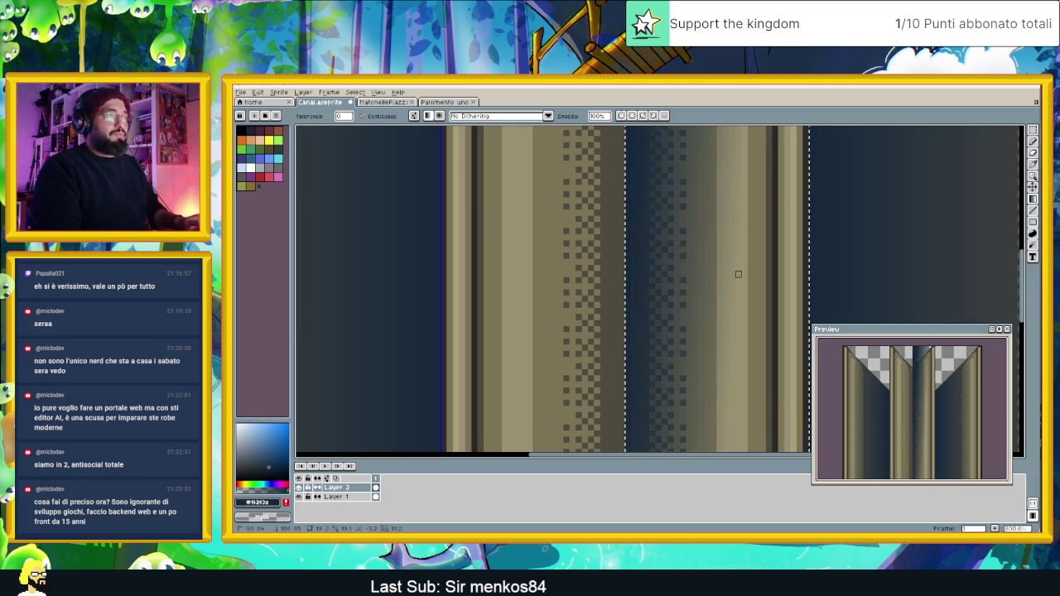
click(727, 274)
click(745, 274)
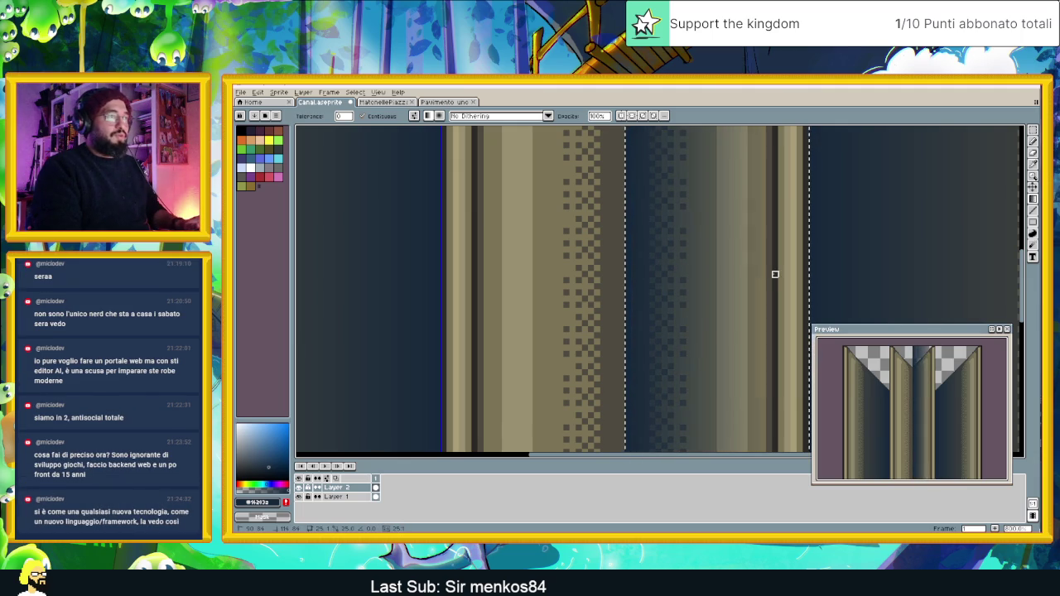
scroll(768, 274, down, 3)
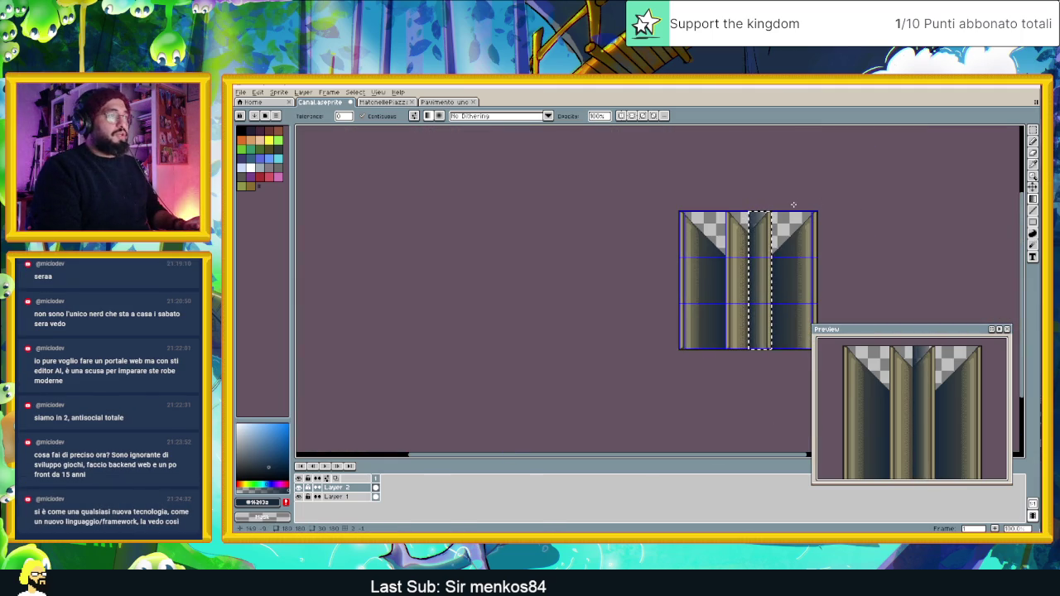
Reselect the middle strip and shift it sideways with Ctrl+T between the walls.
click(1032, 131)
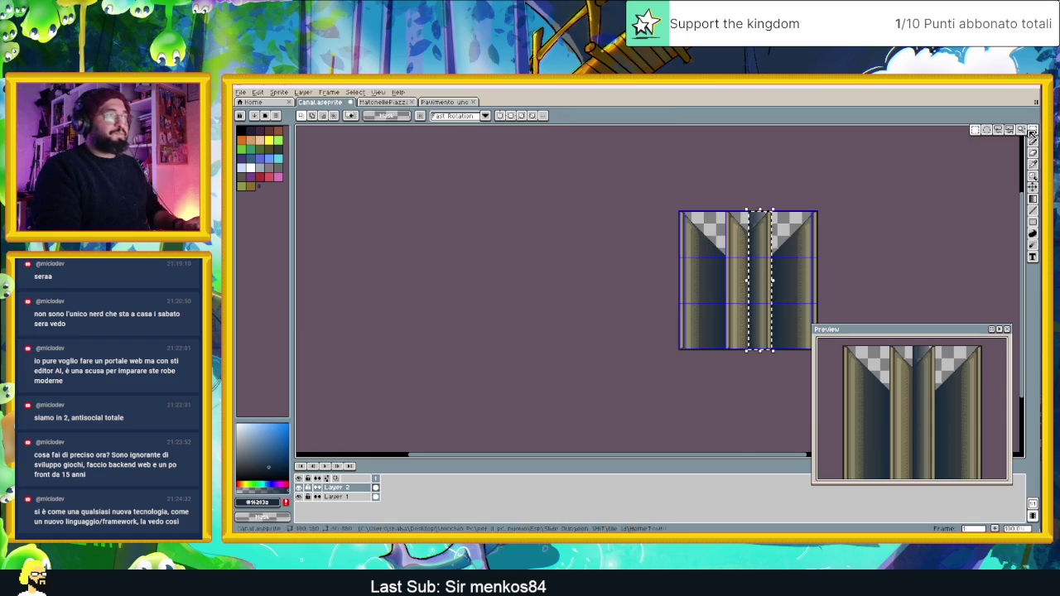
click(799, 179)
scroll(751, 186, up, 3)
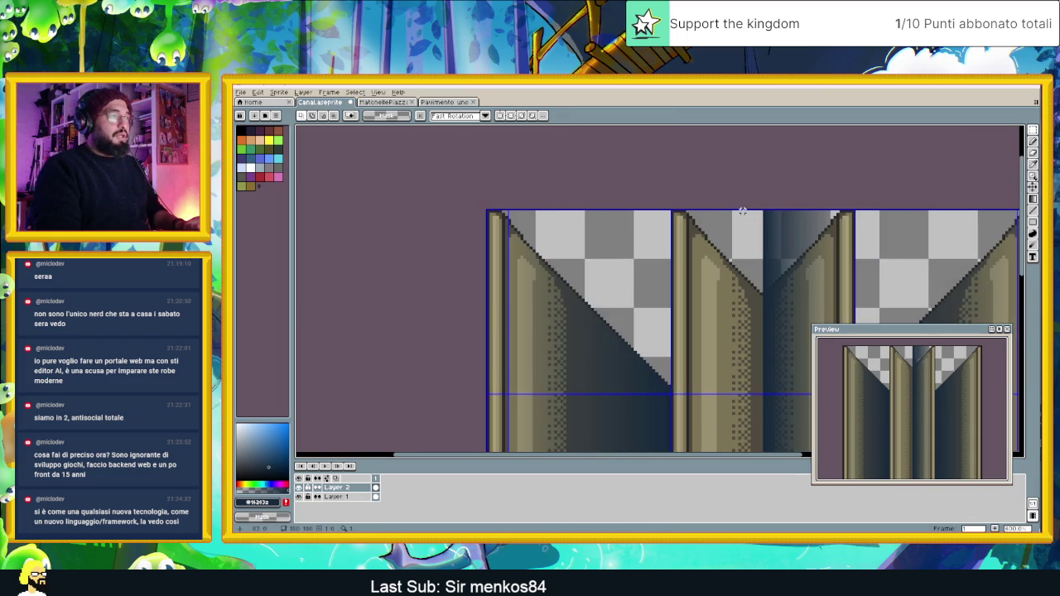
scroll(752, 183, down, 2)
mouse_move(752, 237)
mouse_down()
mouse_move(792, 360)
mouse_move(796, 451)
mouse_up()
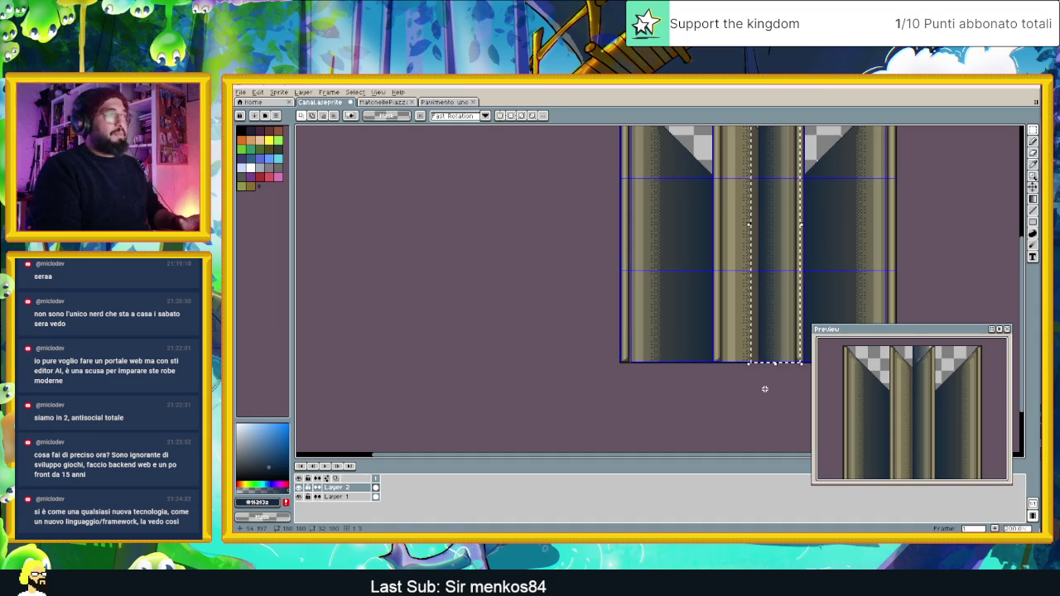
key(ctrl+t)
drag(774, 232, 737, 236)
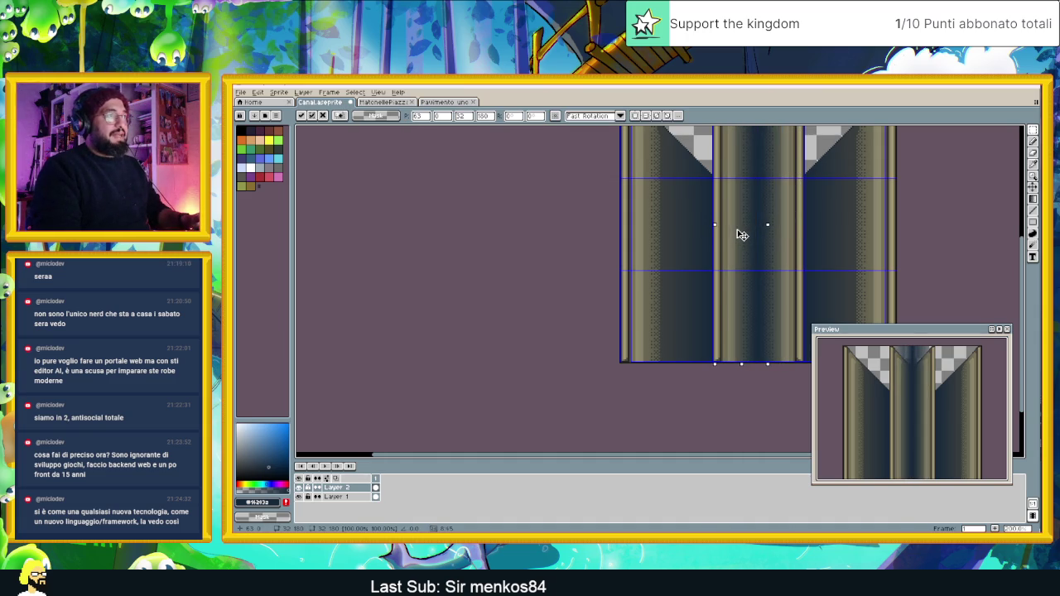
drag(748, 197, 751, 282)
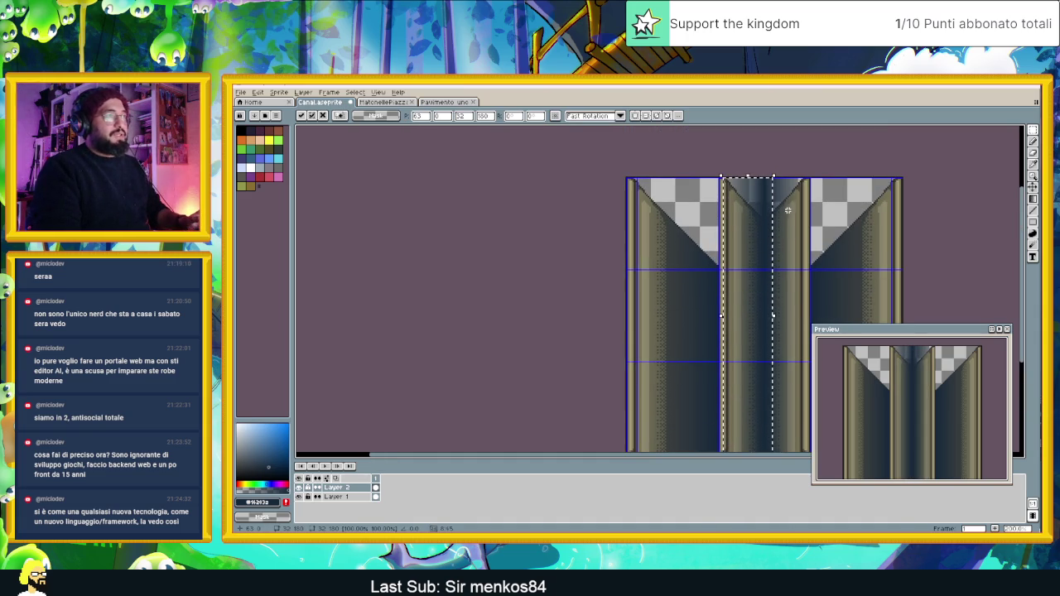
drag(774, 195, 808, 194)
scroll(805, 177, up, 4)
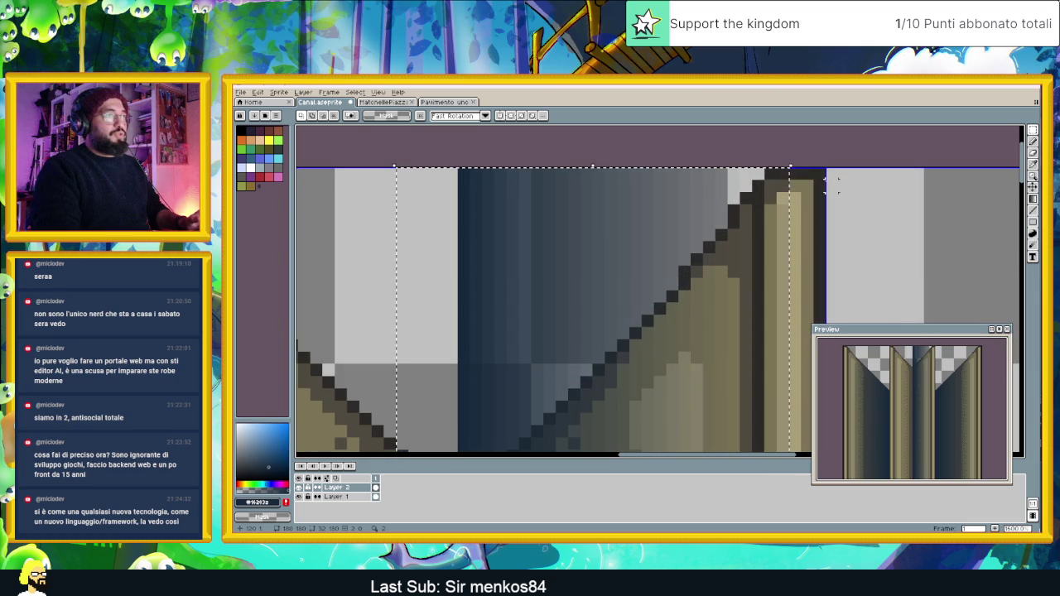
Paint light grey pixels along the middle strip's top edge with the Pencil.
click(1033, 140)
mouse_move(672, 199)
mouse_down()
mouse_move(698, 184)
mouse_move(666, 209)
mouse_move(496, 265)
mouse_move(473, 180)
mouse_move(464, 290)
mouse_move(591, 226)
mouse_up()
click(539, 412)
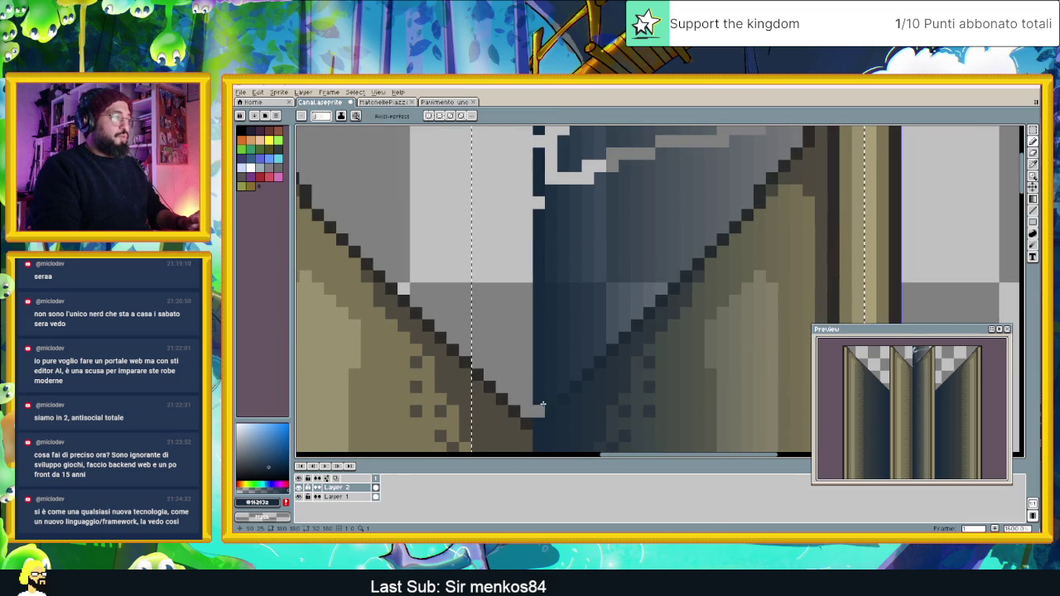
click(564, 387)
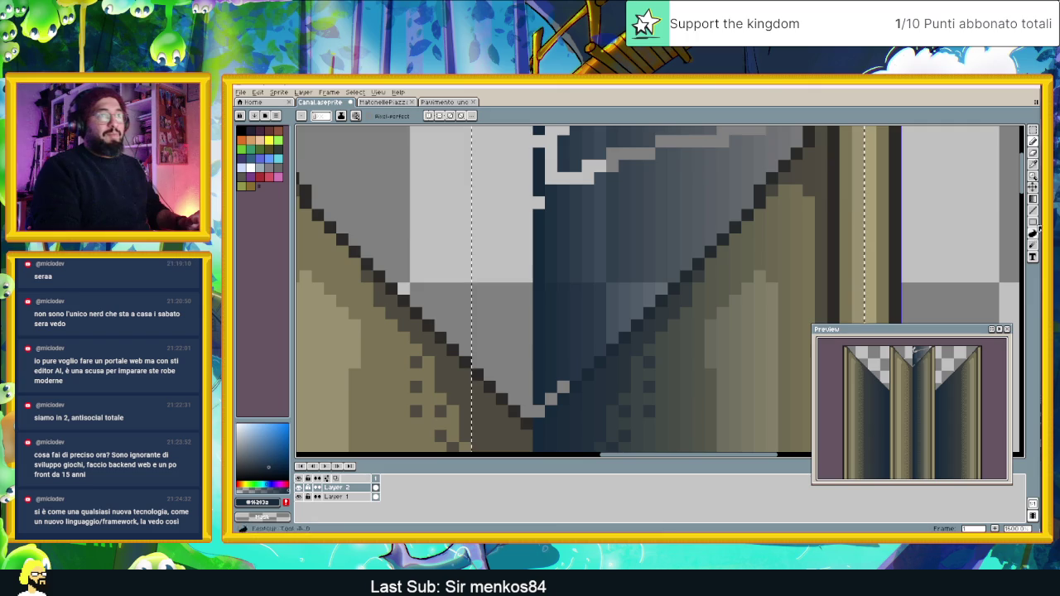
Draw a light grey highlight line along the middle strip's diagonal edge.
click(1034, 212)
scroll(871, 210, left, 3)
scroll(870, 210, up, 1)
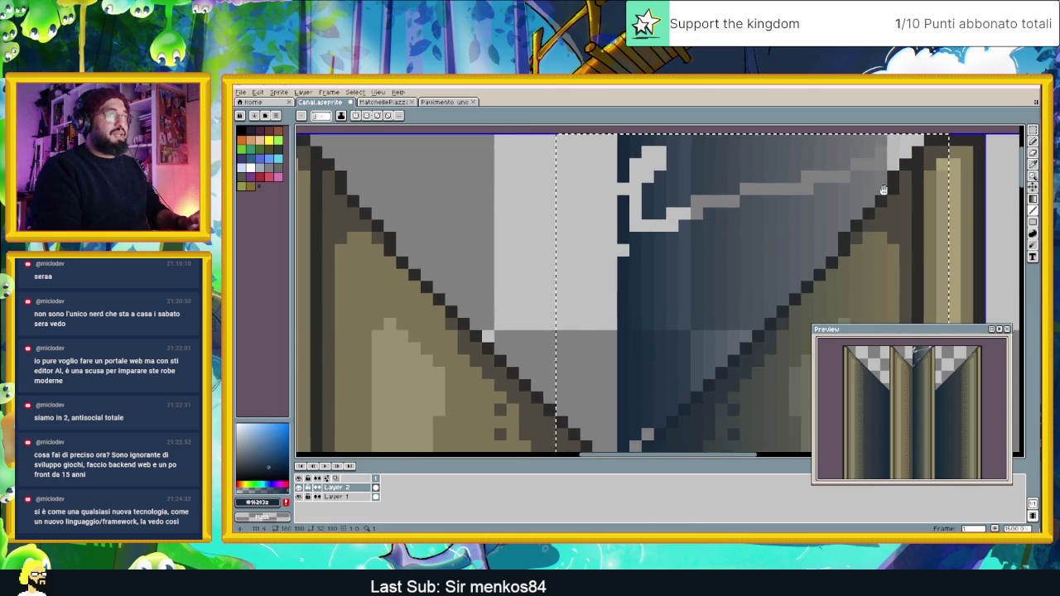
mouse_move(882, 189)
mouse_down()
mouse_move(760, 296)
mouse_move(797, 284)
mouse_move(835, 239)
mouse_move(695, 377)
mouse_up()
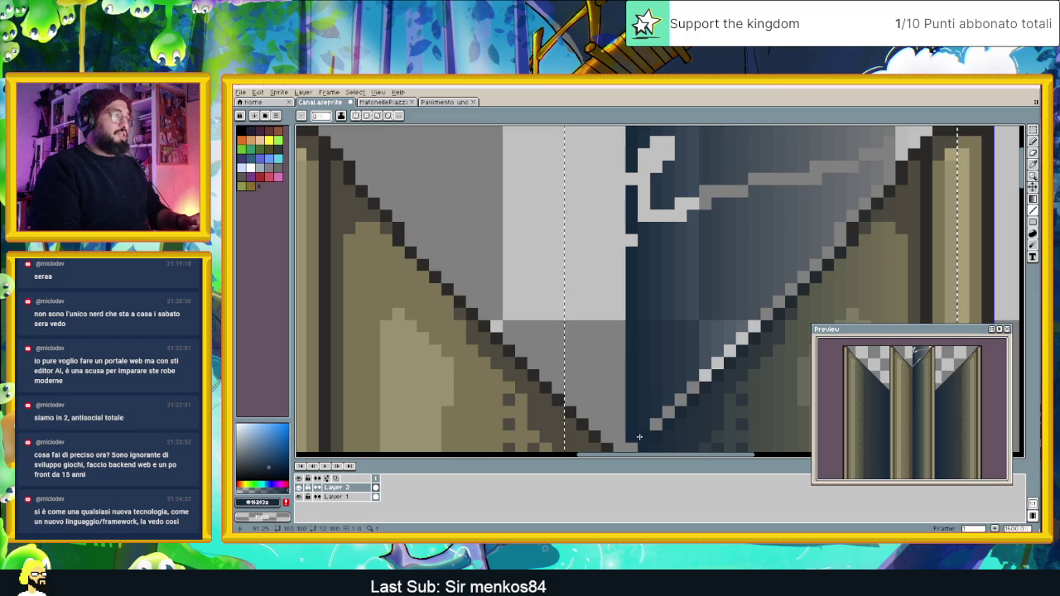
drag(633, 440, 647, 411)
drag(758, 325, 857, 197)
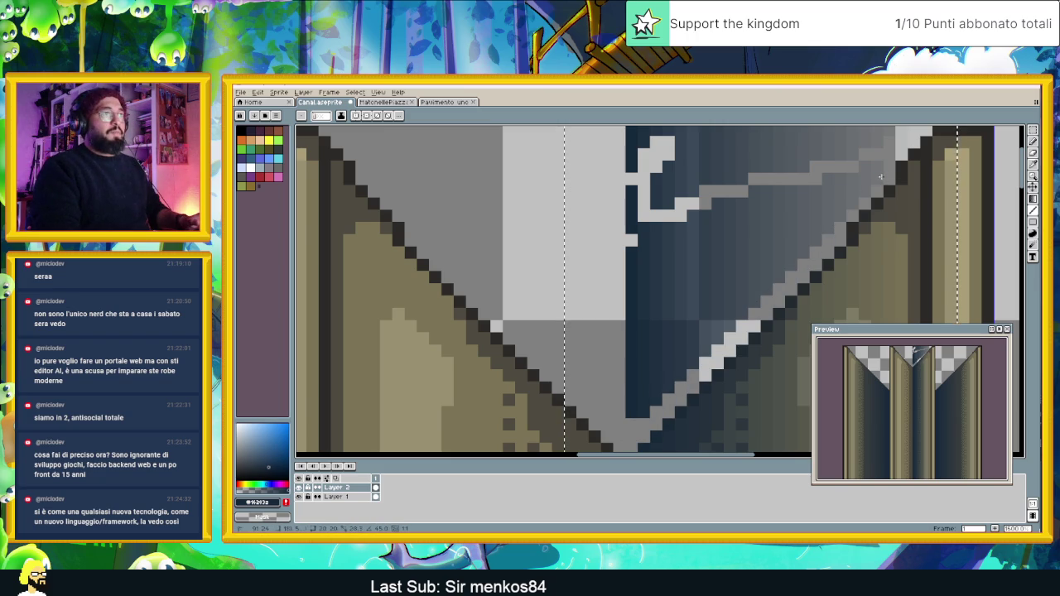
drag(859, 189, 784, 274)
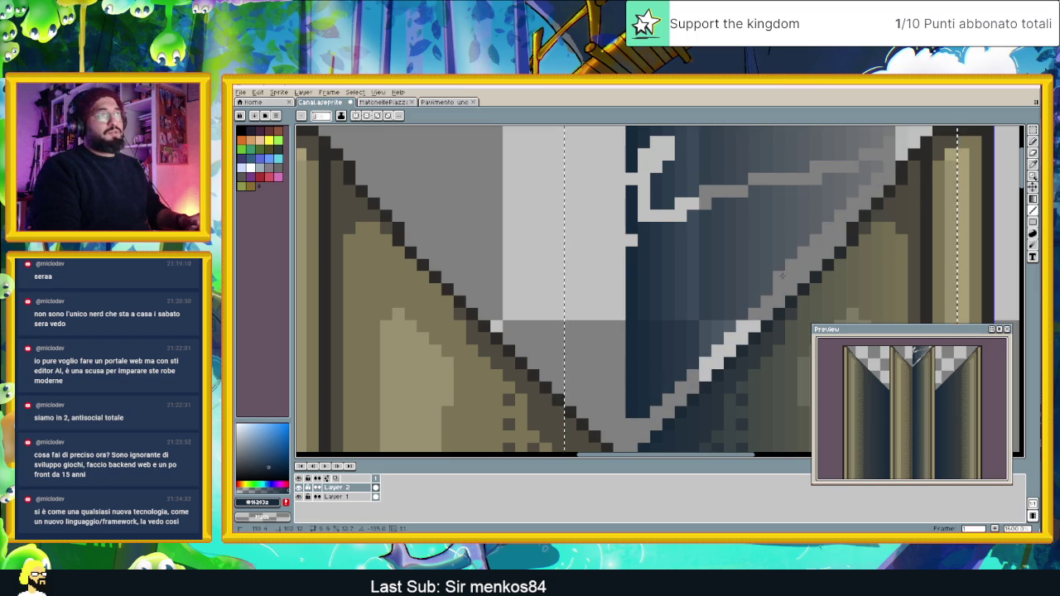
scroll(788, 224, down, 2)
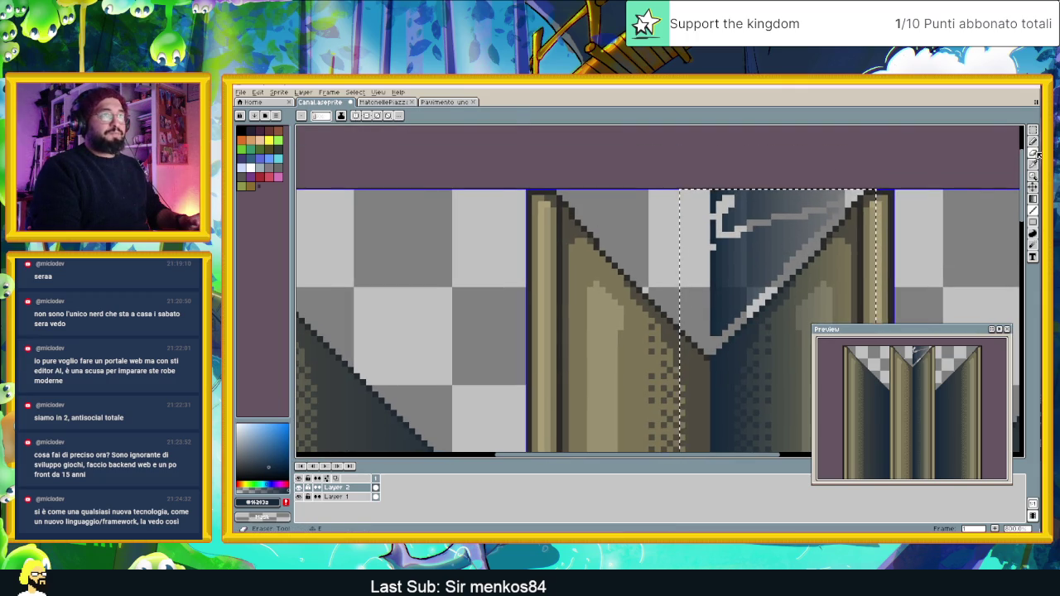
Undo the highlight and erase the blue water above the diagonal edges.
key(b)
key(ctrl+z)
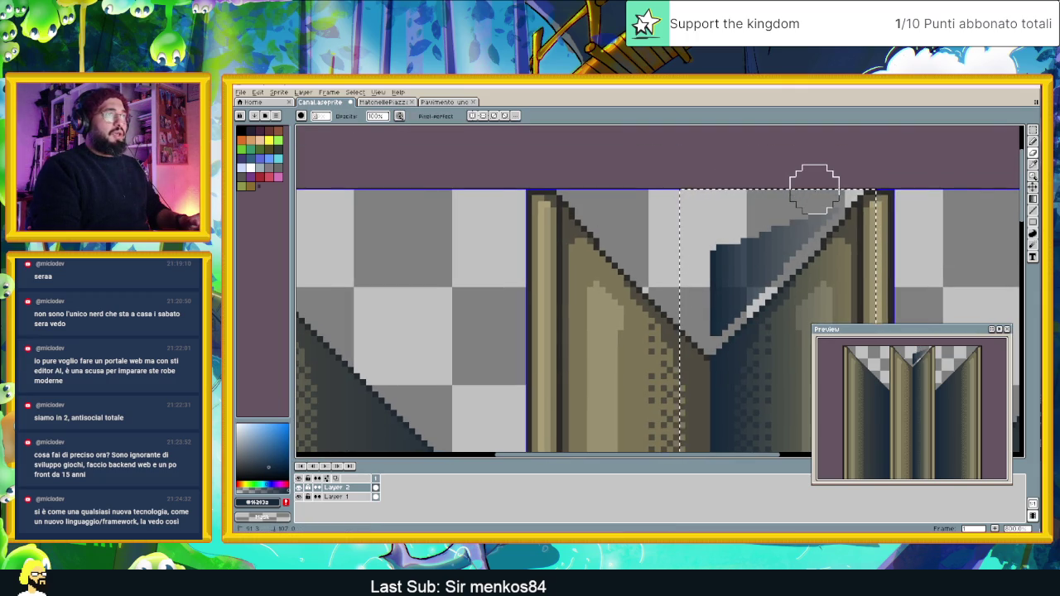
mouse_move(800, 189)
mouse_down()
mouse_move(781, 225)
mouse_move(722, 274)
mouse_move(717, 312)
mouse_move(760, 267)
mouse_up()
scroll(759, 267, down, 2)
scroll(816, 282, down, 2)
Move the middle strip left and nudge it to x 63, y 0, then drop it.
key(v)
click(747, 259)
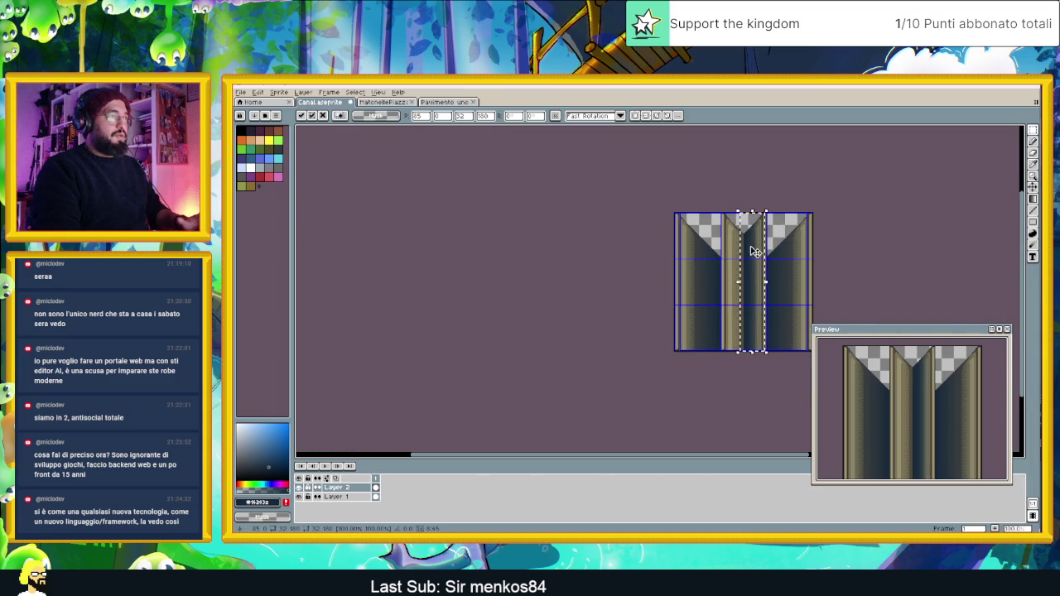
scroll(748, 261, up, 2)
scroll(748, 261, up, 1)
mouse_move(793, 230)
mouse_down()
mouse_move(655, 225)
mouse_move(687, 225)
mouse_up()
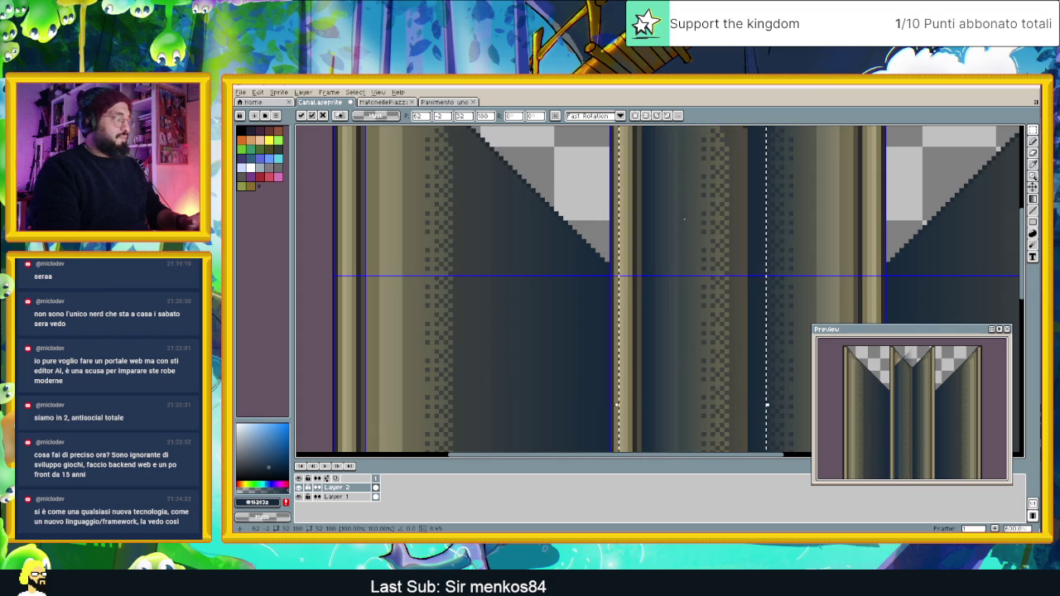
key(Right)
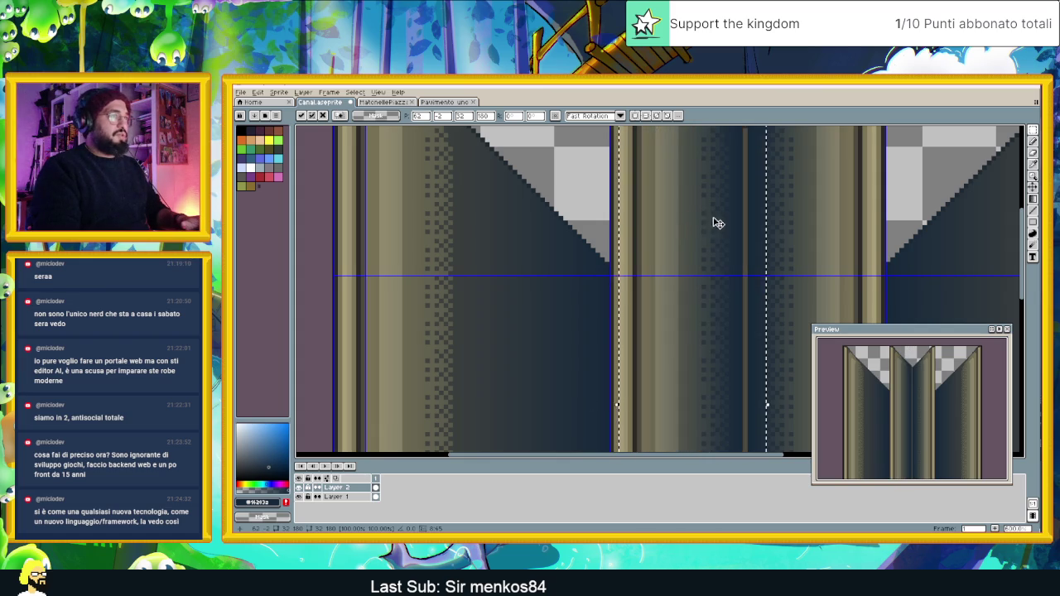
scroll(779, 249, down, 1)
key(Down)
scroll(771, 267, up, 1)
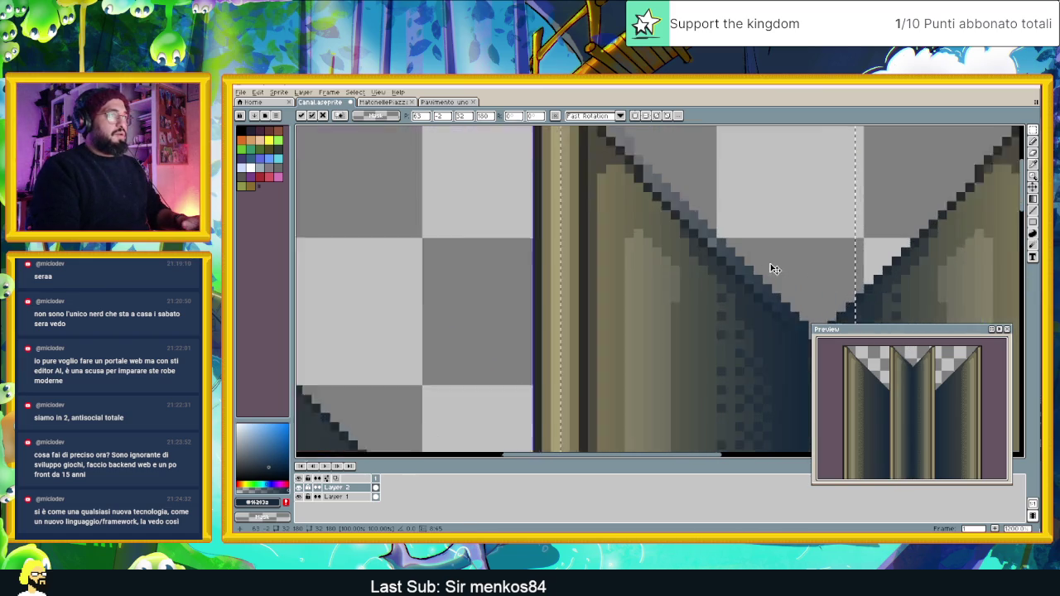
scroll(741, 265, up, 1)
key(Down)
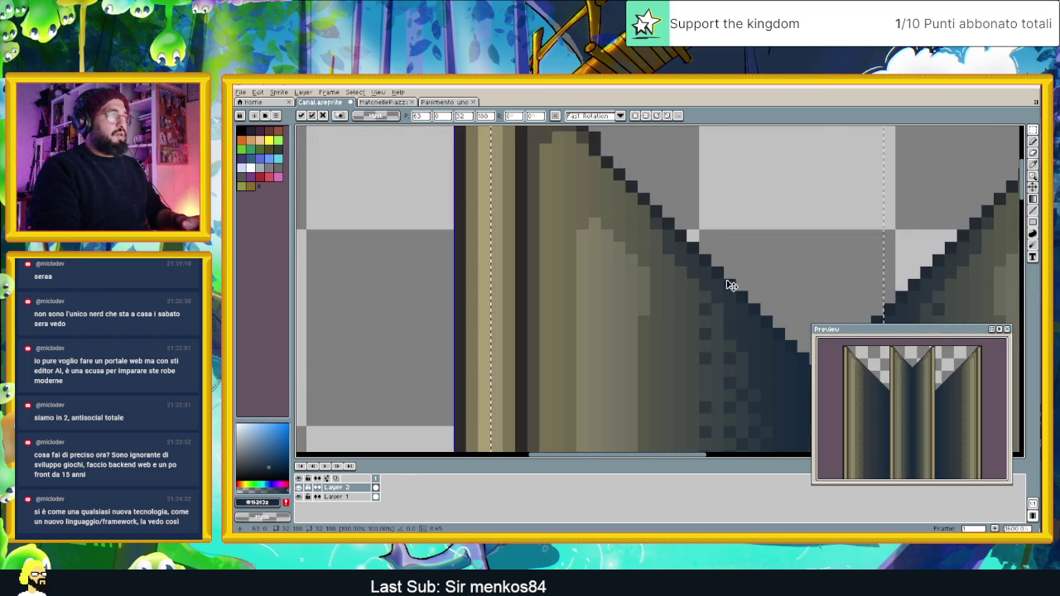
scroll(739, 275, down, 2)
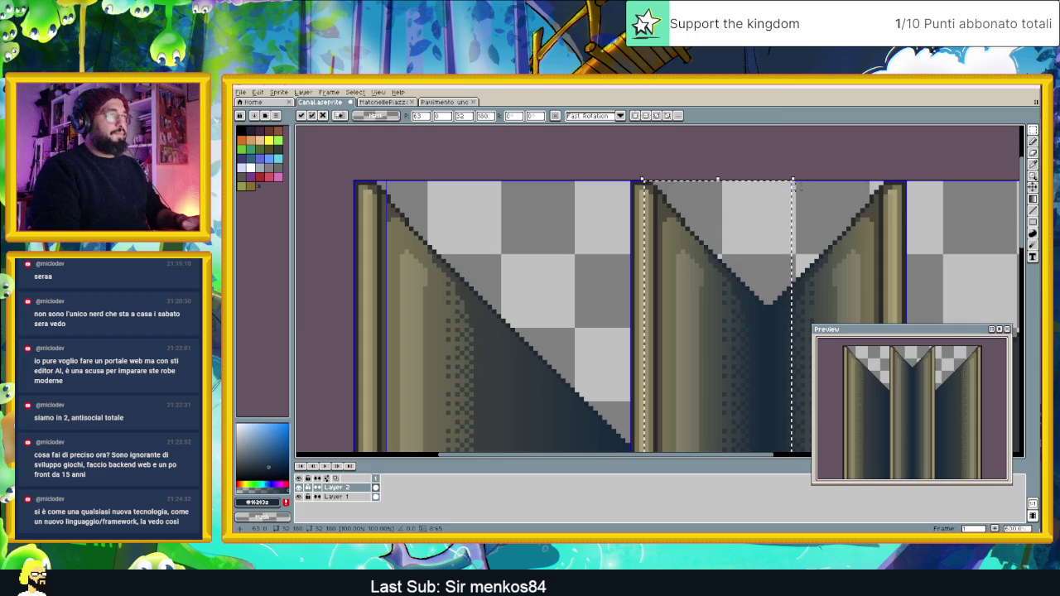
key(ctrl+d)
Return to the Pencil tool and minimise Aseprite to reveal the desktop.
scroll(883, 158, up, 3)
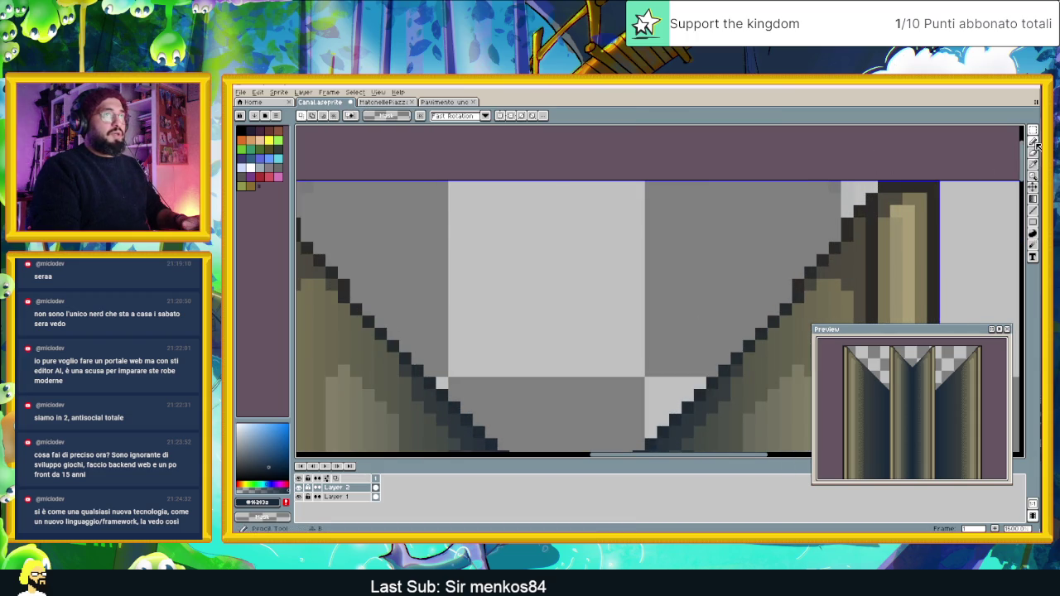
click(1033, 141)
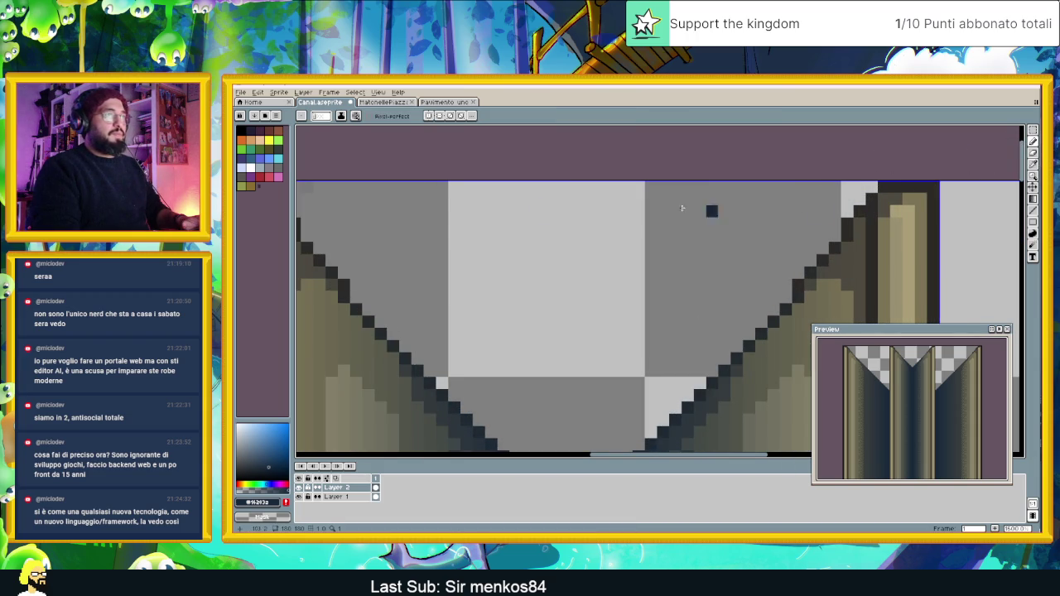
scroll(748, 208, right, 5)
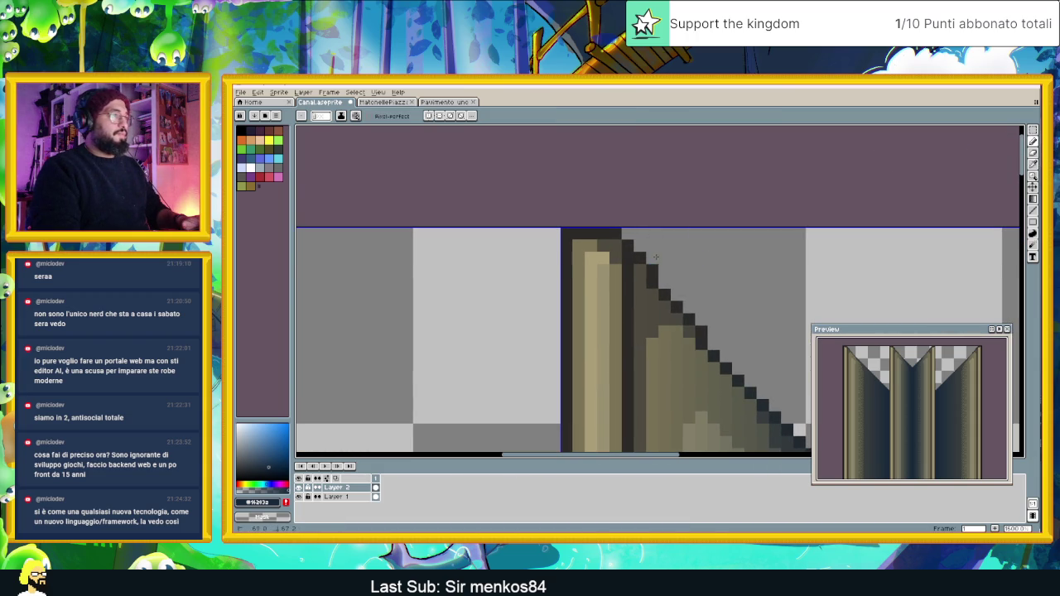
scroll(655, 258, down, 5)
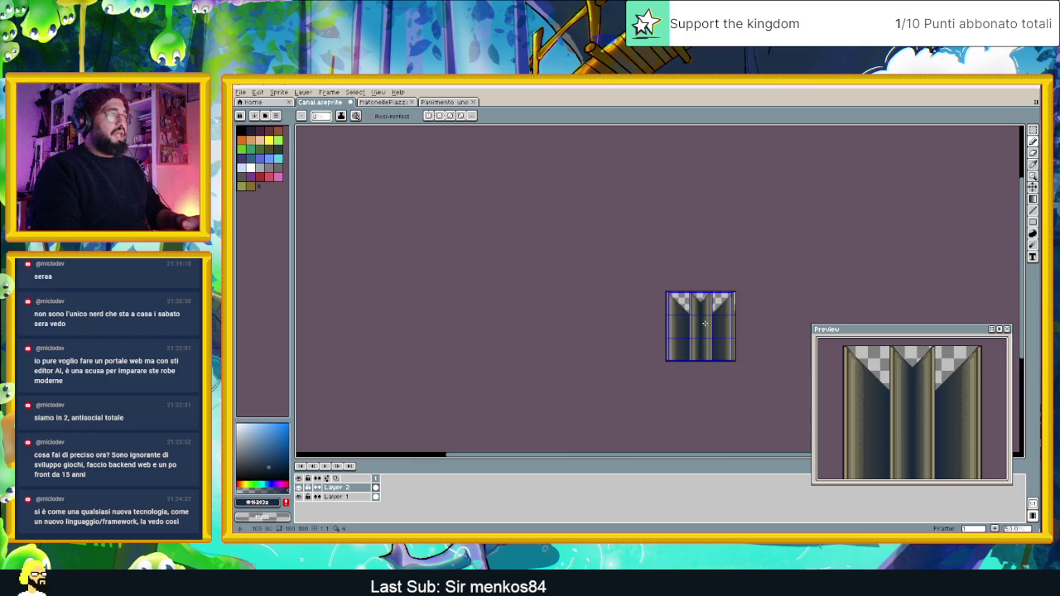
scroll(704, 323, up, 4)
key(v)
key(b)
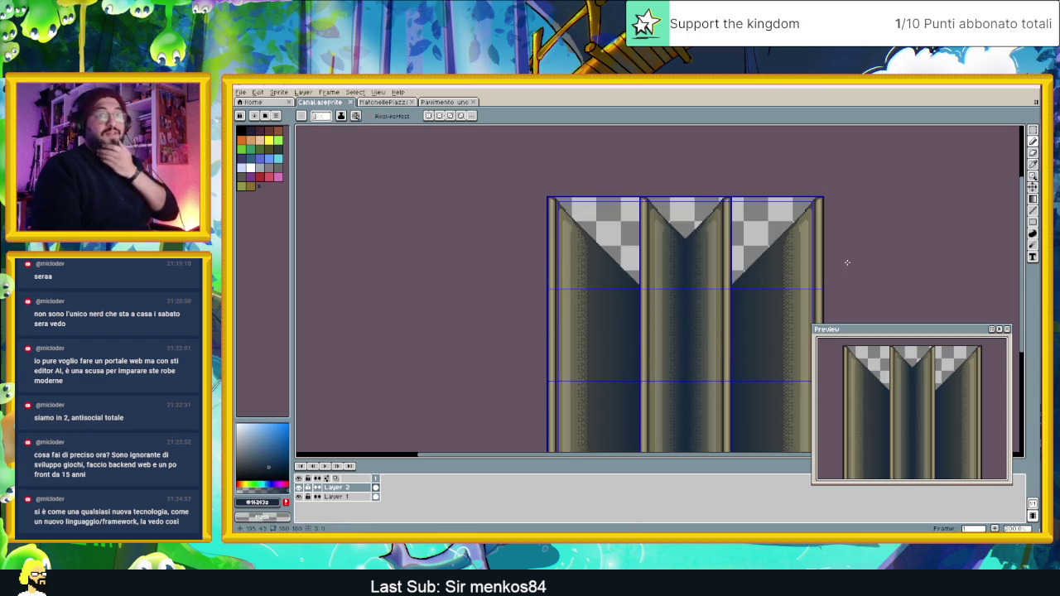
key(super+Down)
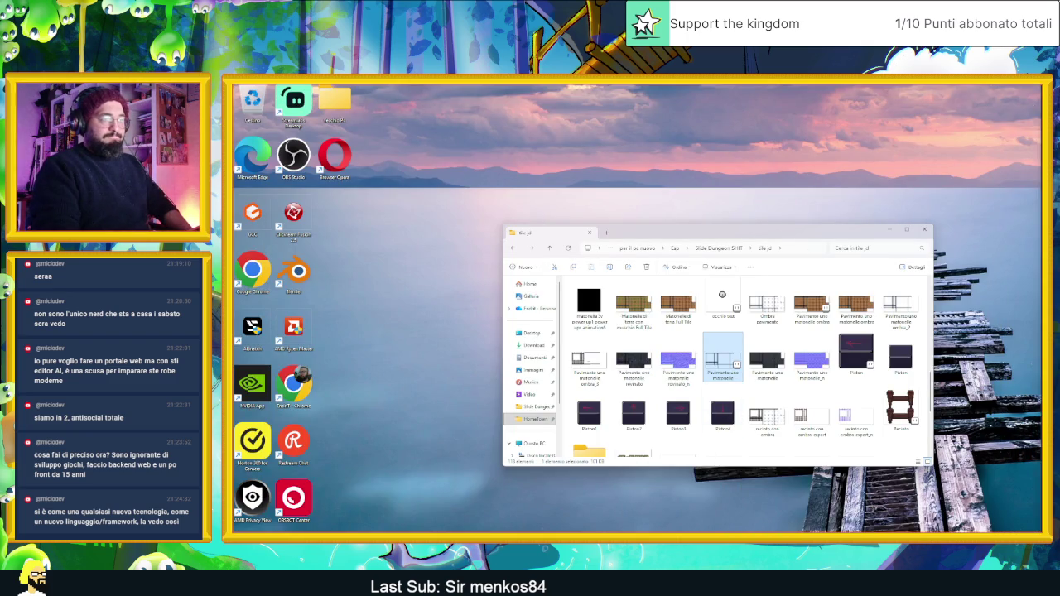
Switch from File Explorer back to the Godot editor with Alt+Tab.
key(alt+Tab)
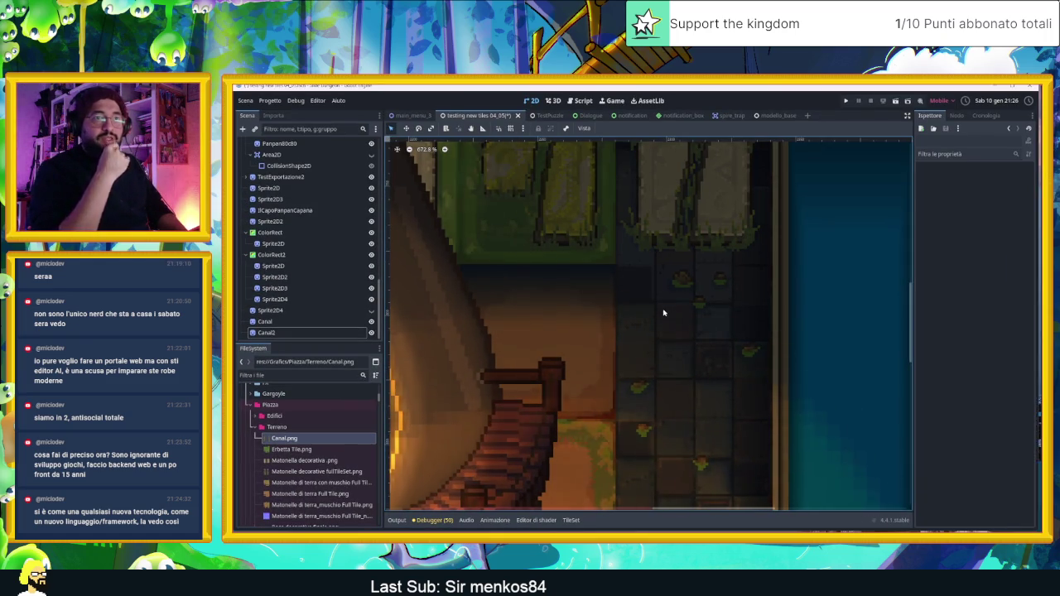
Zoom the 2D viewport out to 82.6% and pan toward the town map's top-left.
scroll(659, 348, down, 1)
scroll(660, 348, down, 10)
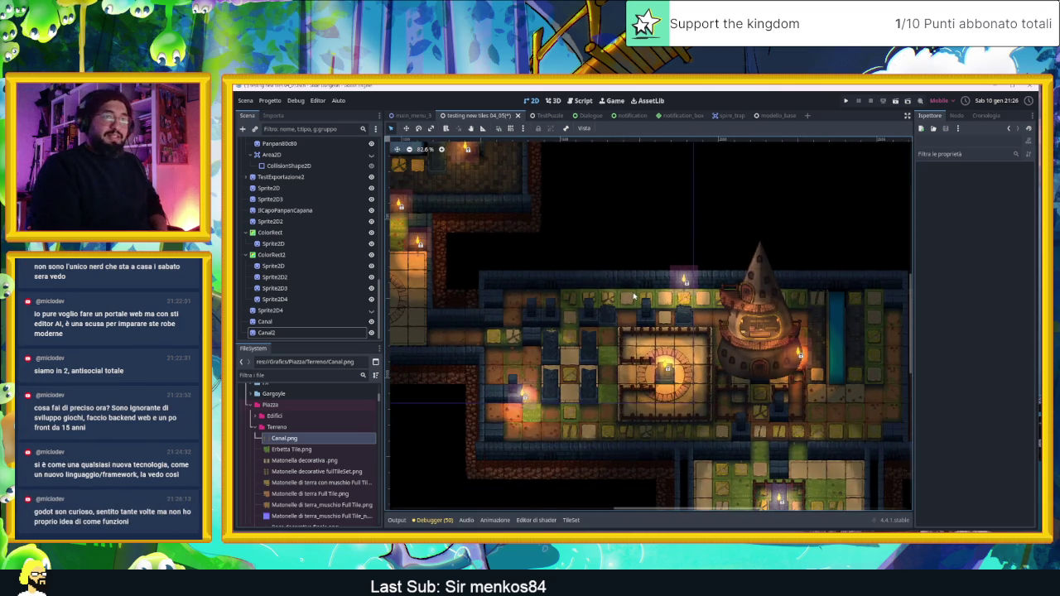
drag(633, 295, 740, 333)
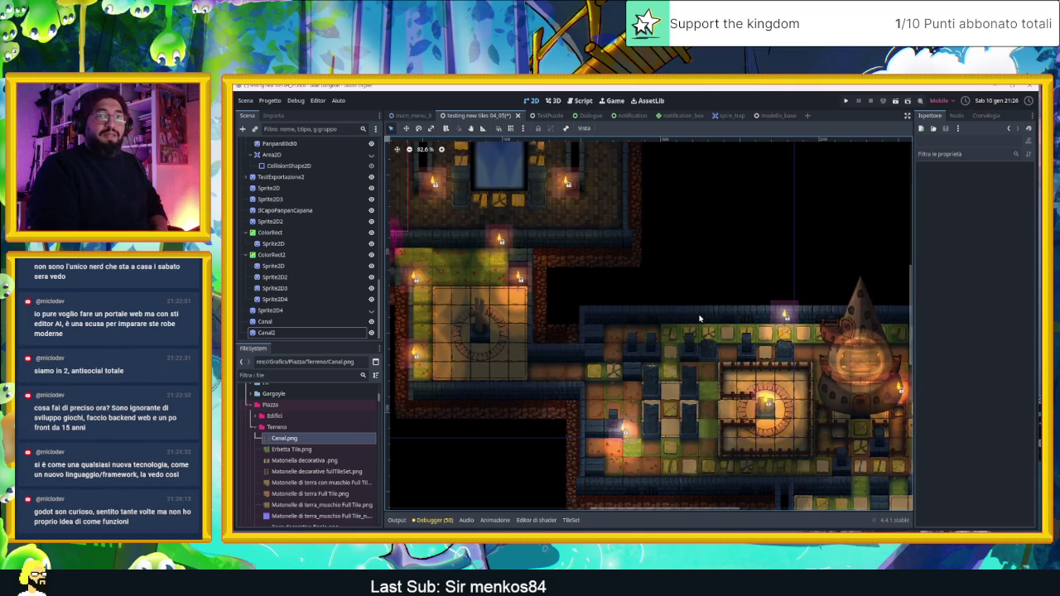
drag(627, 291, 886, 359)
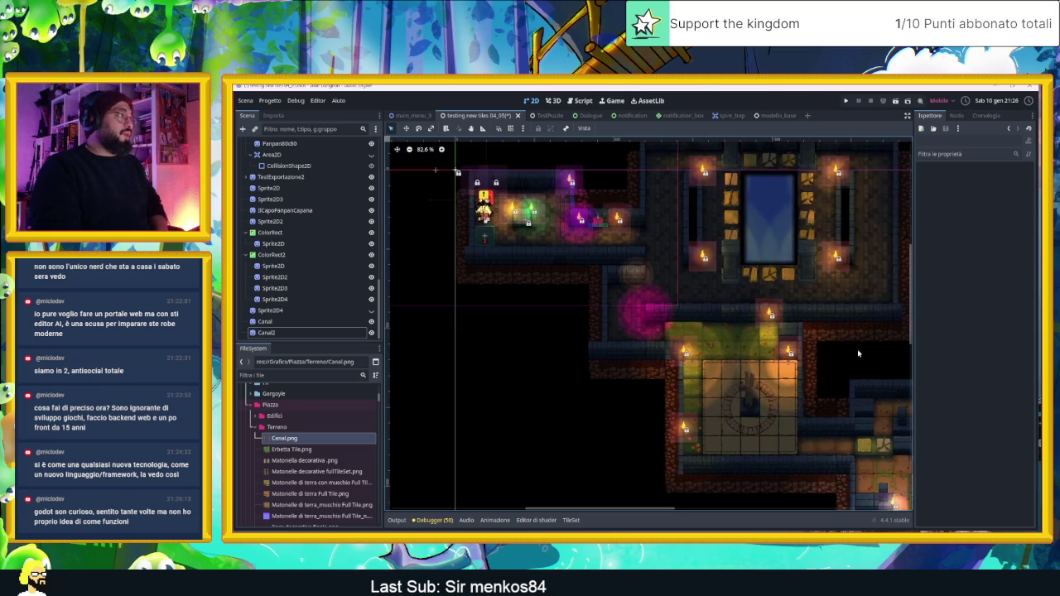
scroll(344, 284, up, 15)
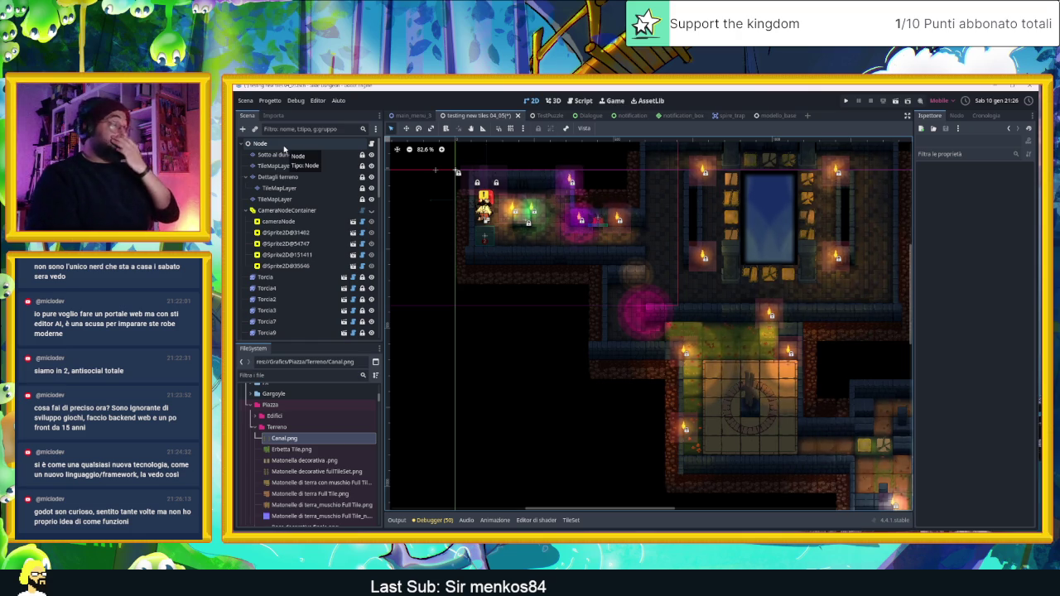
Save the town scene, switch to the TestPuzzle scene and launch the game.
key(ctrl+s)
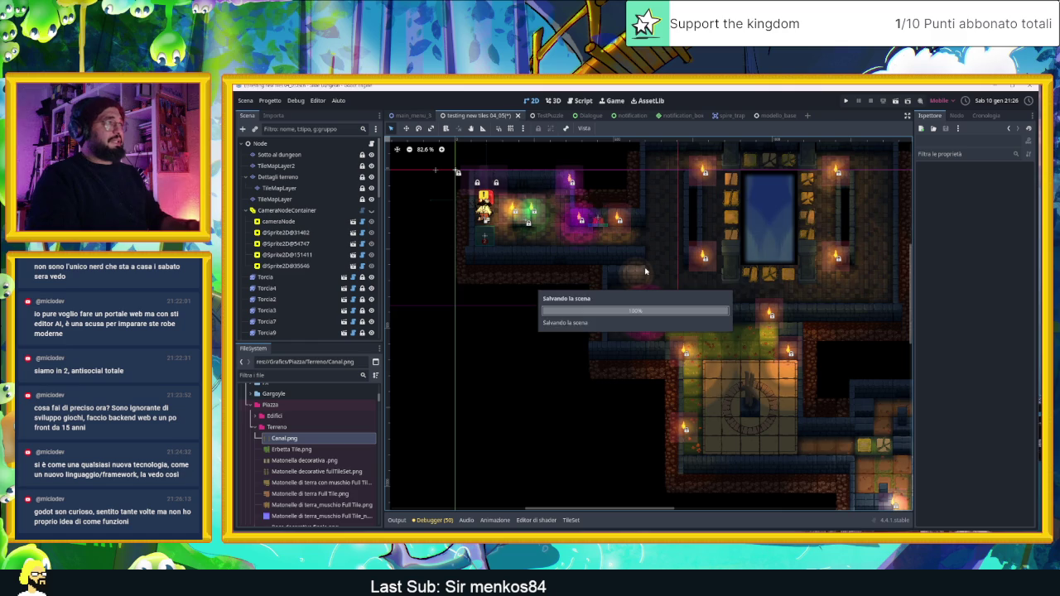
click(534, 115)
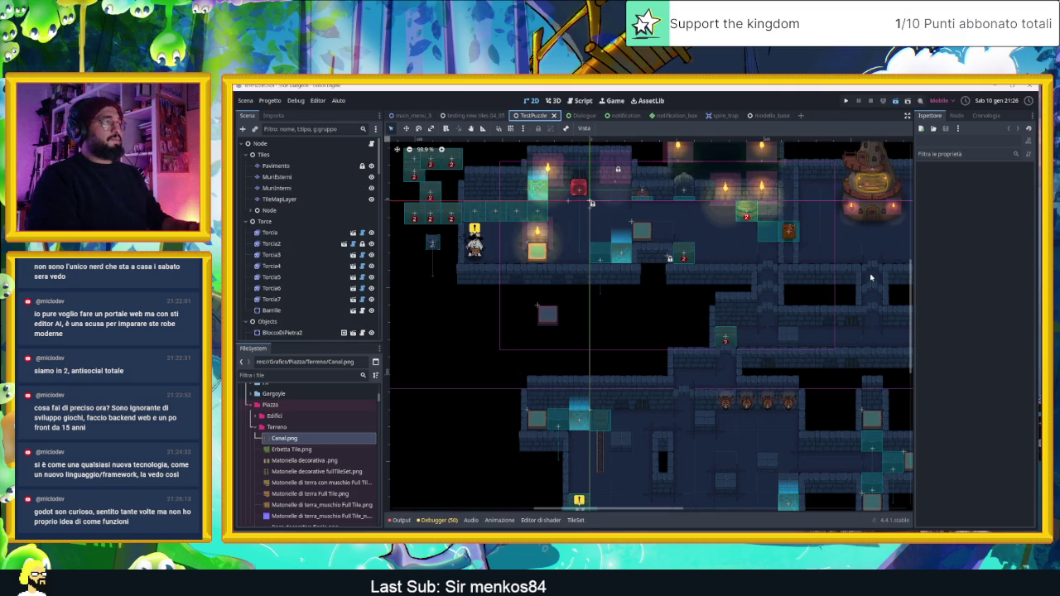
key(ctrl+s)
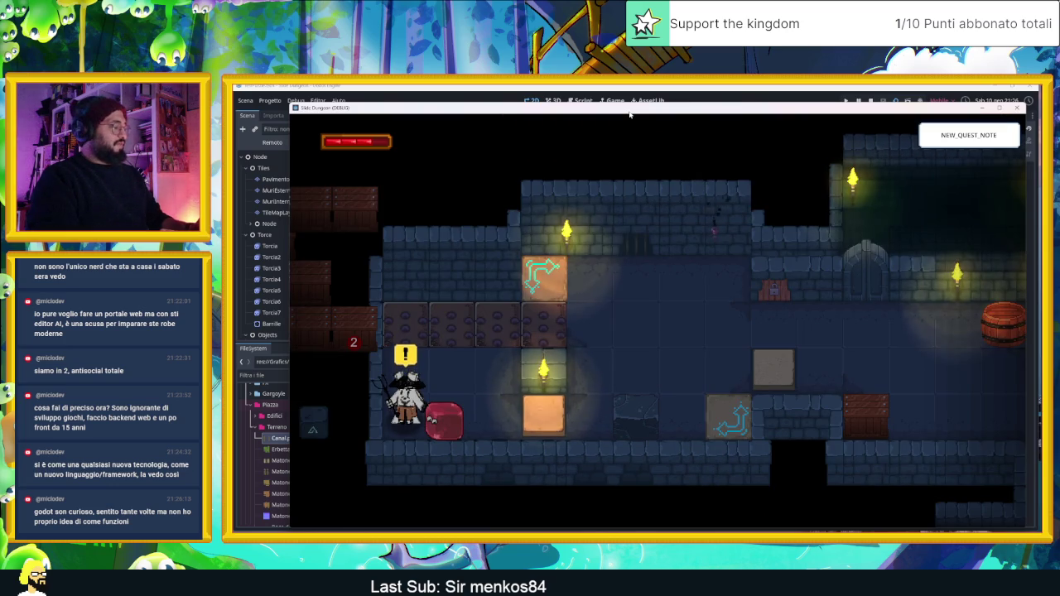
Open the in-game inventory and browse the Bestiarium and Missioni pages, returning to Inventario.
key(i)
key(Right)
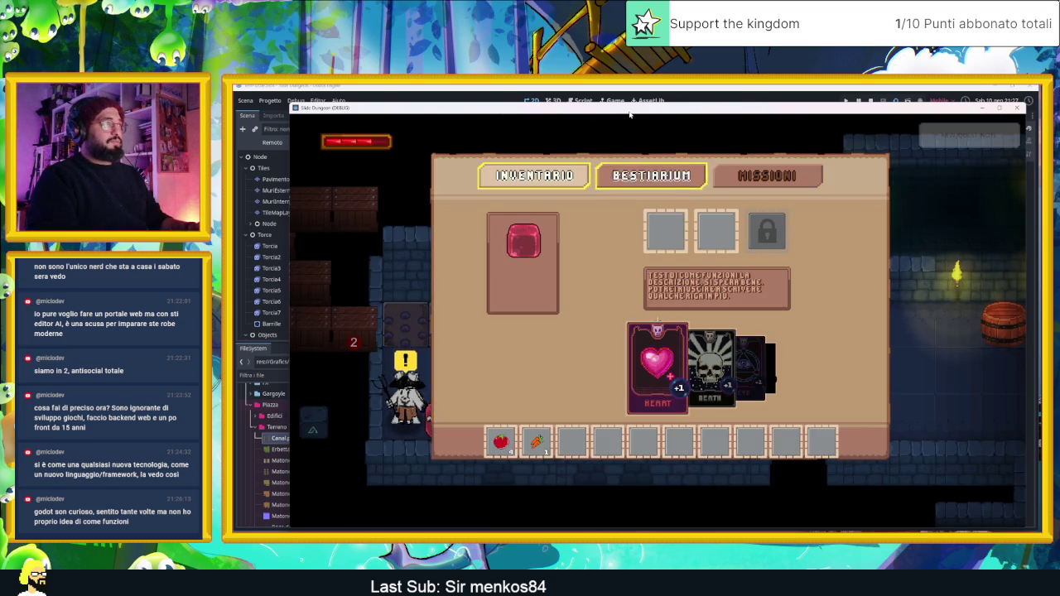
key(i)
key(i)
key(Right)
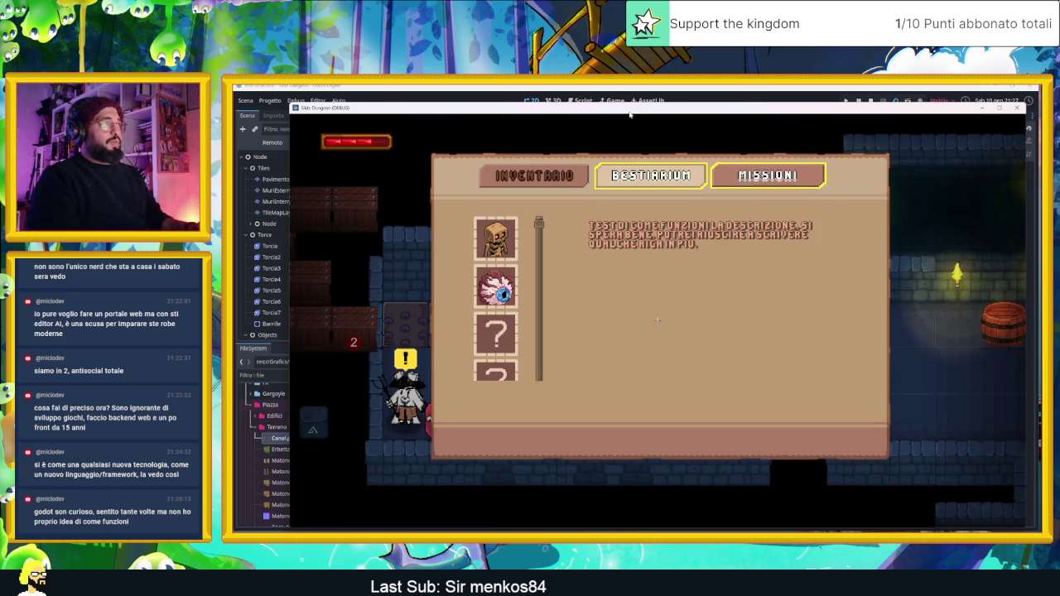
key(i)
key(i)
key(Left)
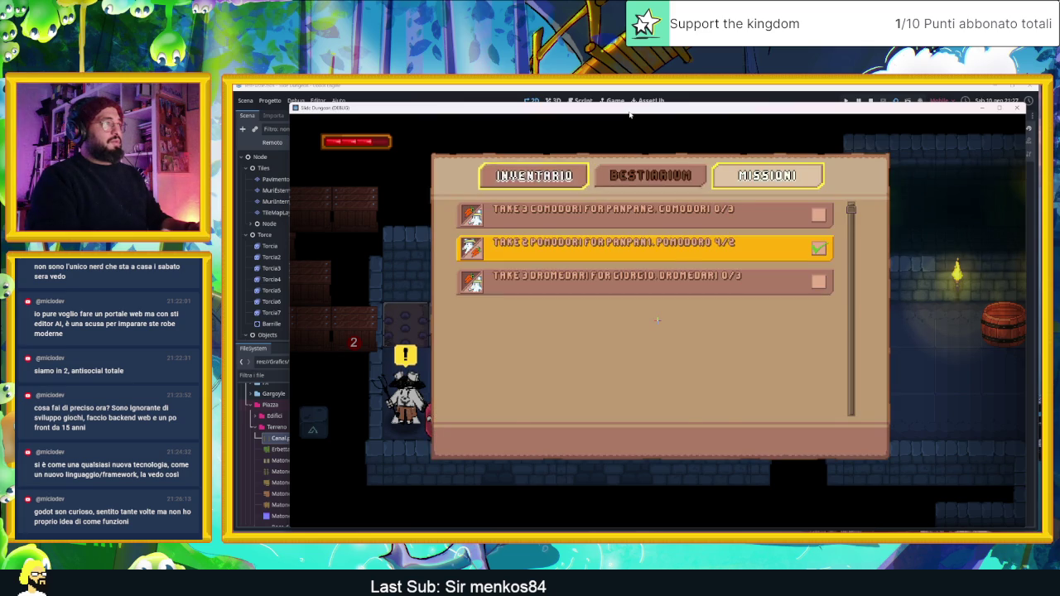
key(Left)
Equip the Eye card in slot one and the Goat card in slot two, then close the inventory.
key(Up)
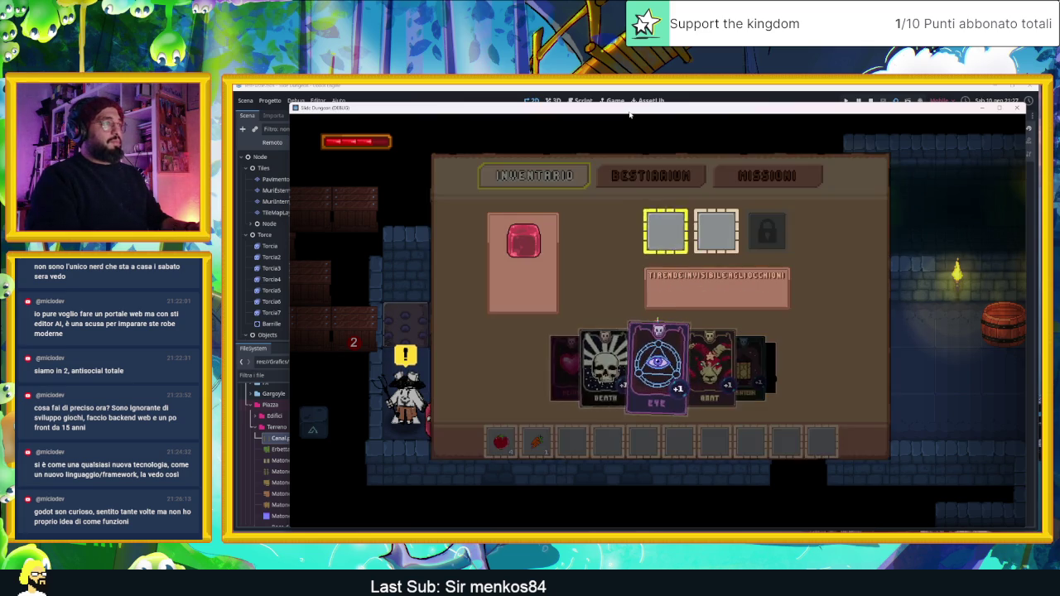
key(Return)
key(Up)
key(Right)
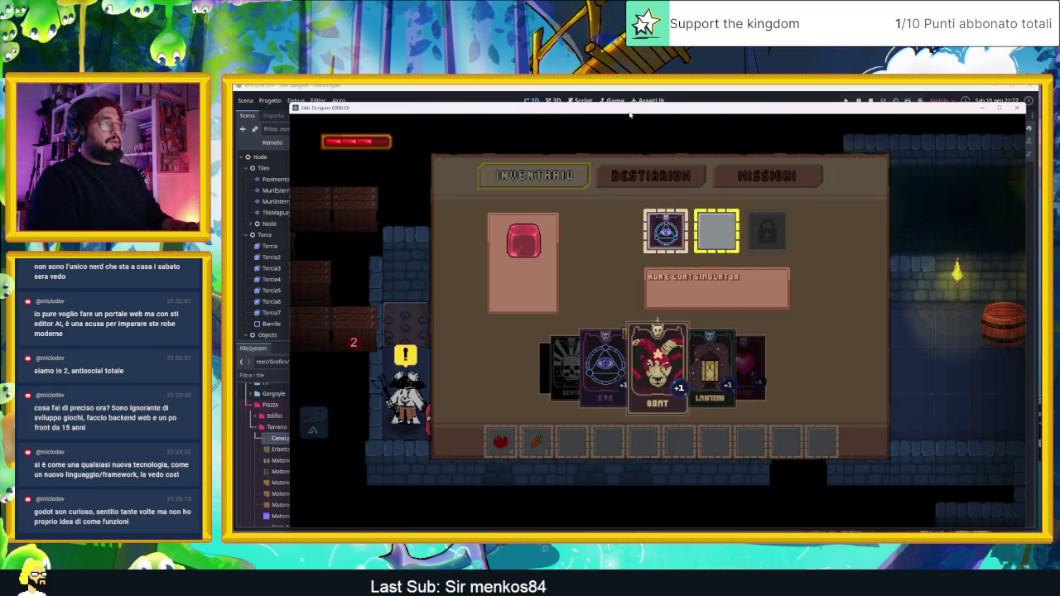
key(Return)
key(Escape)
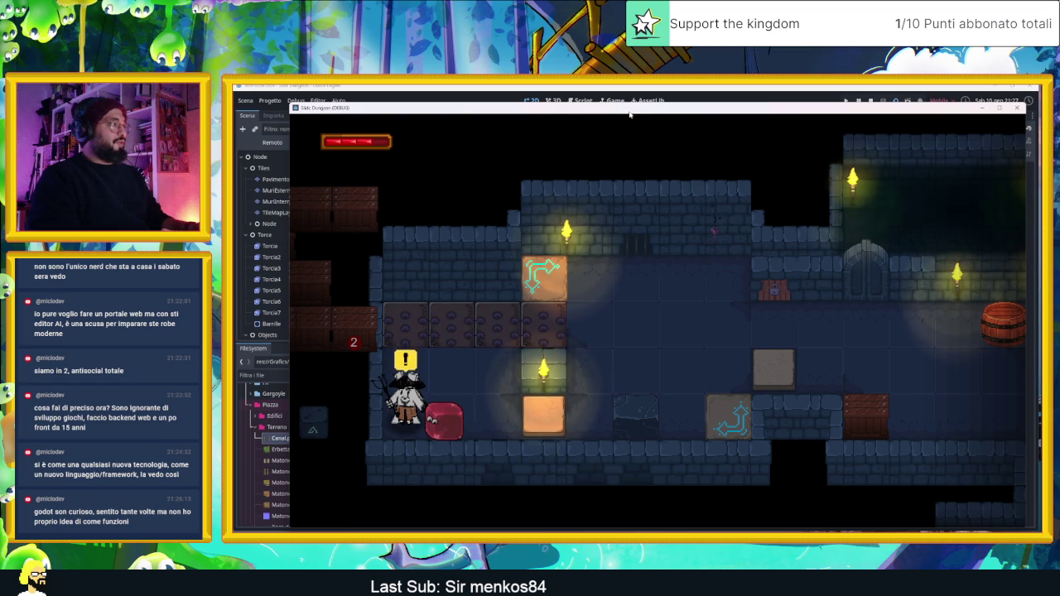
Talk to the rabbit, advance and close its dialogue, then stop the running game.
key(e)
key(e)
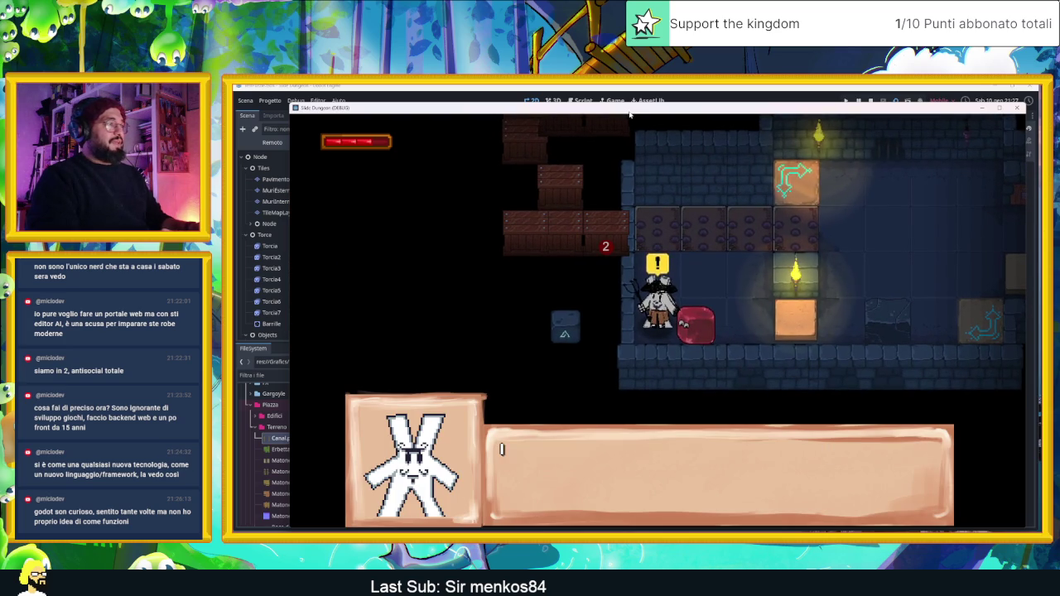
key(e)
key(e)
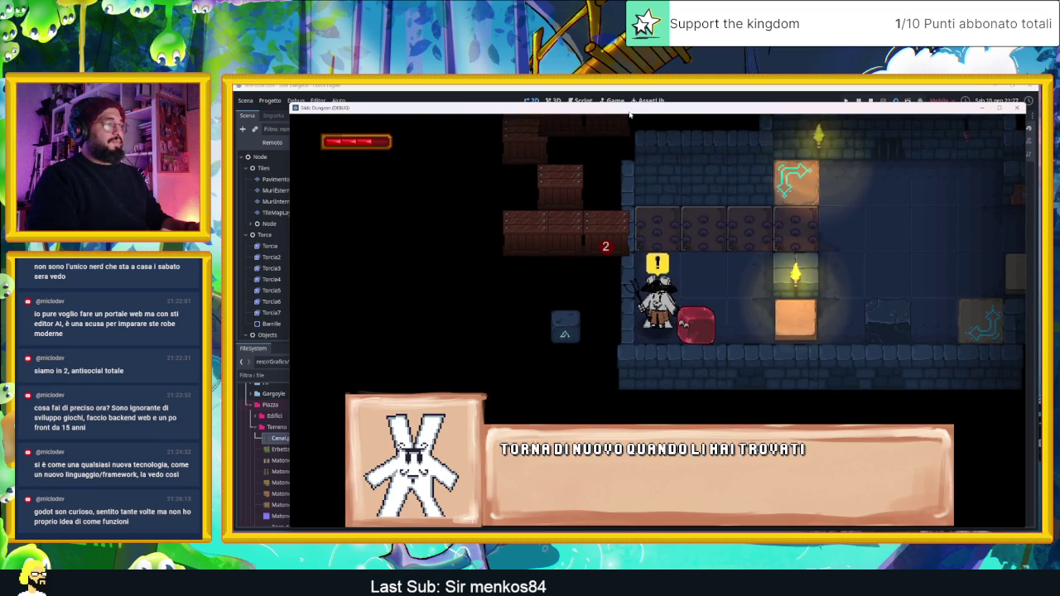
key(e)
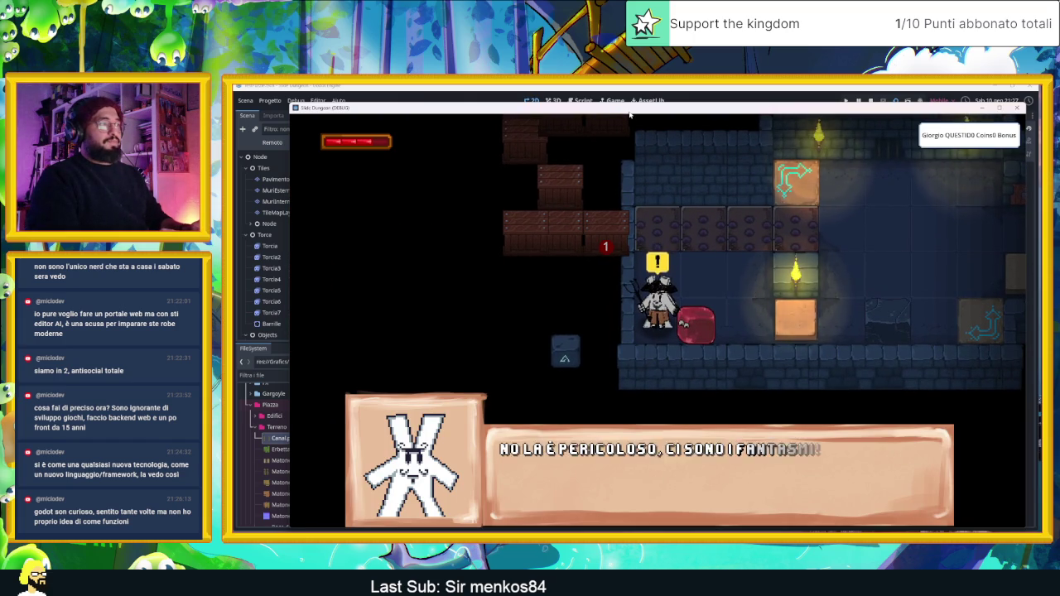
key(space)
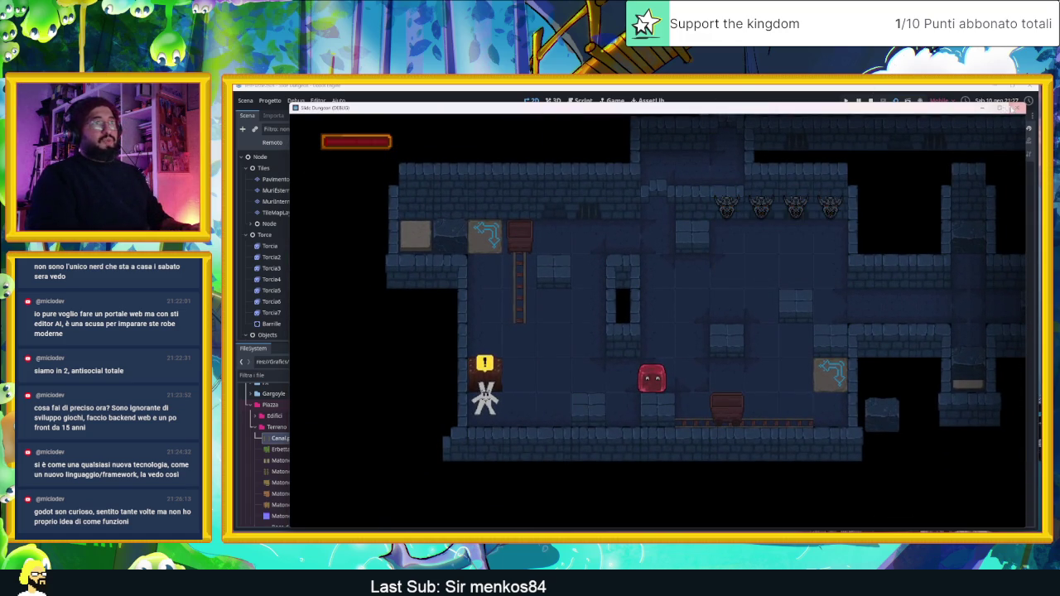
click(1015, 108)
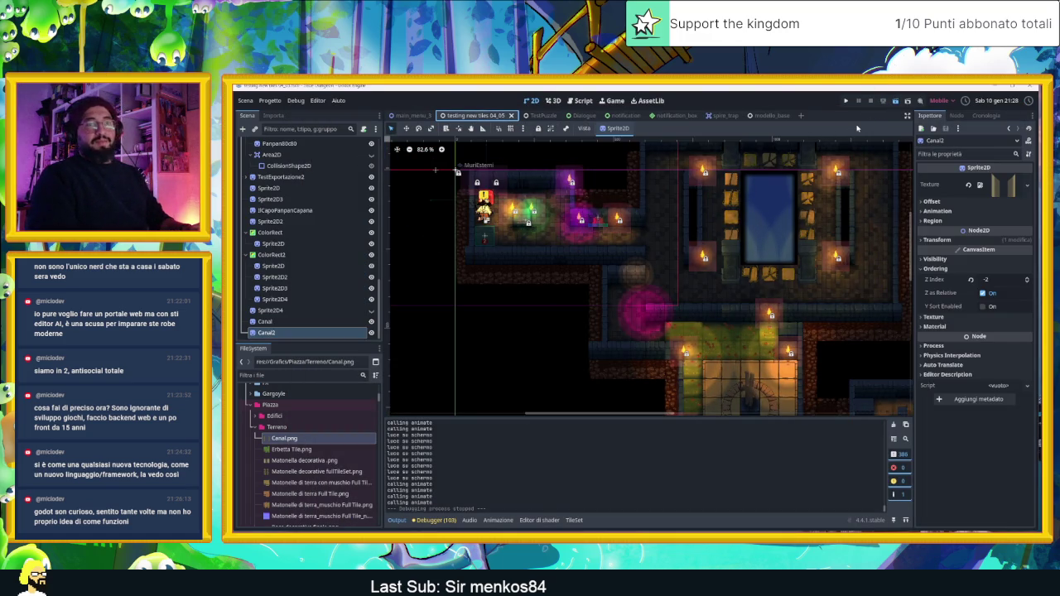
Save, reposition the game window, walk the player down and left through town, then stop with F8.
key(ctrl+s)
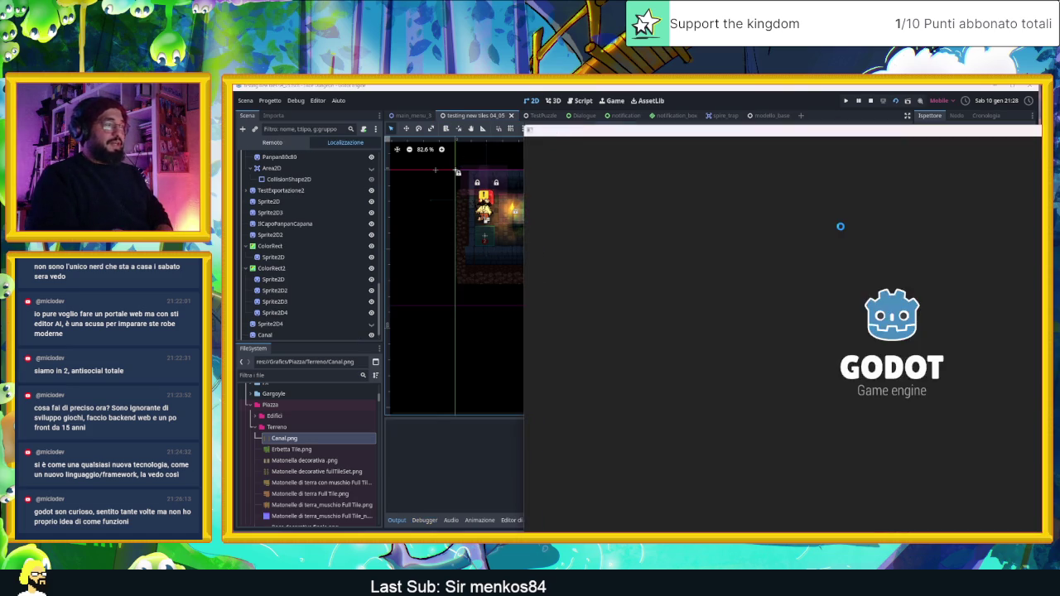
mouse_move(847, 141)
mouse_down()
mouse_move(630, 135)
mouse_move(586, 121)
mouse_up()
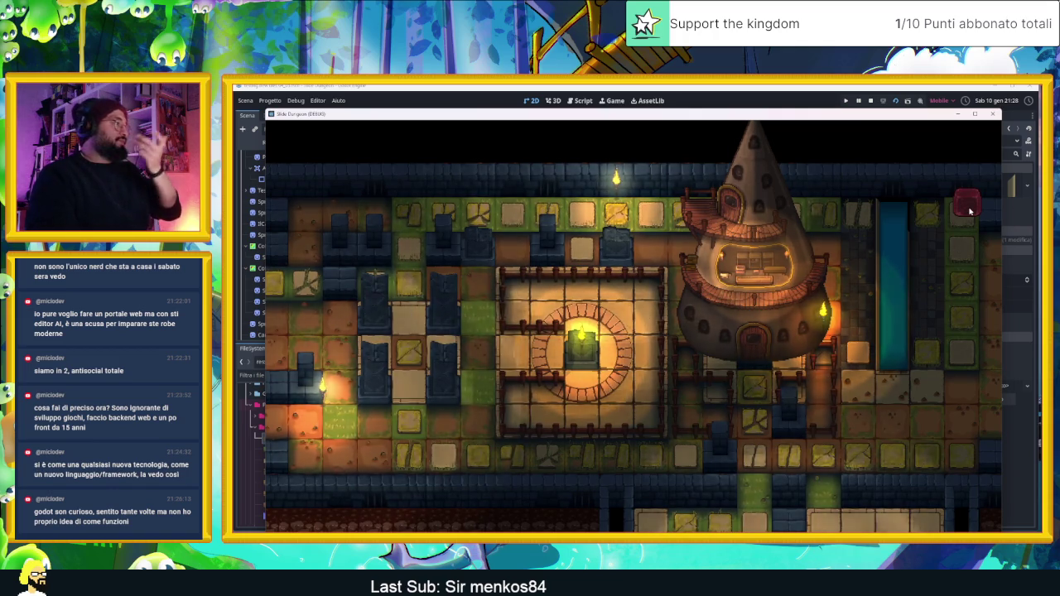
key(Down)
key(Left)
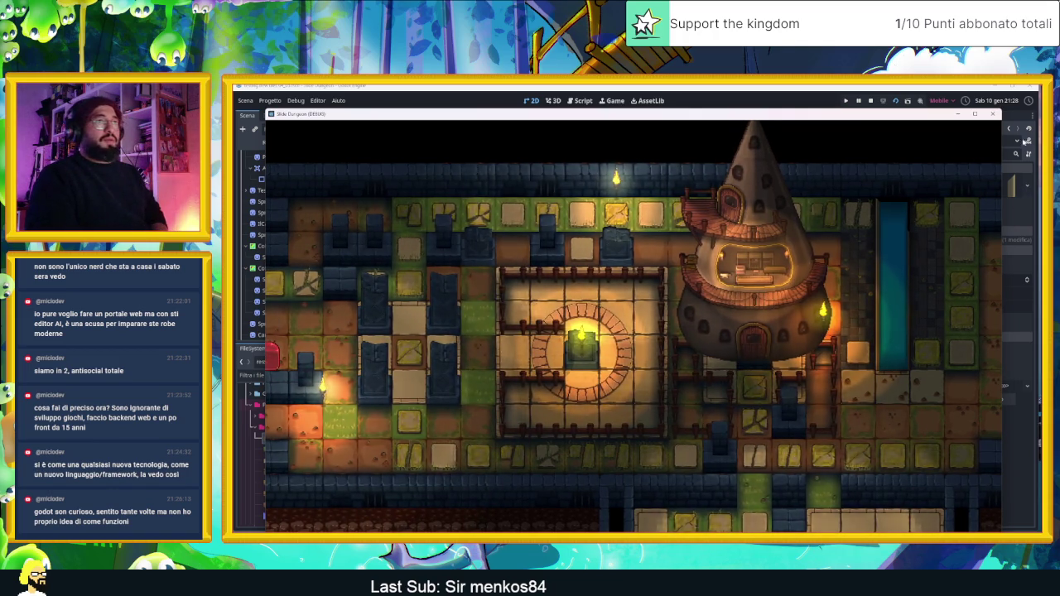
key(F8)
drag(831, 257, 792, 299)
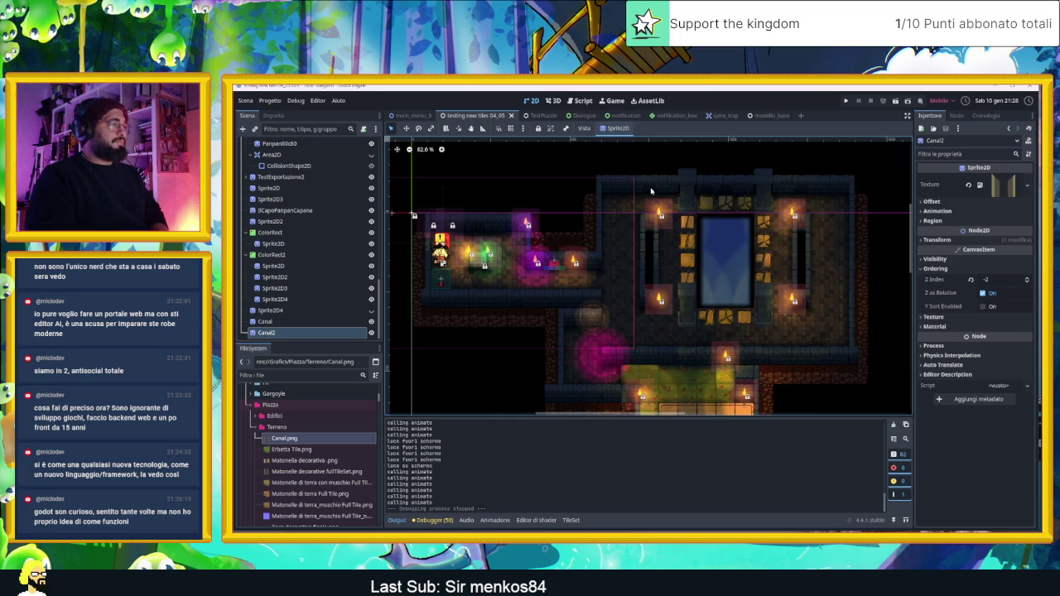
Deselect Canal2 and open the root node's script testing_new_tiles_04_05.gd.
scroll(651, 192, down, 2)
scroll(684, 278, down, 3)
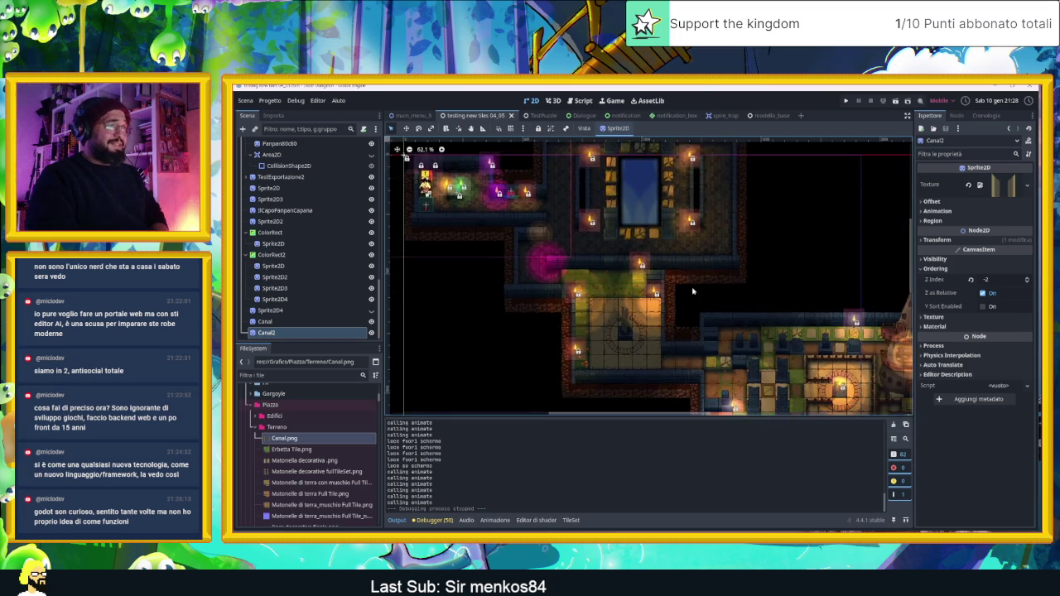
scroll(654, 251, up, 3)
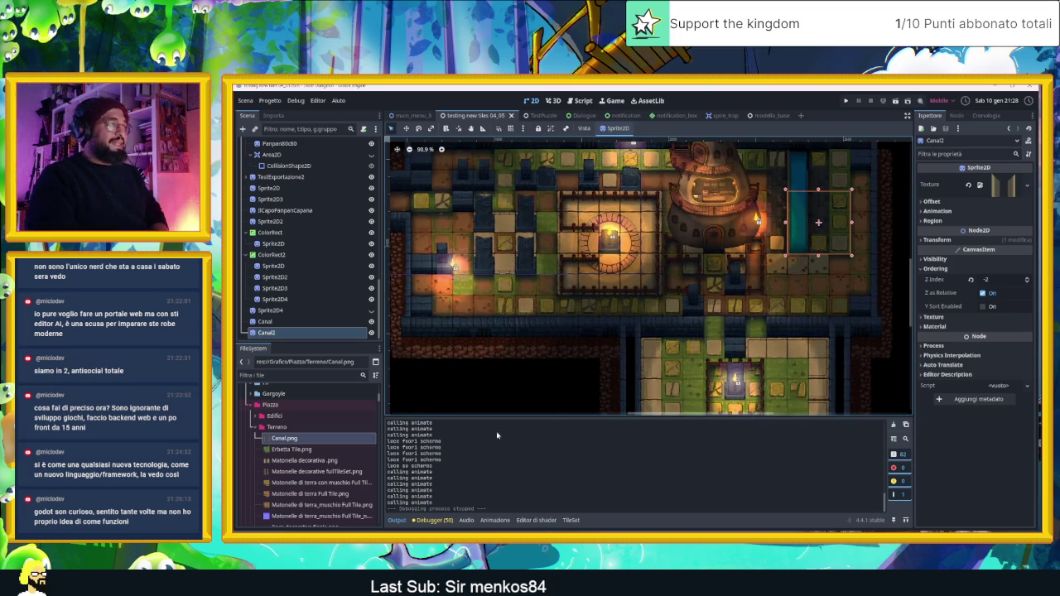
click(532, 395)
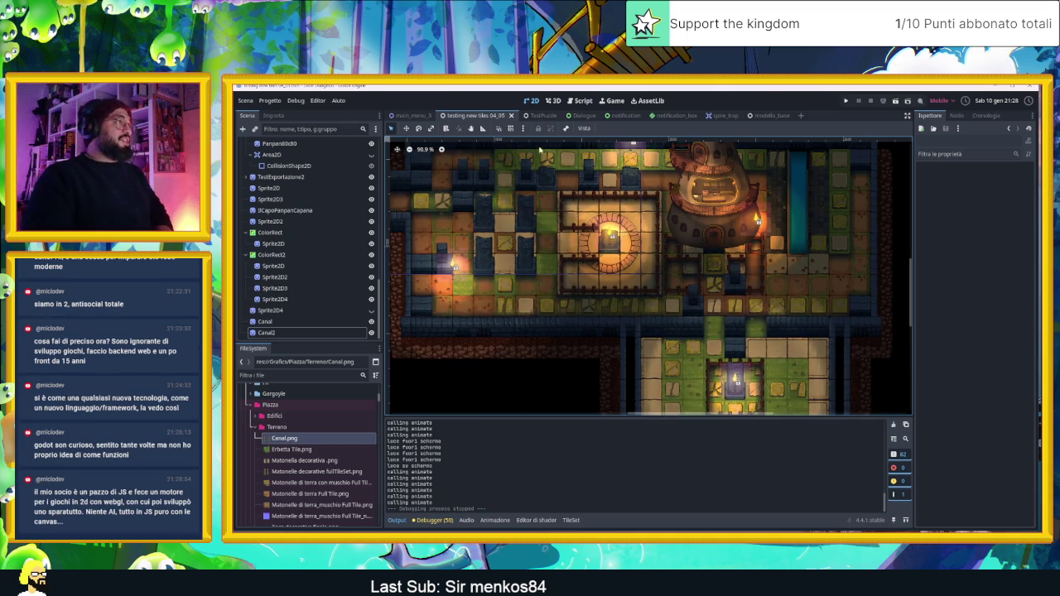
scroll(311, 174, up, 10)
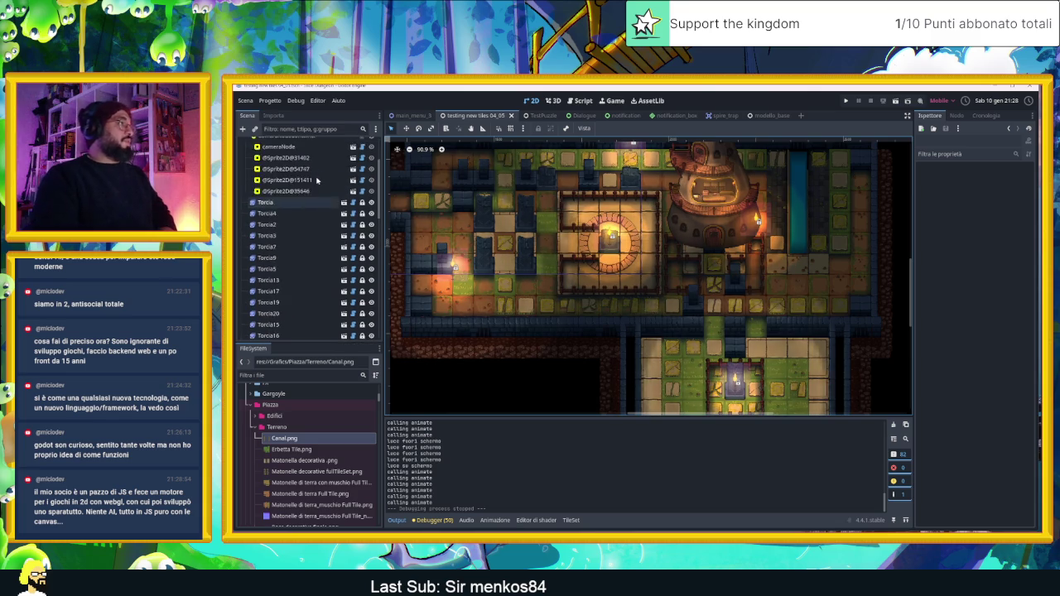
click(371, 143)
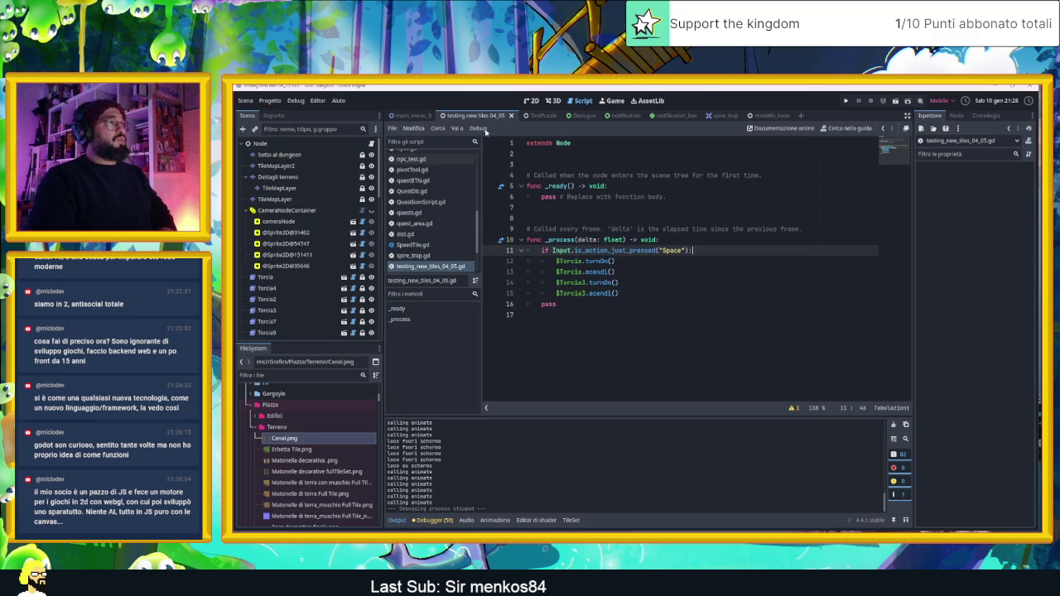
Open the cameraNode's camera_node.gd script and scroll through its code.
scroll(430, 176, up, 1)
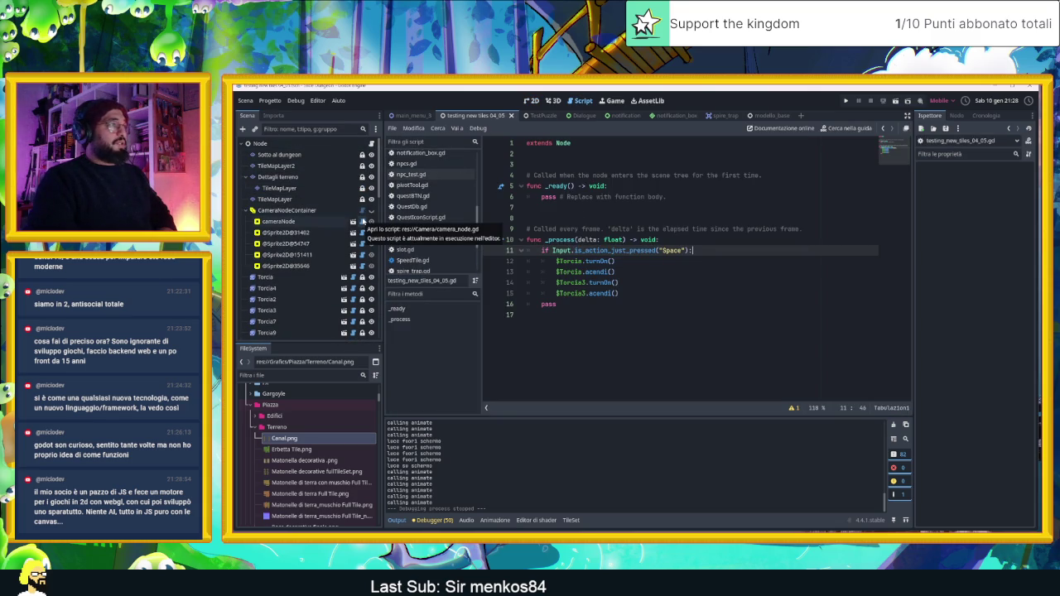
click(362, 222)
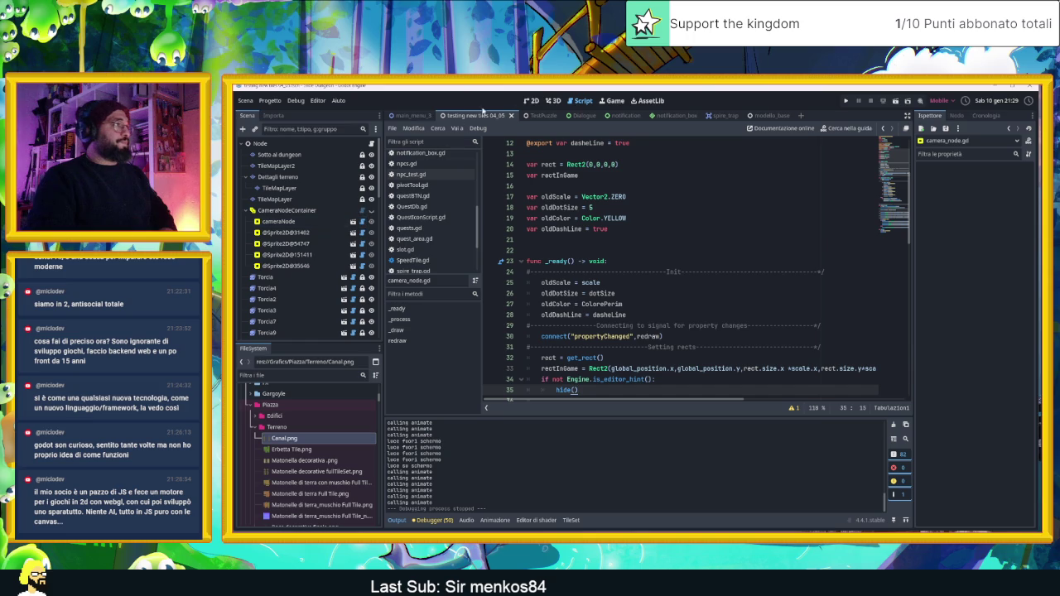
scroll(634, 219, up, 5)
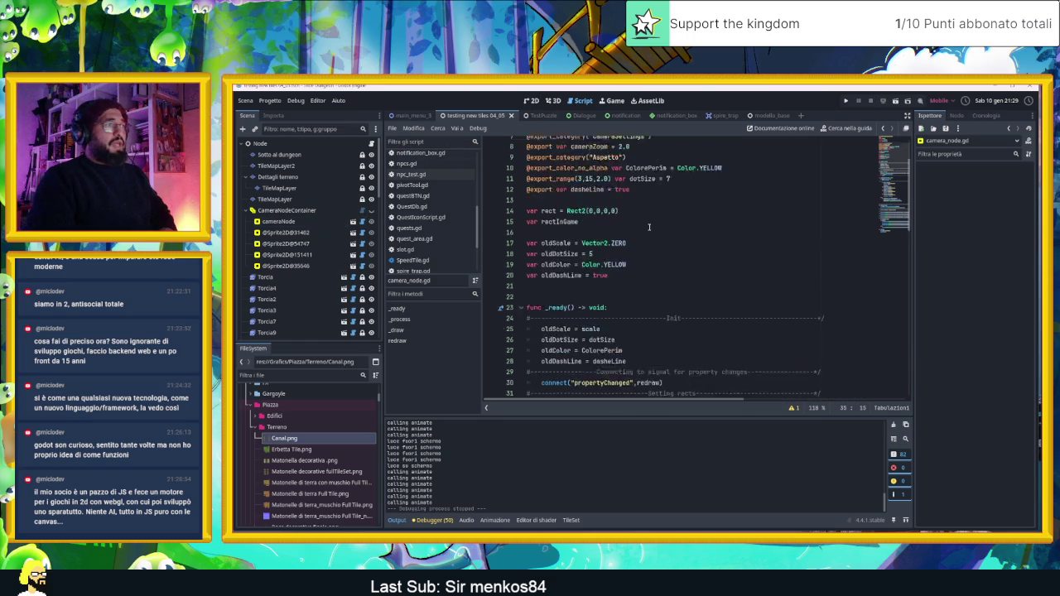
scroll(650, 228, down, 10)
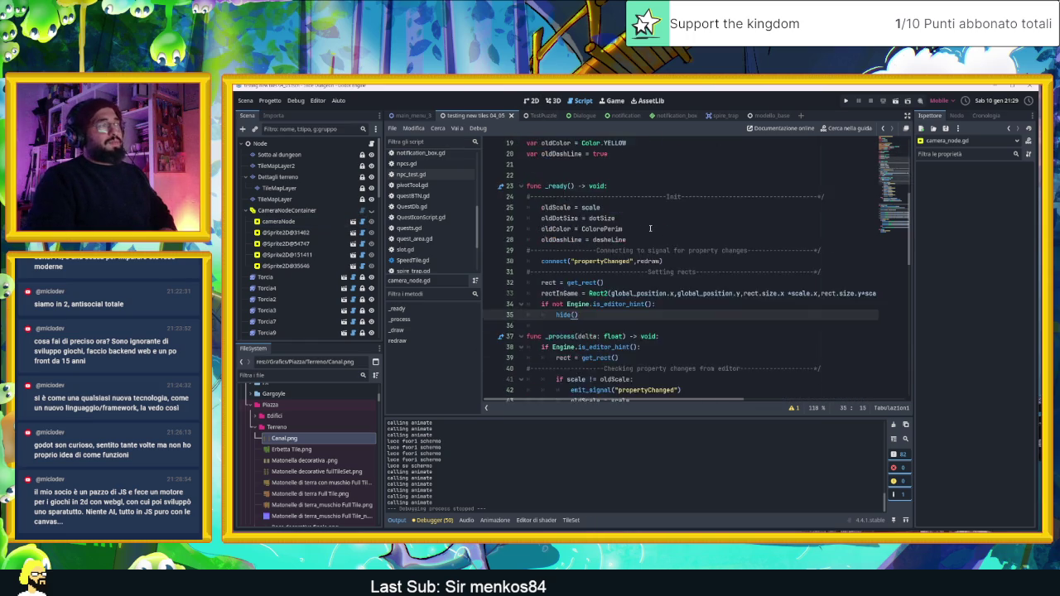
scroll(650, 228, up, 4)
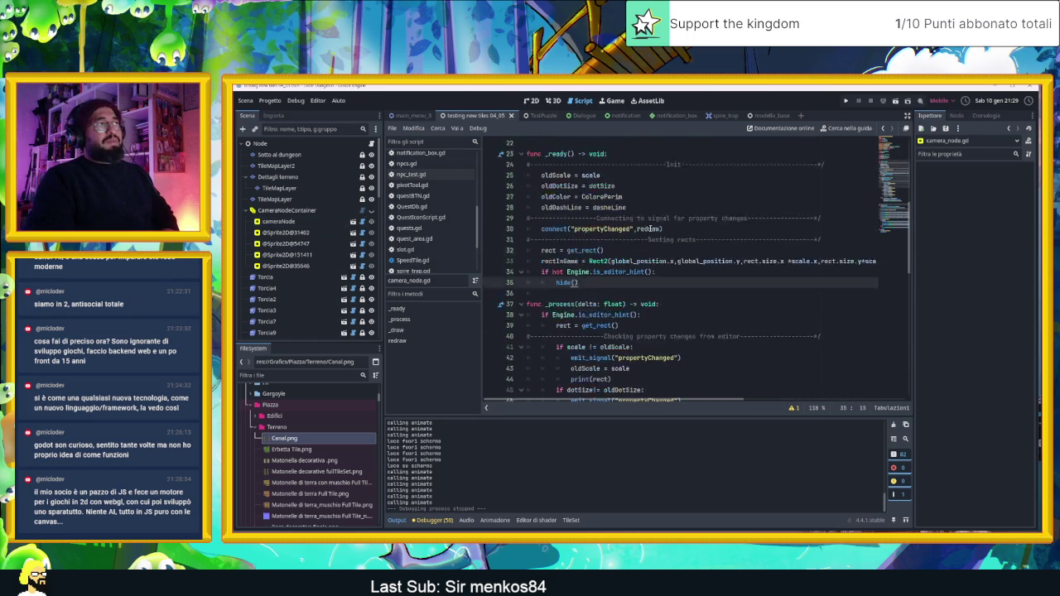
scroll(650, 228, up, 2)
scroll(638, 230, down, 2)
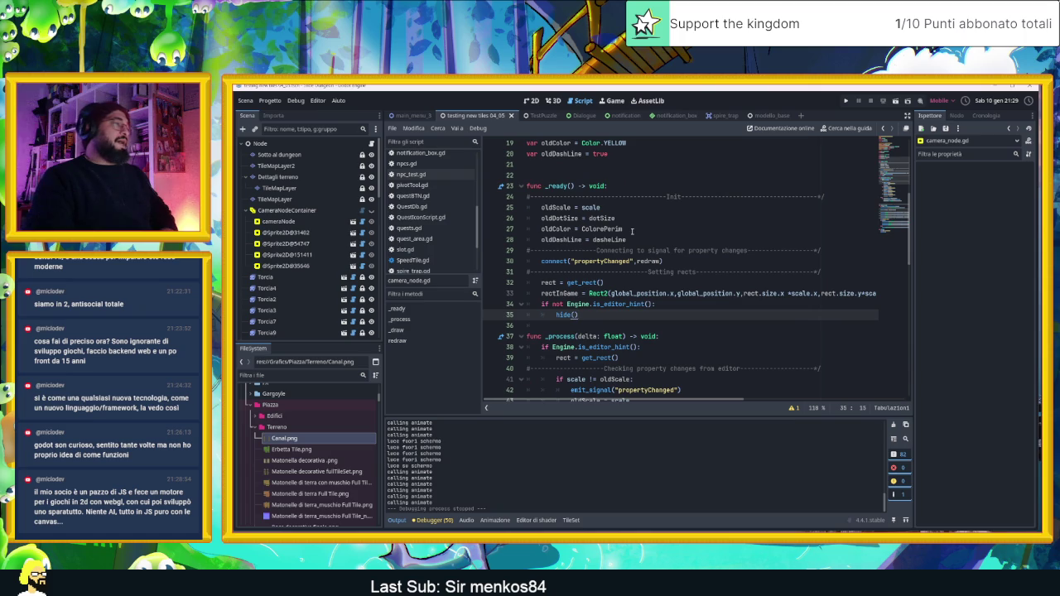
scroll(635, 236, down, 15)
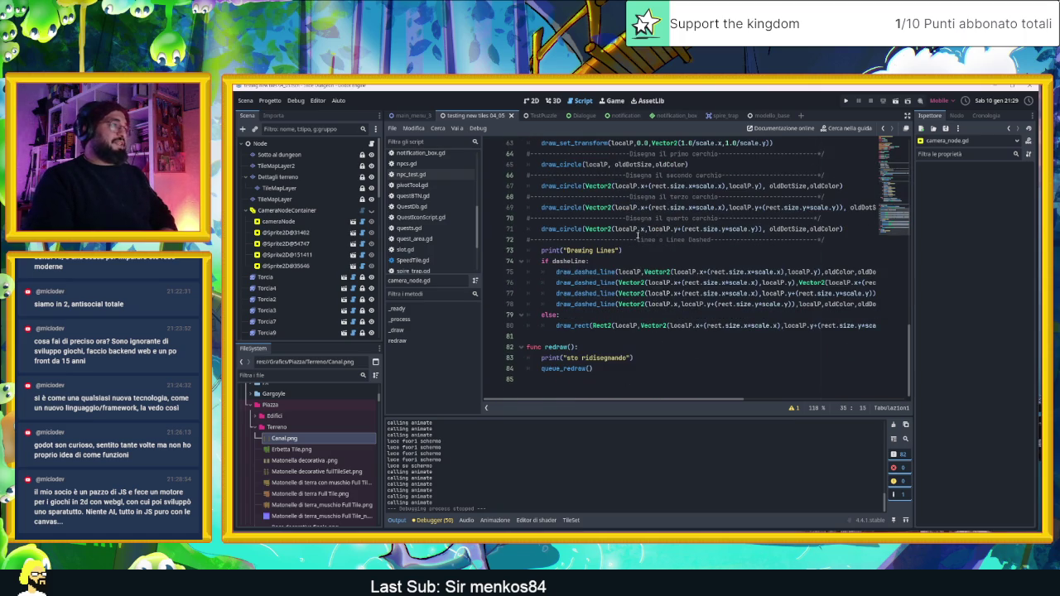
scroll(640, 232, up, 4)
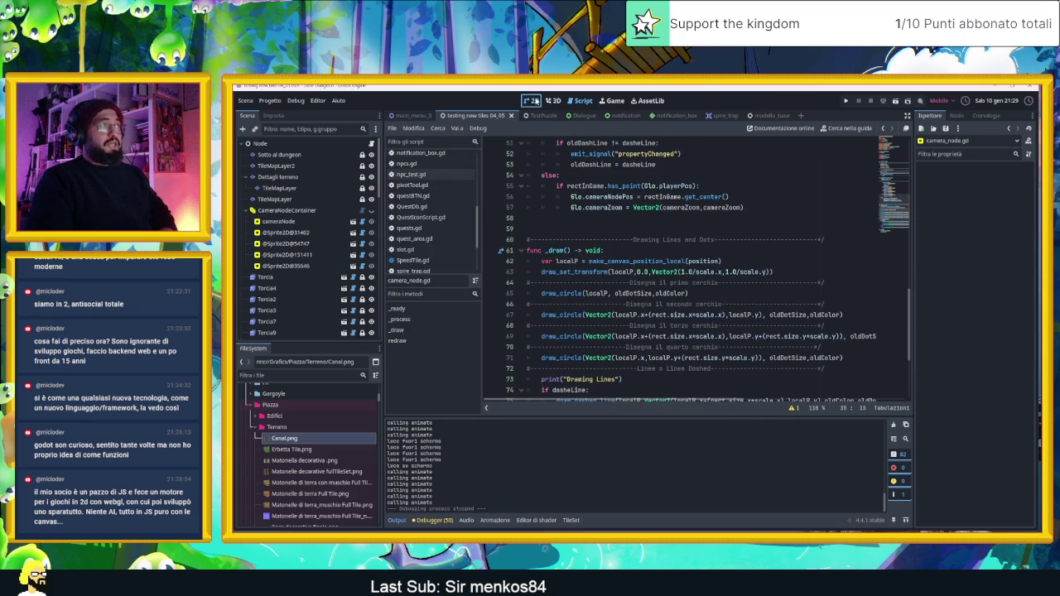
Return to the 2D view and select the Canal sprite to show its properties.
click(532, 100)
scroll(311, 305, down, 5)
scroll(310, 305, down, 5)
click(294, 321)
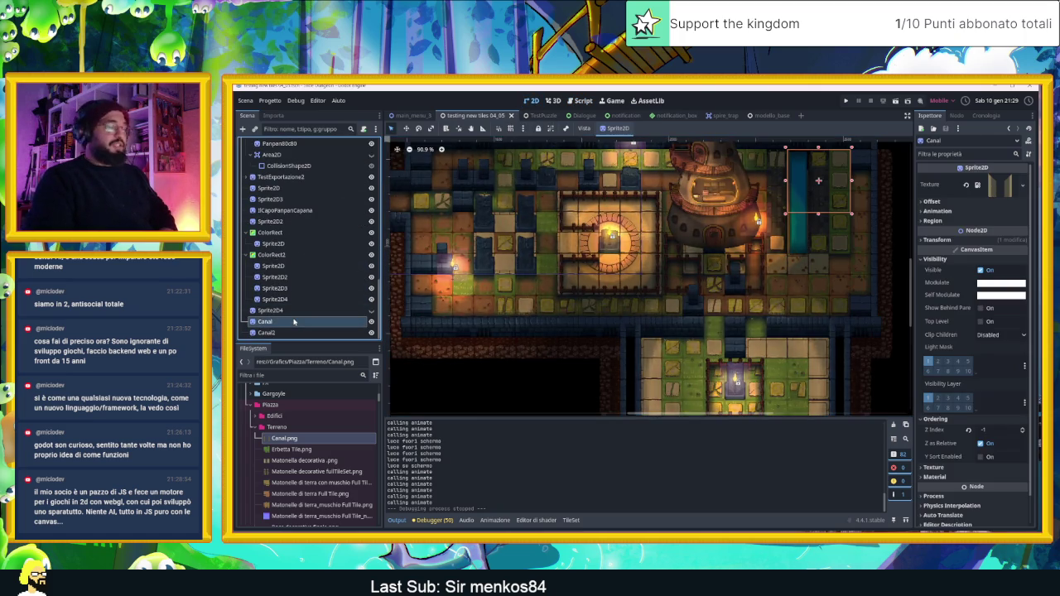
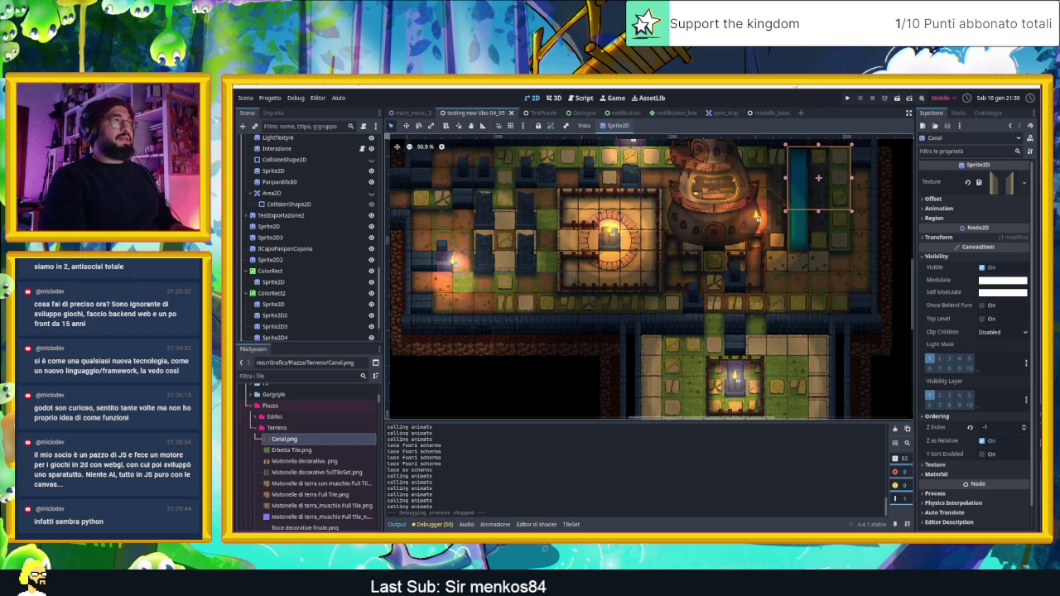
Save the Godot scene and bring the Canal.aseprite artwork to the front.
key(ctrl+s)
key(alt+Tab)
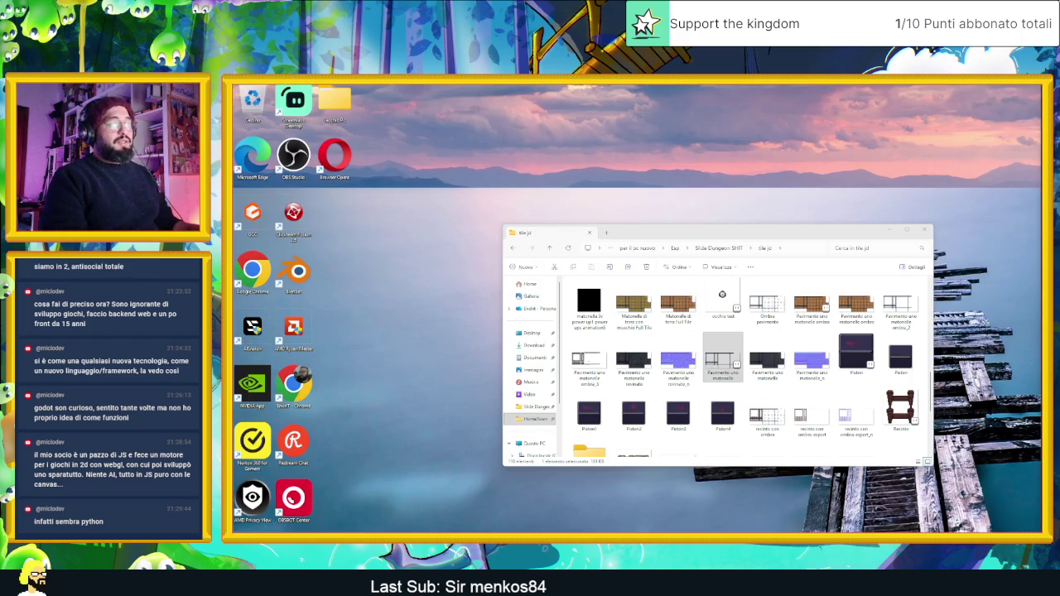
key(alt+Tab)
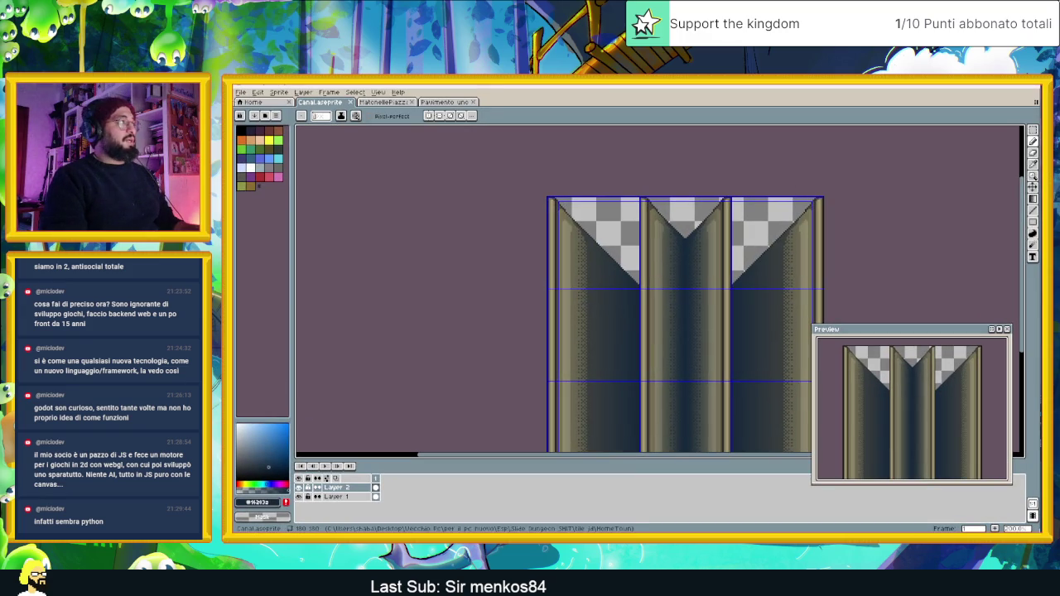
Export the artwork as Canal.png, overwriting the old file and accepting the dropped layers.
click(240, 92)
mouse_move(308, 171)
click(343, 169)
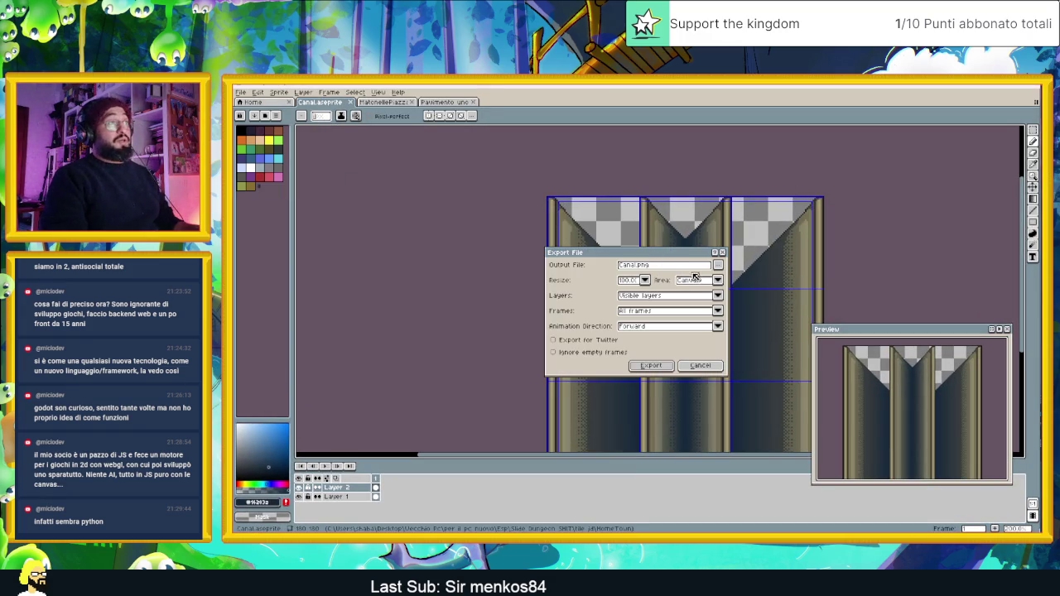
click(644, 366)
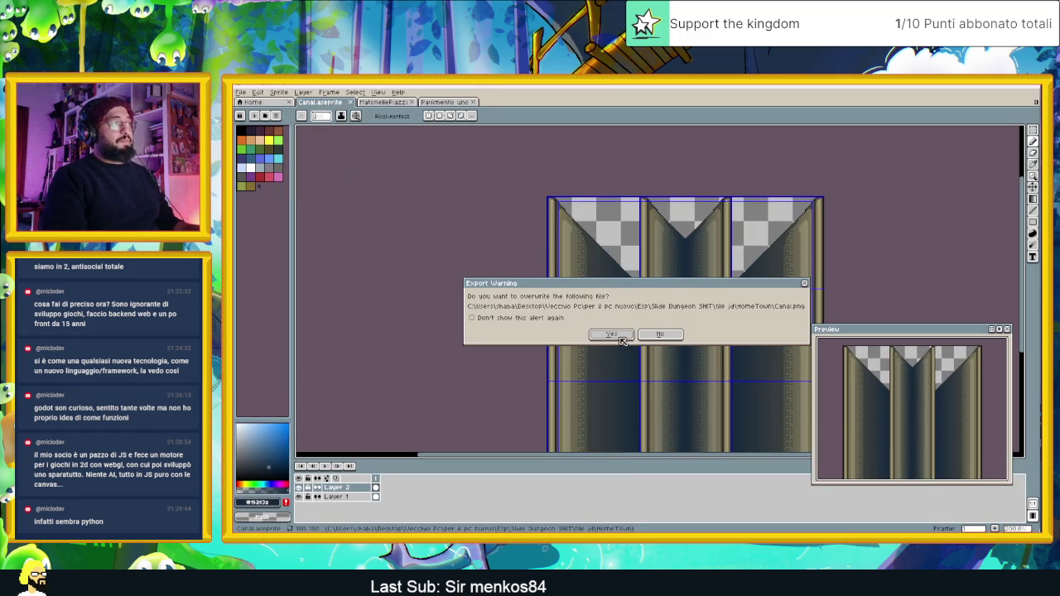
click(621, 338)
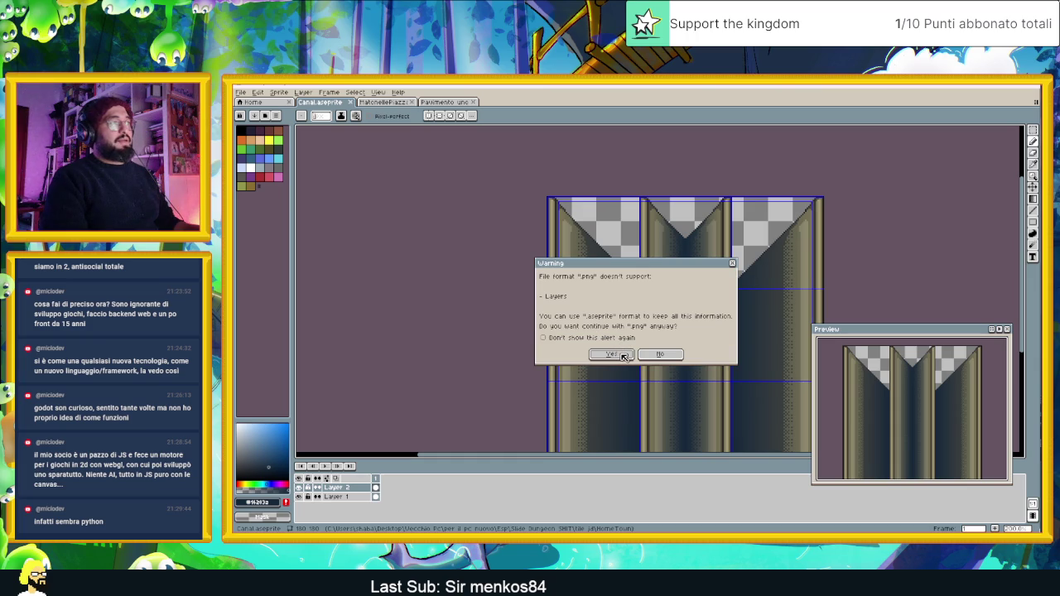
click(613, 355)
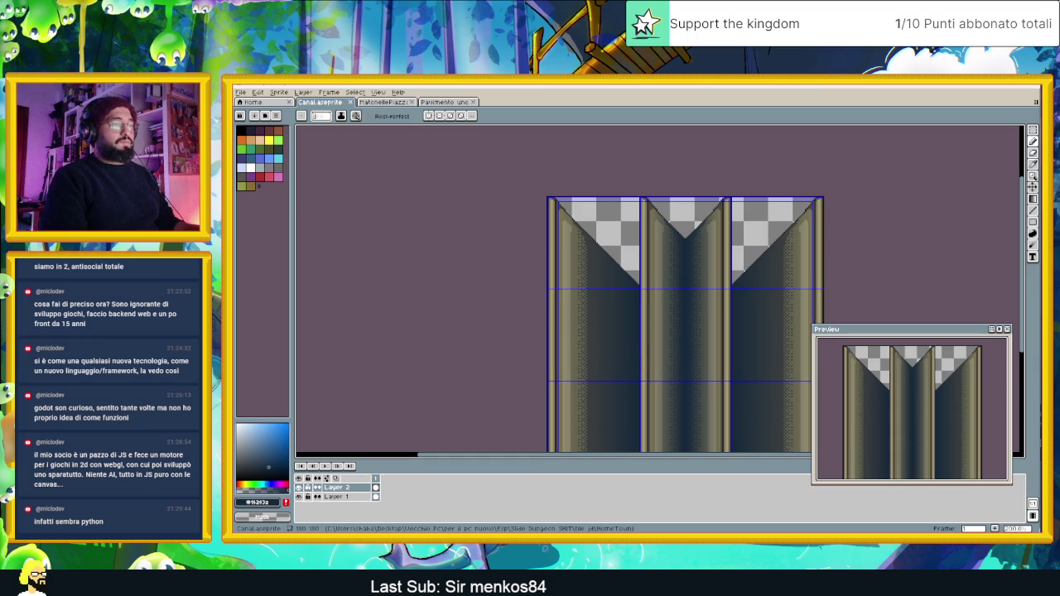
key(super+Down)
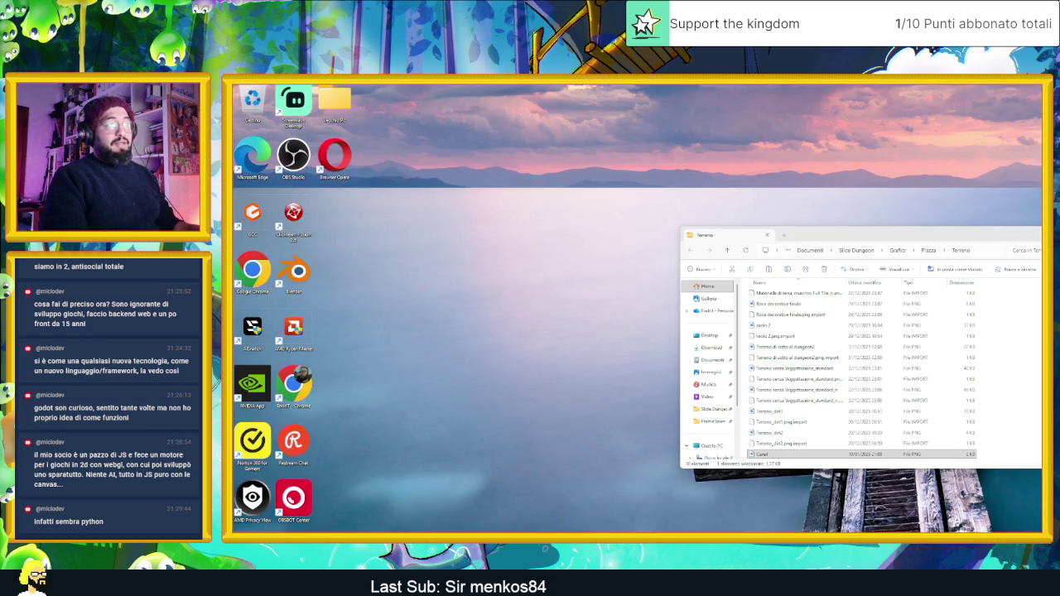
Copy Canal.png from the HomeTown folder into Terreno, replacing the existing file.
key(alt+Tab)
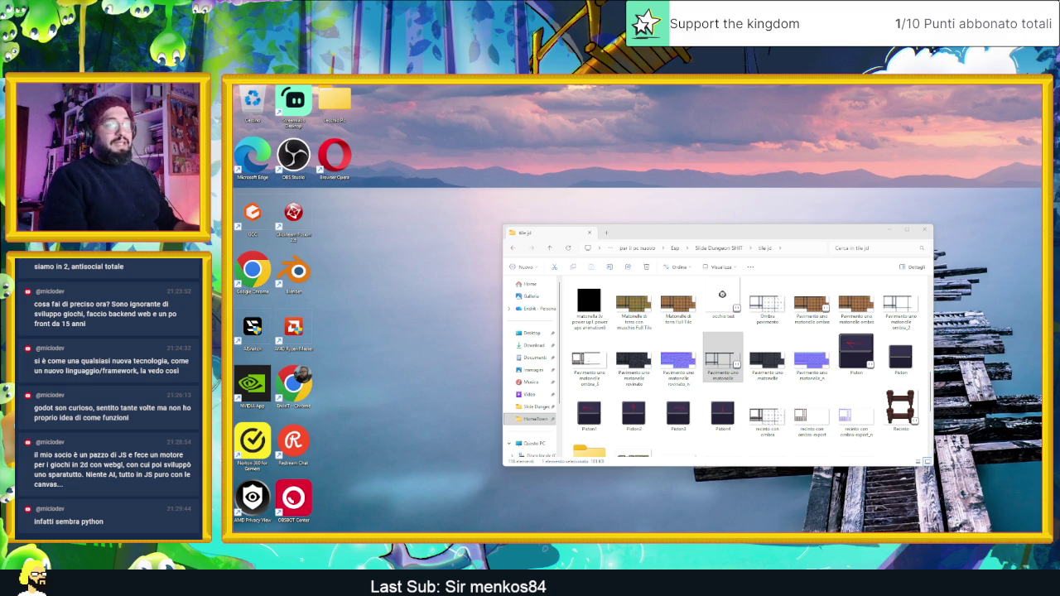
scroll(674, 329, up, 5)
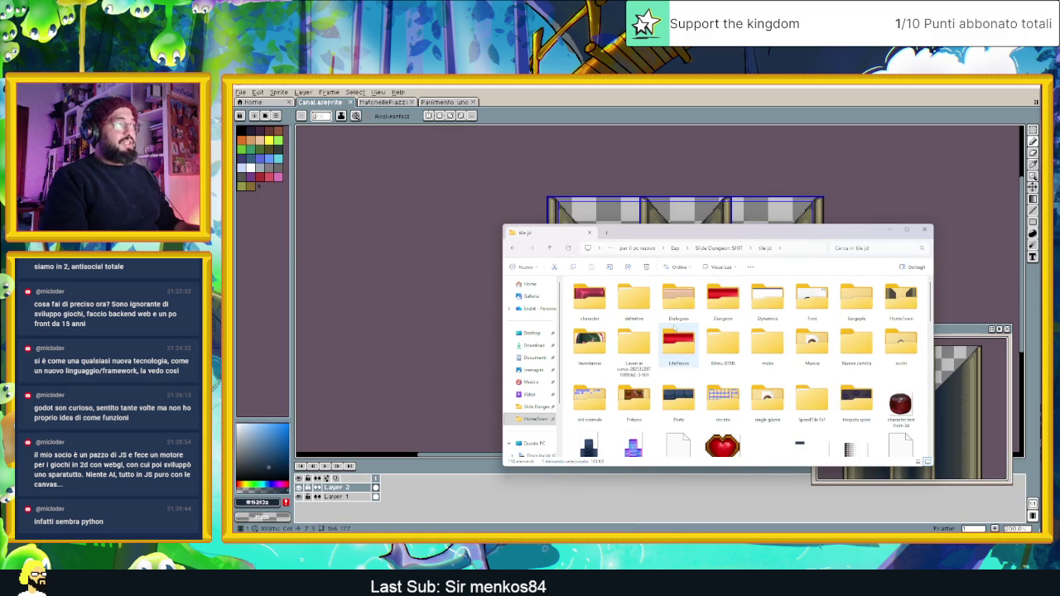
double_click(902, 300)
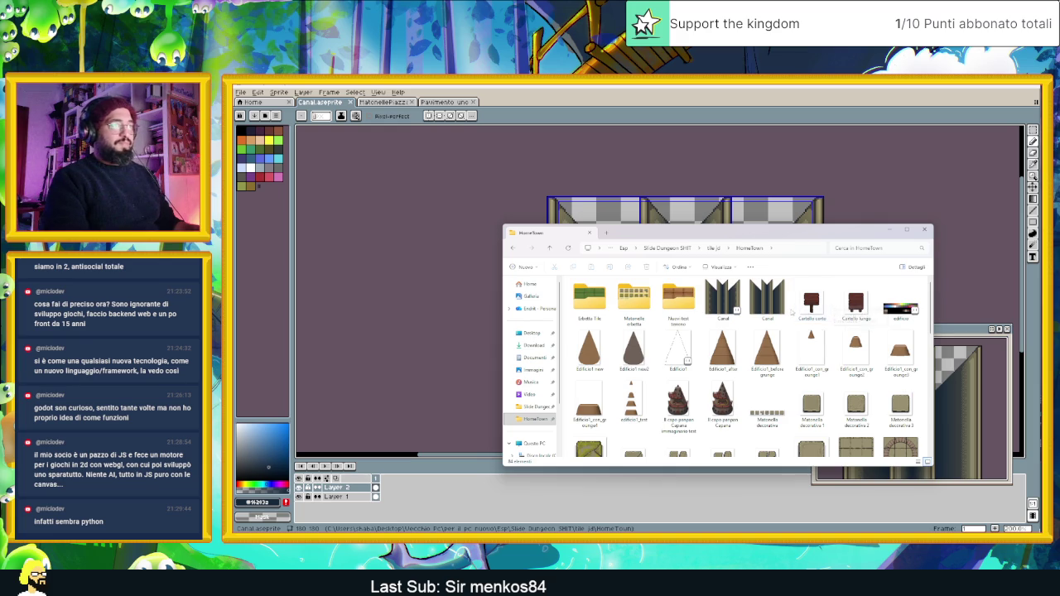
click(781, 300)
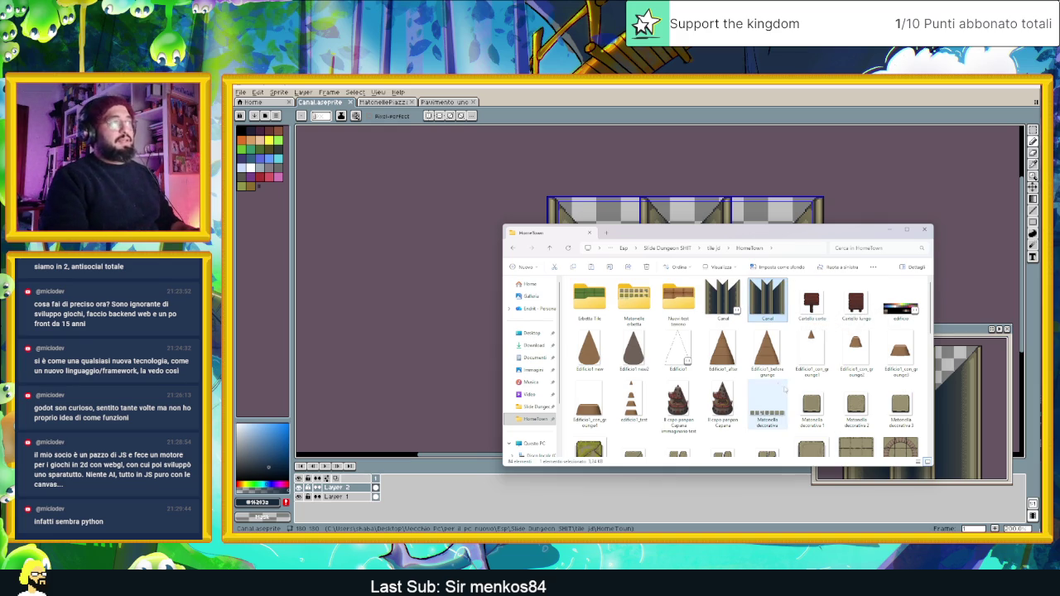
key(alt+Tab)
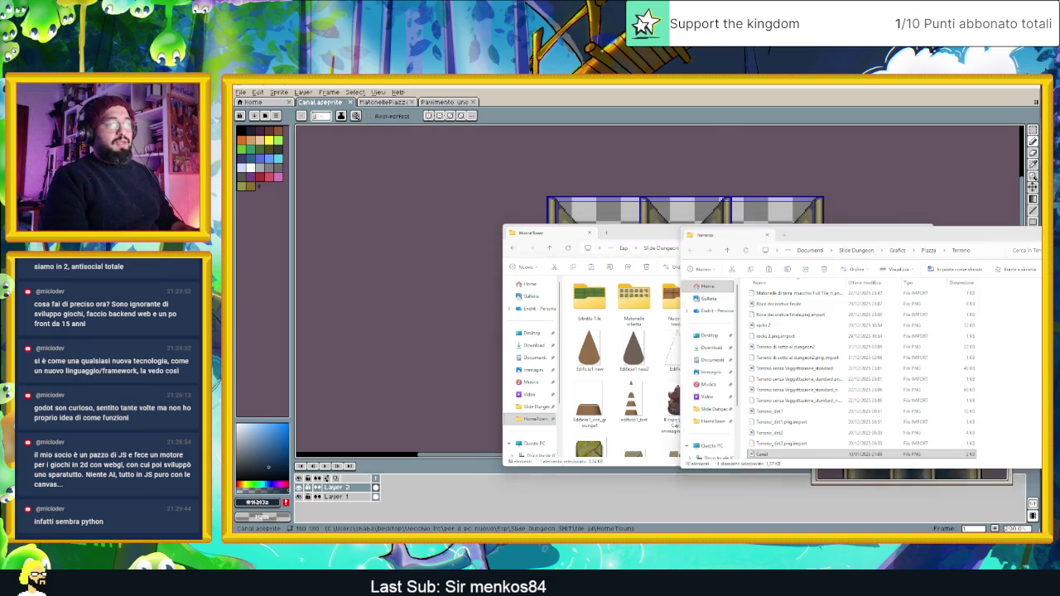
key(ctrl+v)
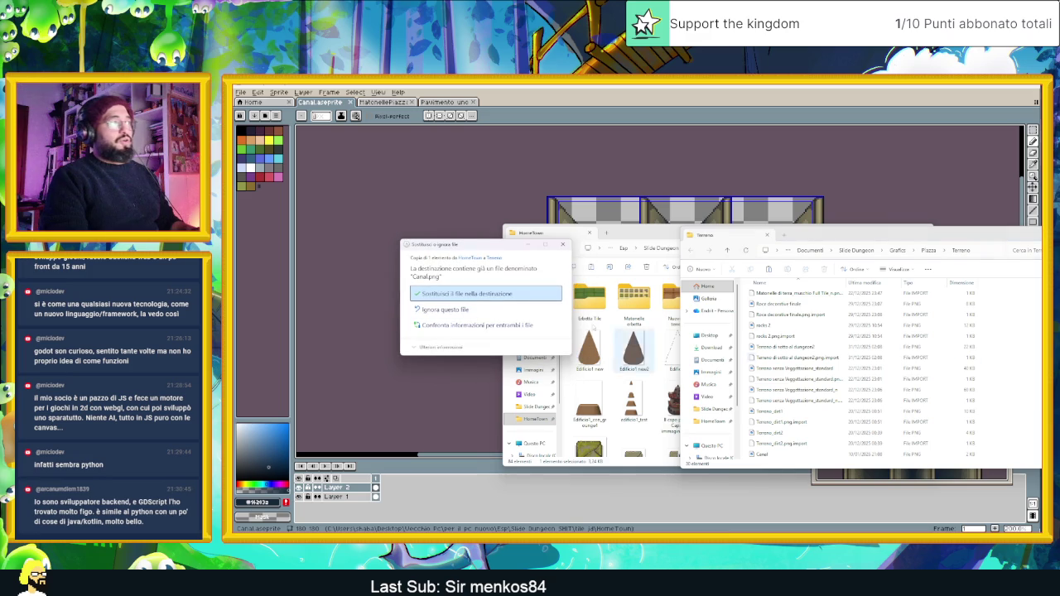
click(497, 298)
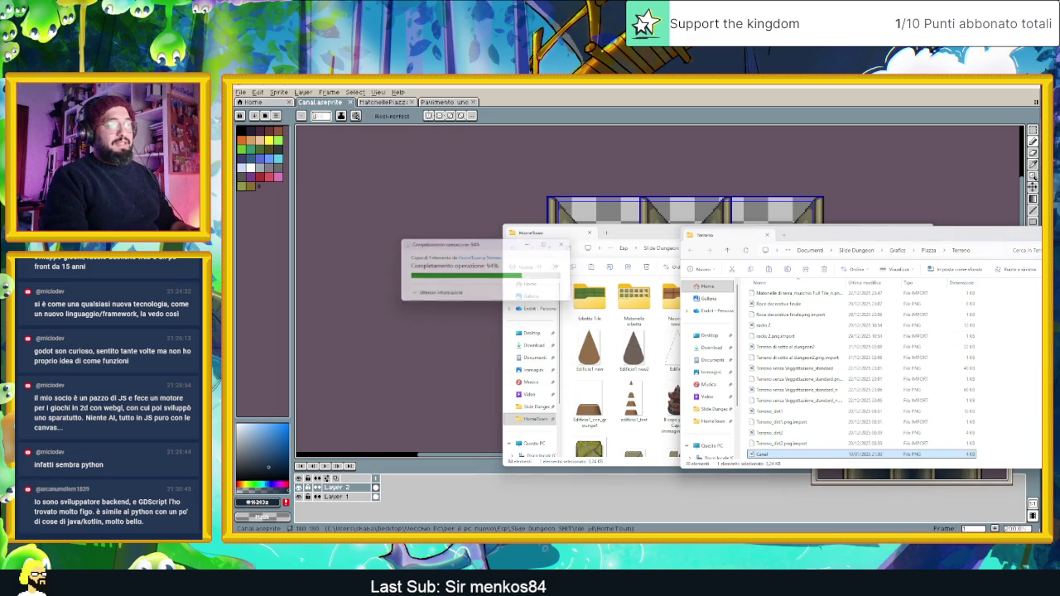
key(alt+Tab)
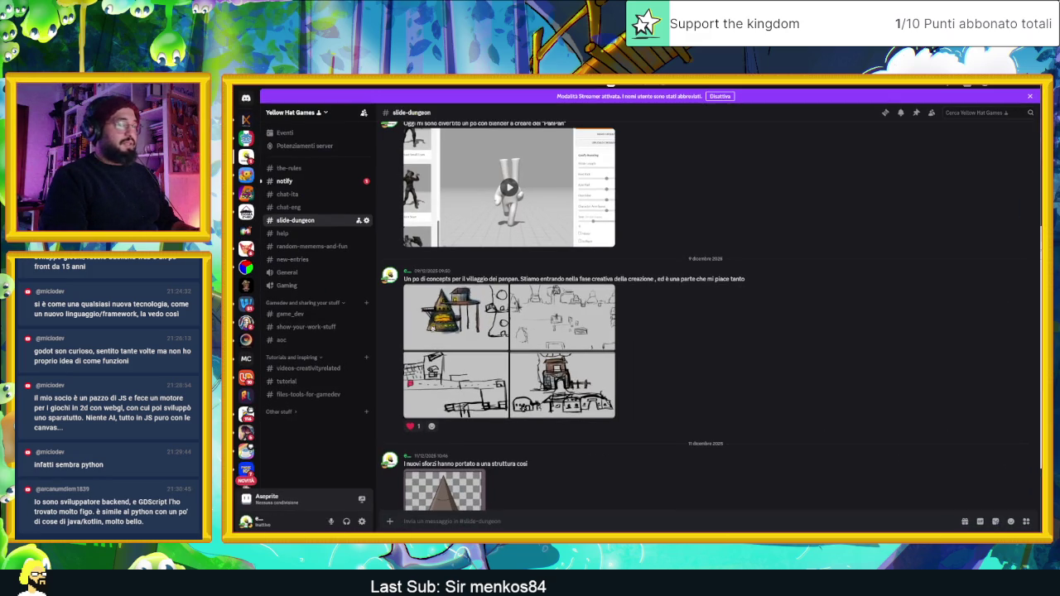
Nudge the reimported Canal sprite three pixels left to line up with the floor tiles.
key(alt+Tab)
key(alt+Tab)
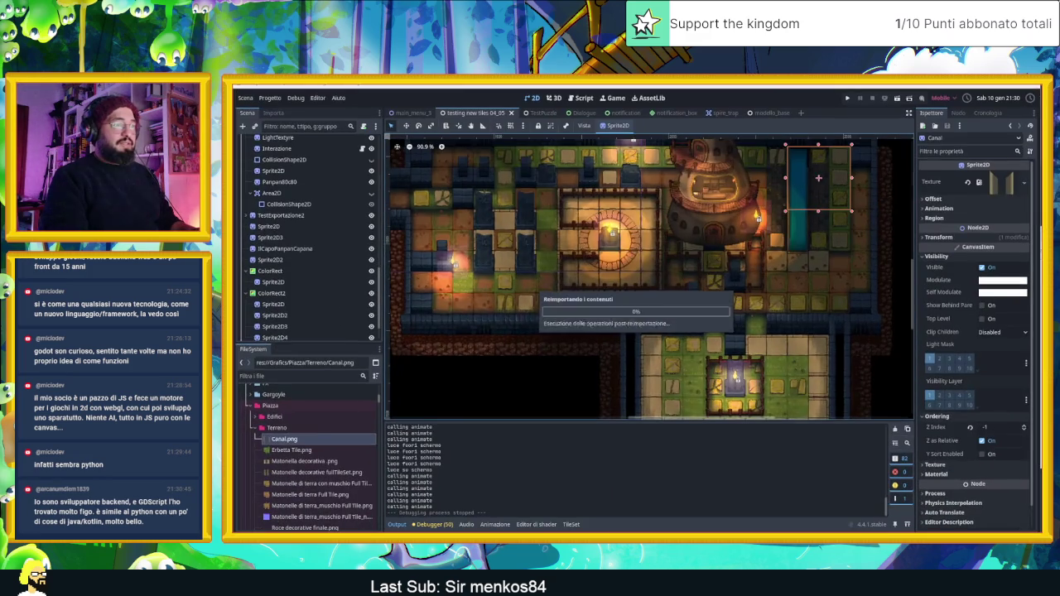
scroll(756, 231, down, 2)
scroll(754, 228, up, 5)
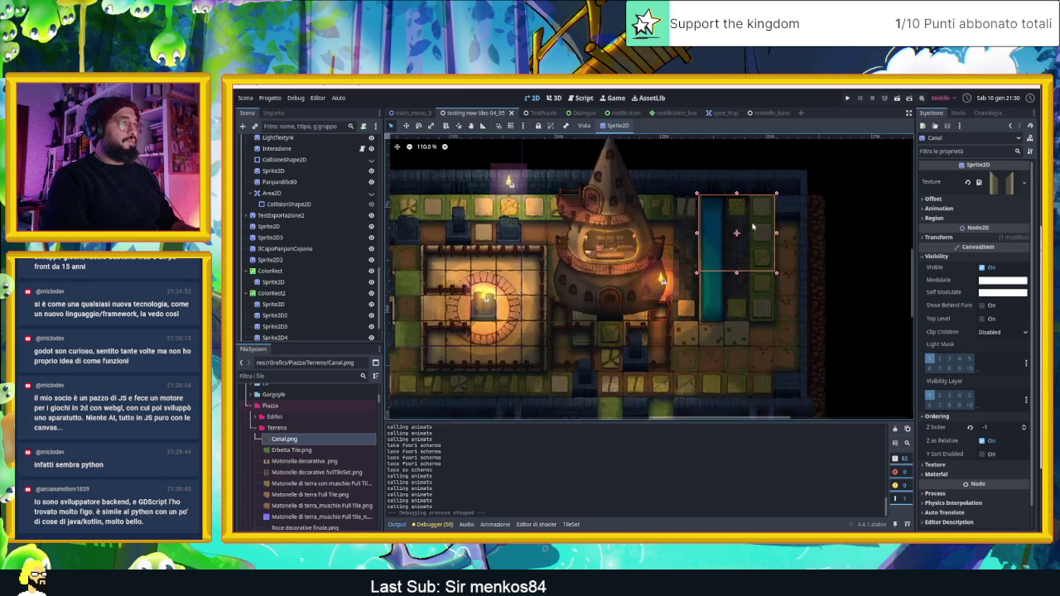
key(Left)
key(Left)
key(Left)
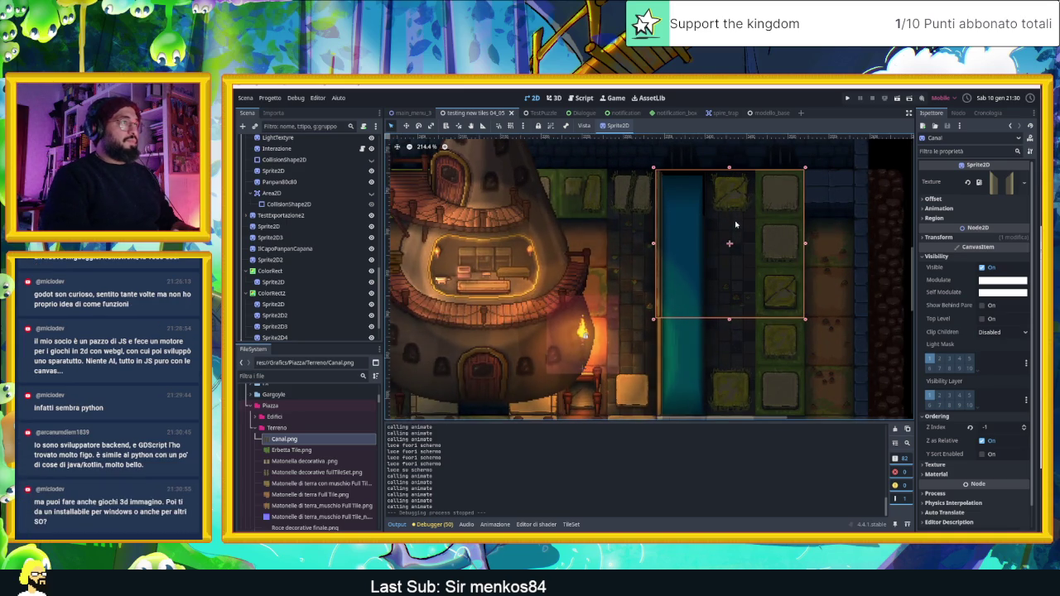
key(Left)
key(Left)
key(Left)
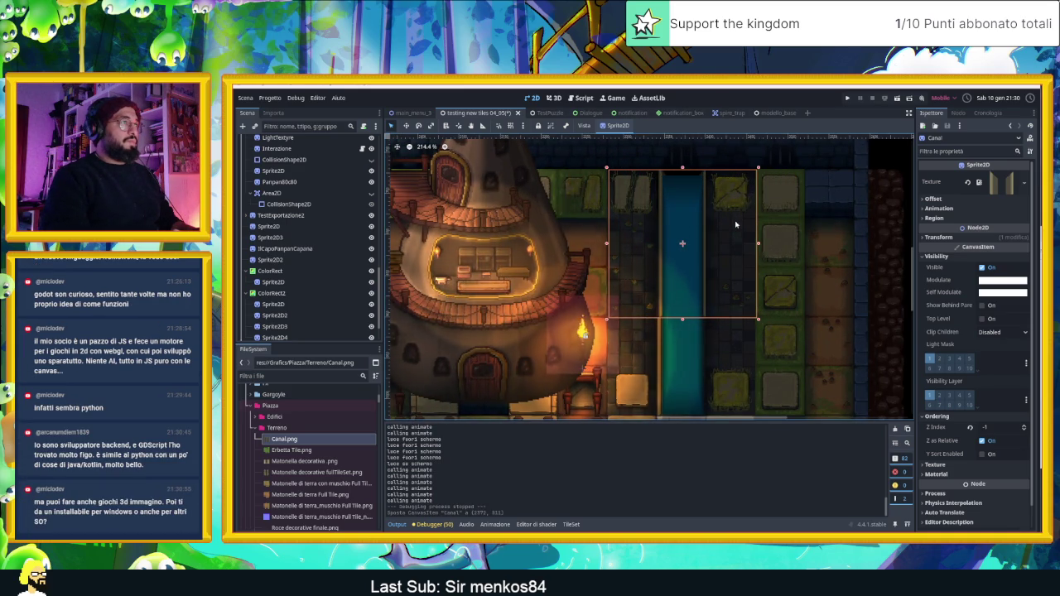
scroll(743, 200, up, 6)
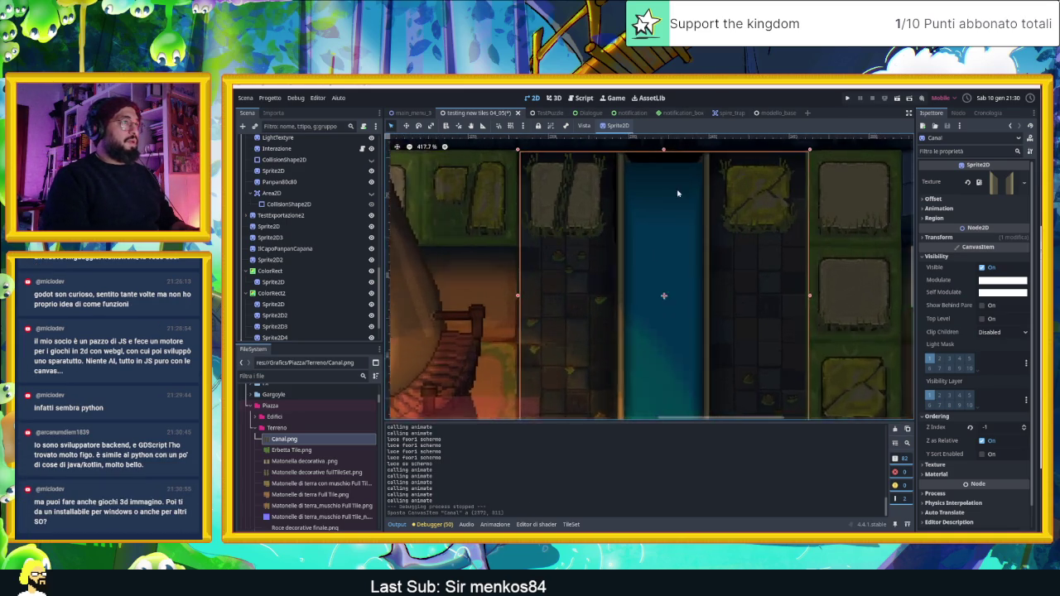
scroll(722, 315, up, 3)
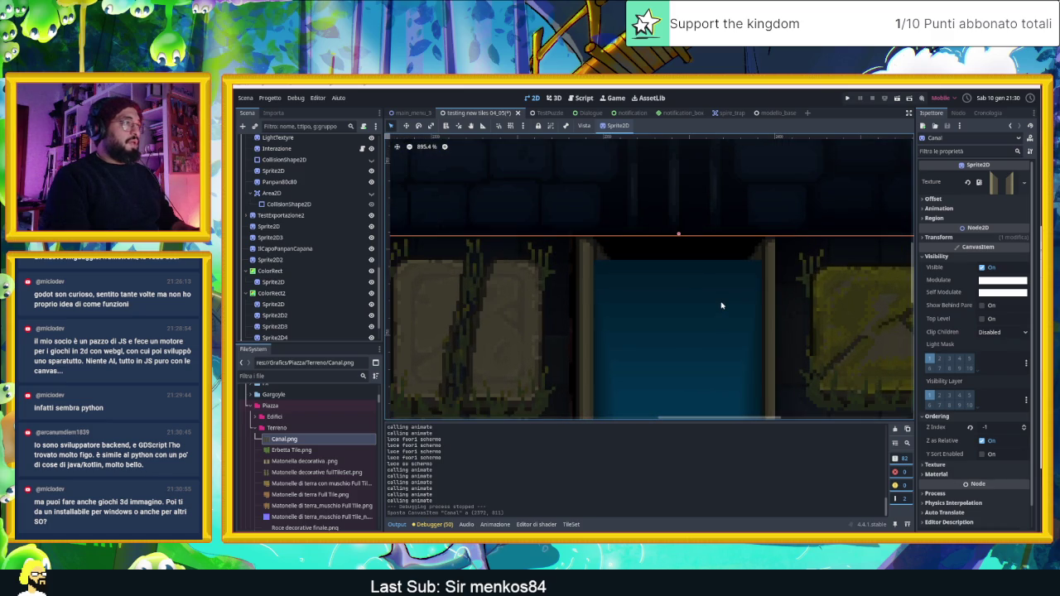
key(Left)
key(Left)
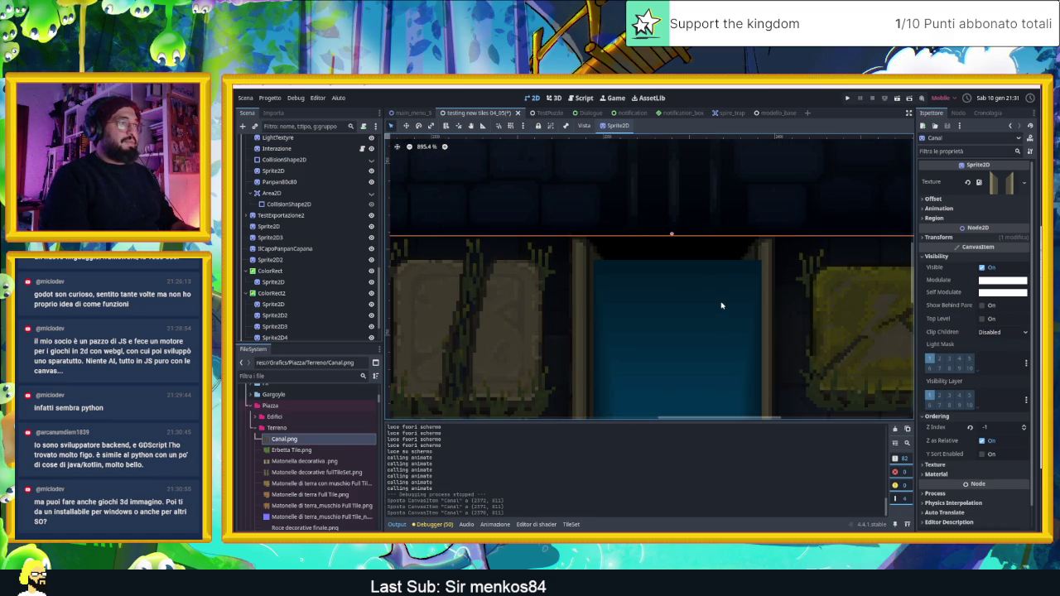
scroll(718, 306, down, 8)
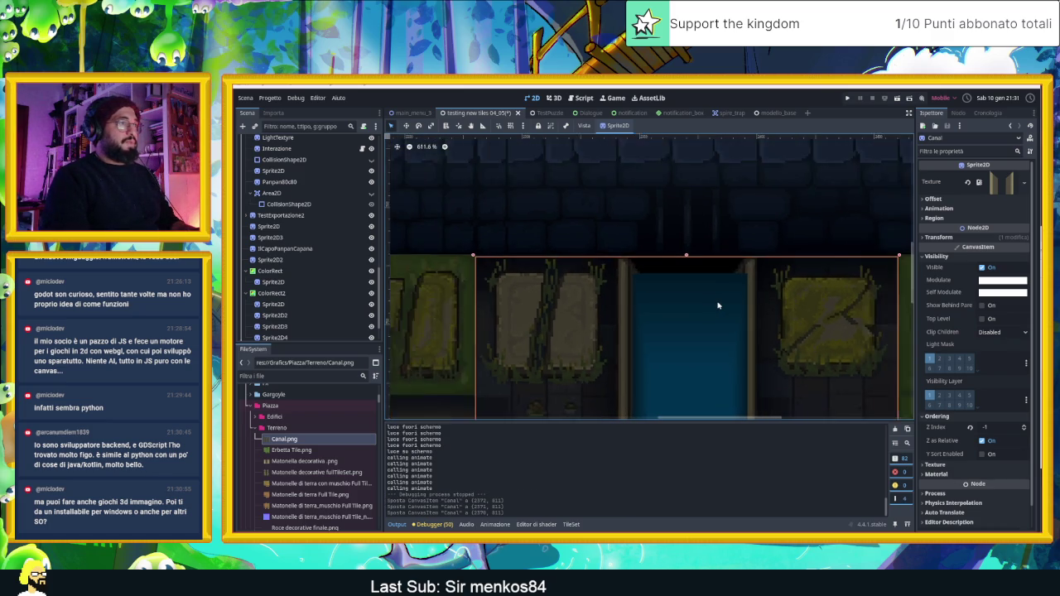
scroll(718, 306, down, 2)
click(737, 227)
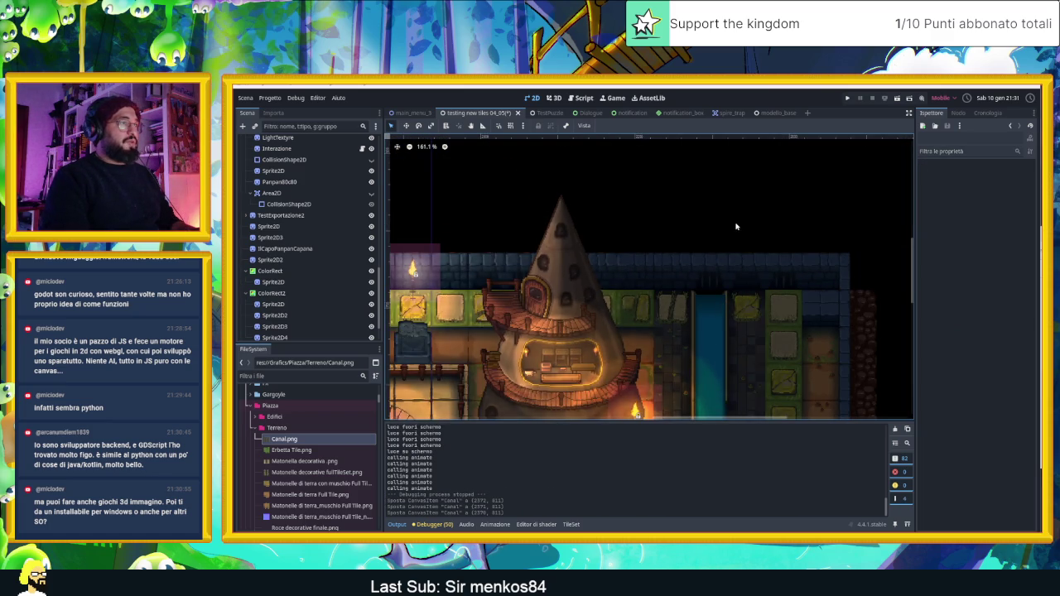
Trim the canal ColorRect's left, right and top edges to fit the canal.
click(697, 325)
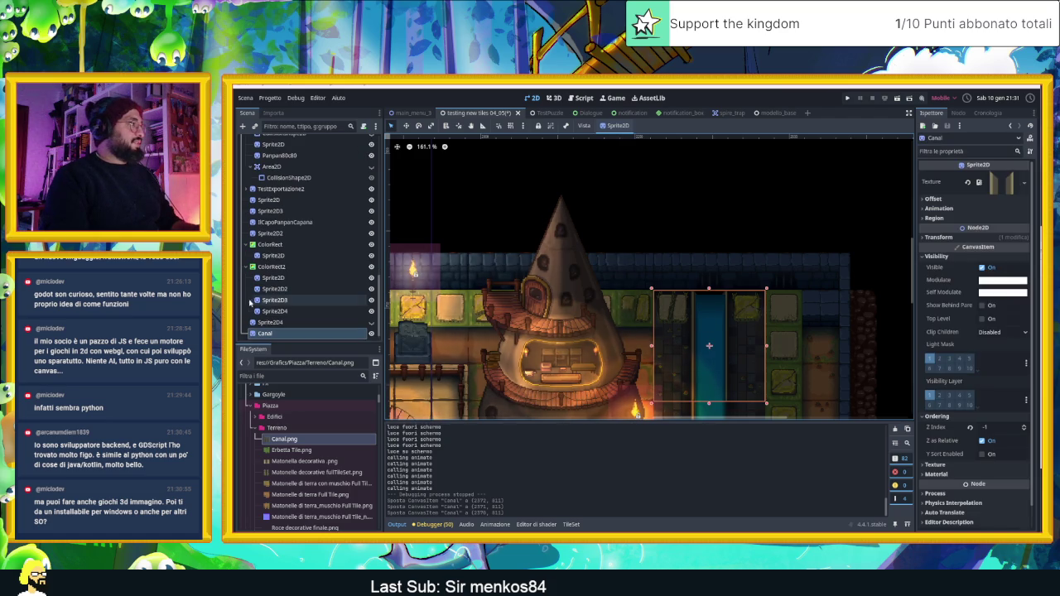
click(286, 255)
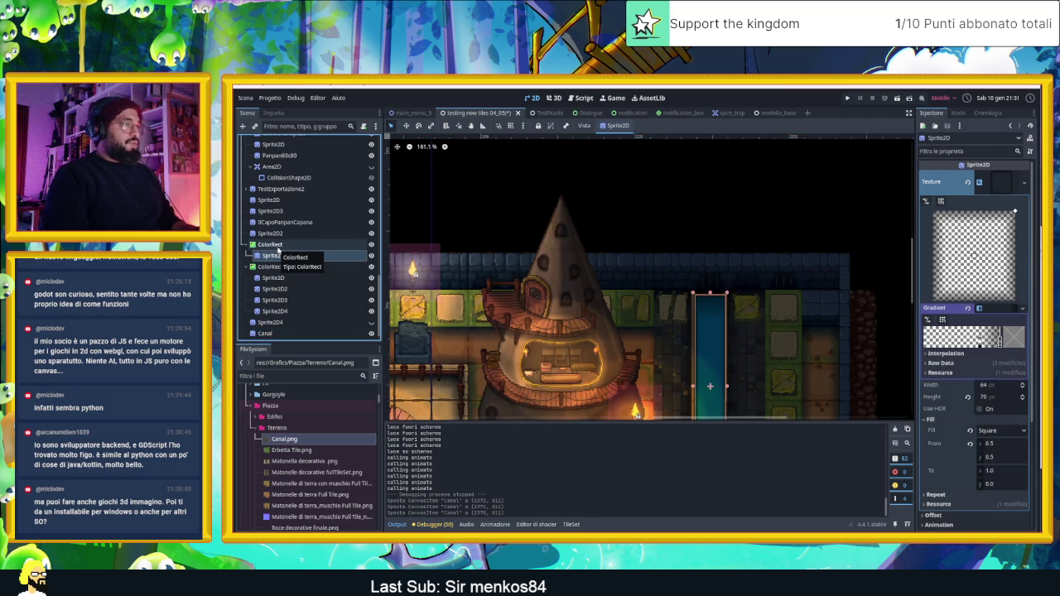
ctrl+click(274, 245)
click(709, 313)
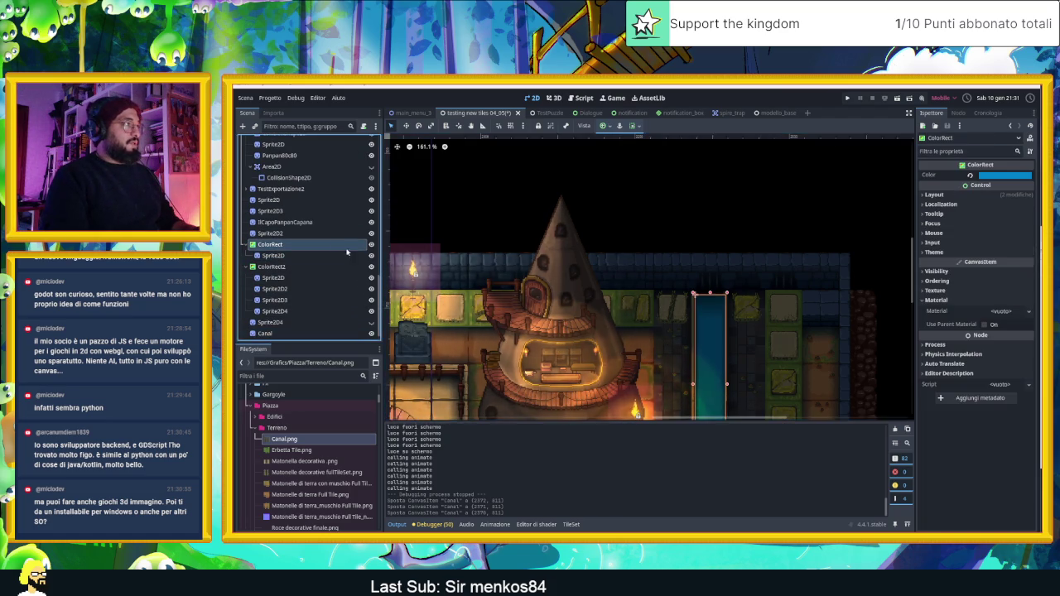
drag(709, 312, 733, 253)
scroll(737, 265, up, 8)
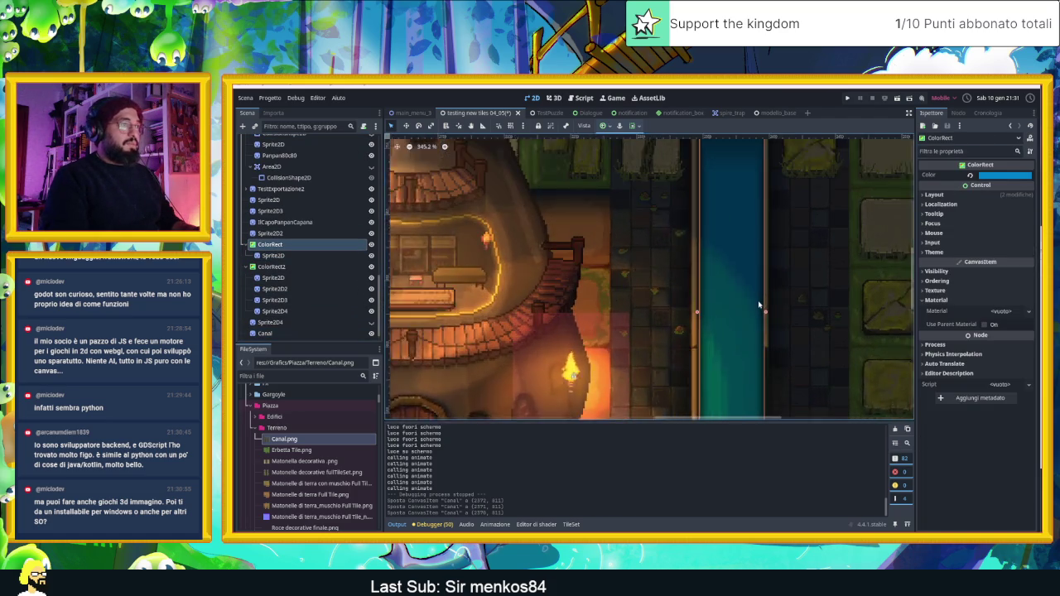
drag(766, 317, 757, 315)
mouse_move(693, 316)
mouse_down()
mouse_move(706, 316)
mouse_move(696, 316)
mouse_up()
scroll(778, 307, up, 1)
scroll(778, 307, up, 2)
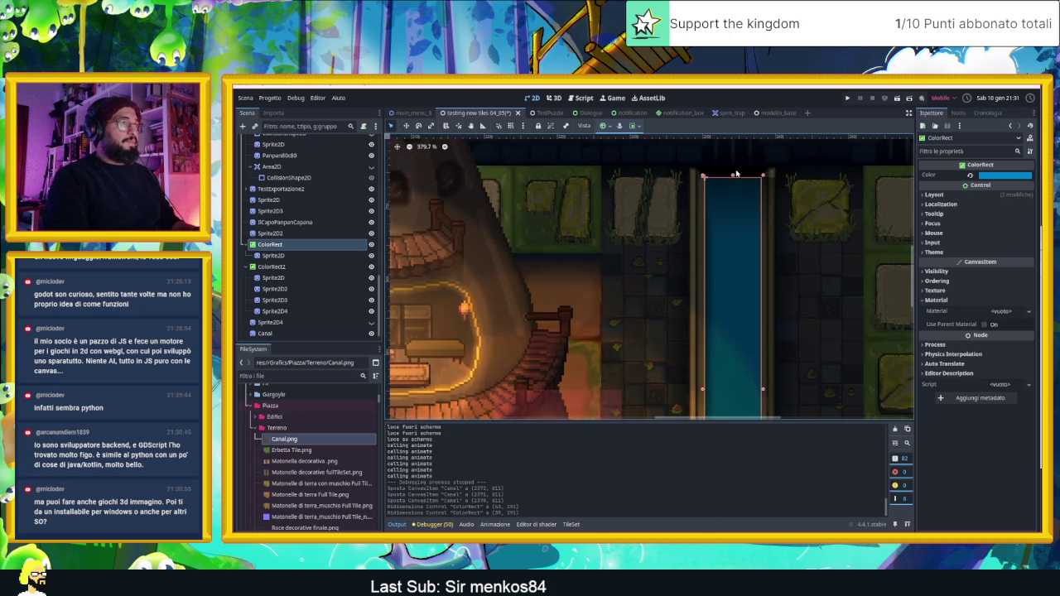
drag(732, 176, 732, 180)
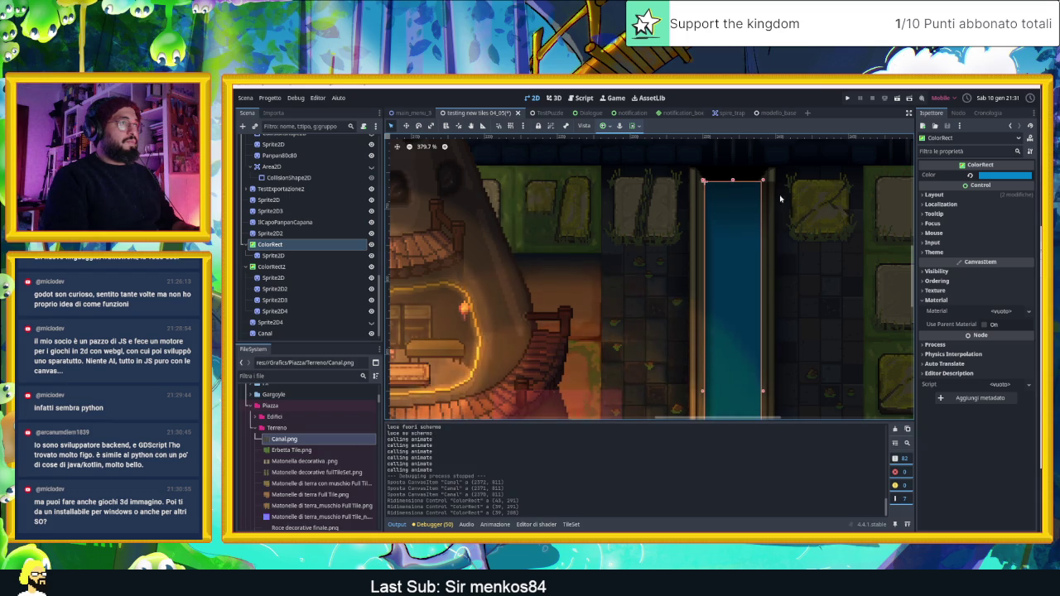
Resize the gradient Sprite2D's right, top and bottom edges to sit over the canal.
click(361, 257)
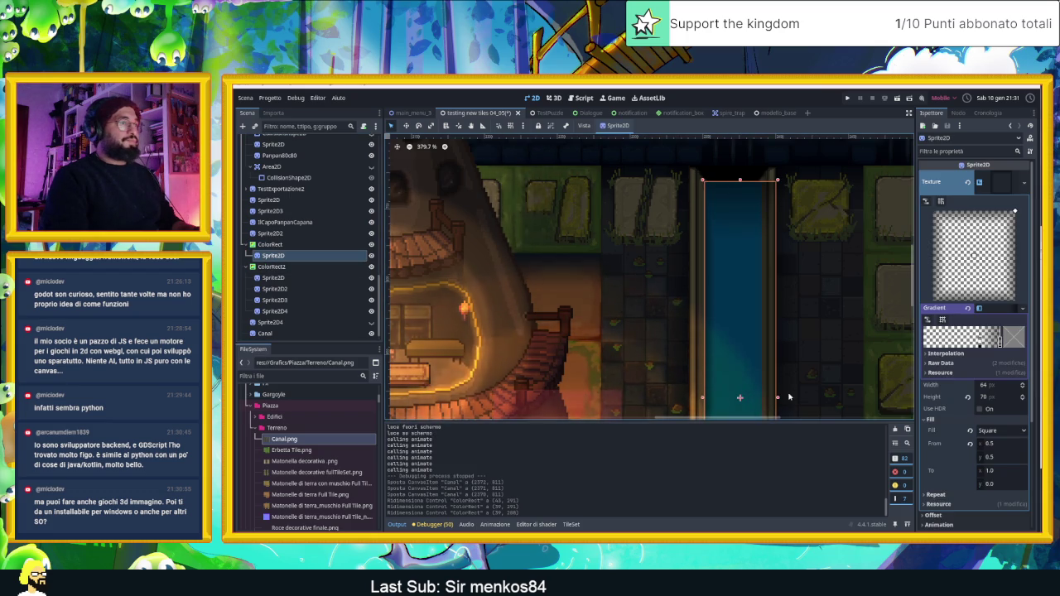
drag(777, 398, 764, 399)
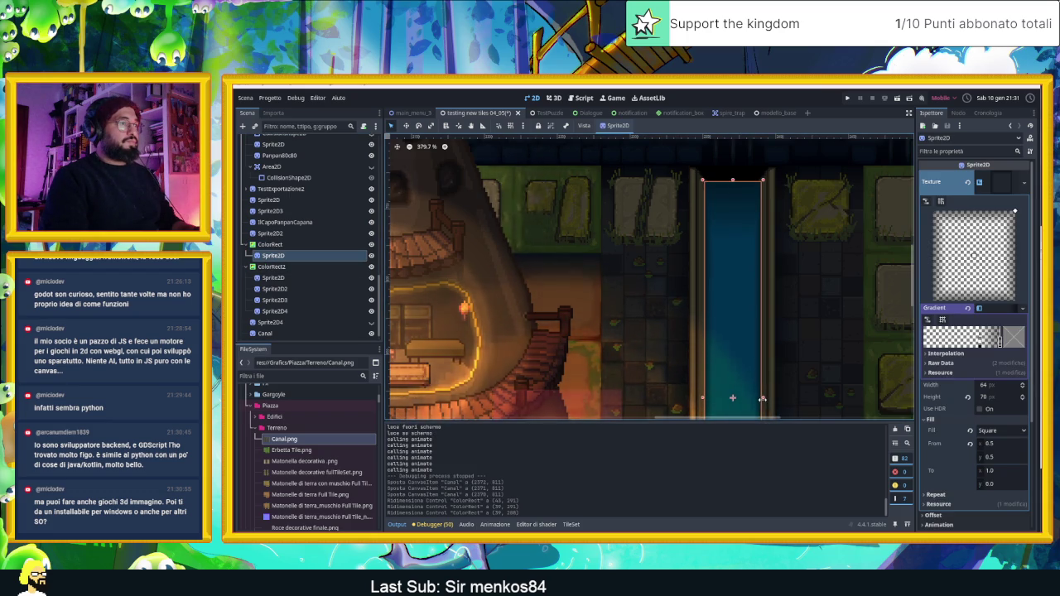
scroll(729, 172, up, 5)
scroll(728, 172, up, 3)
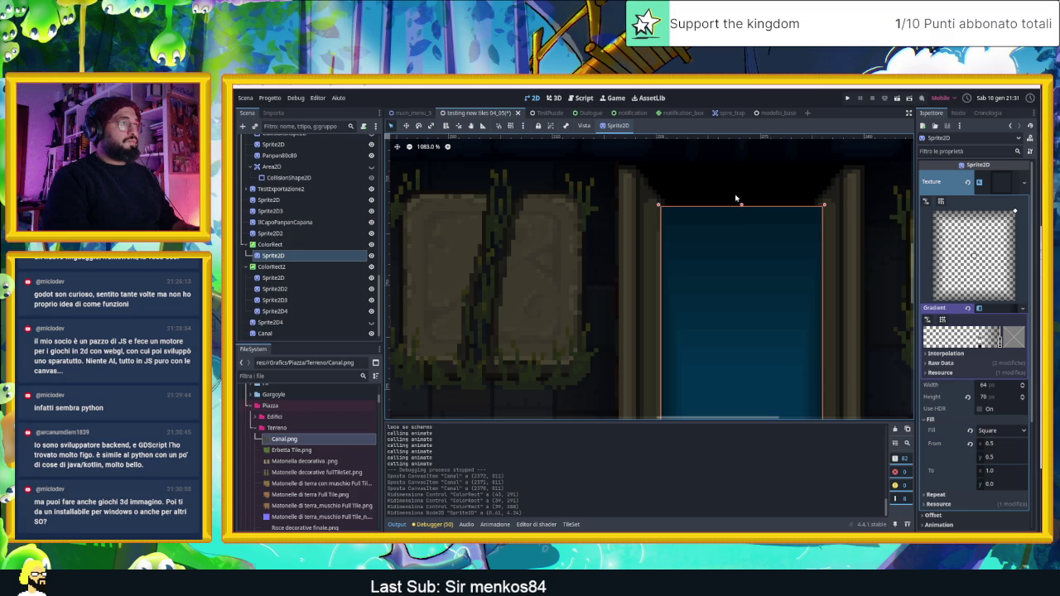
mouse_move(742, 209)
mouse_down()
mouse_move(740, 219)
mouse_move(743, 209)
mouse_up()
scroll(742, 208, down, 15)
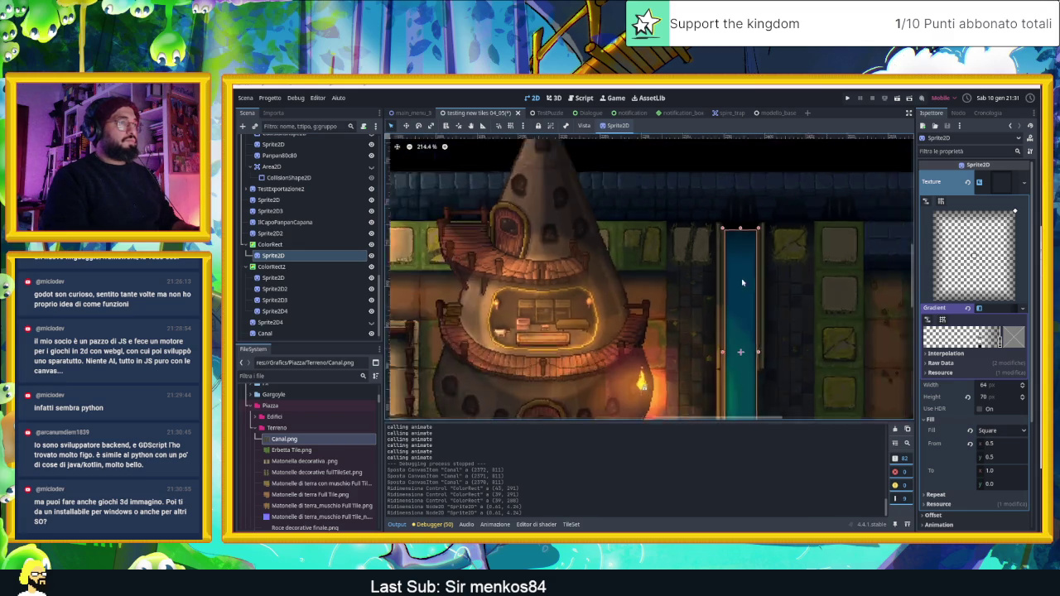
scroll(748, 315, up, 4)
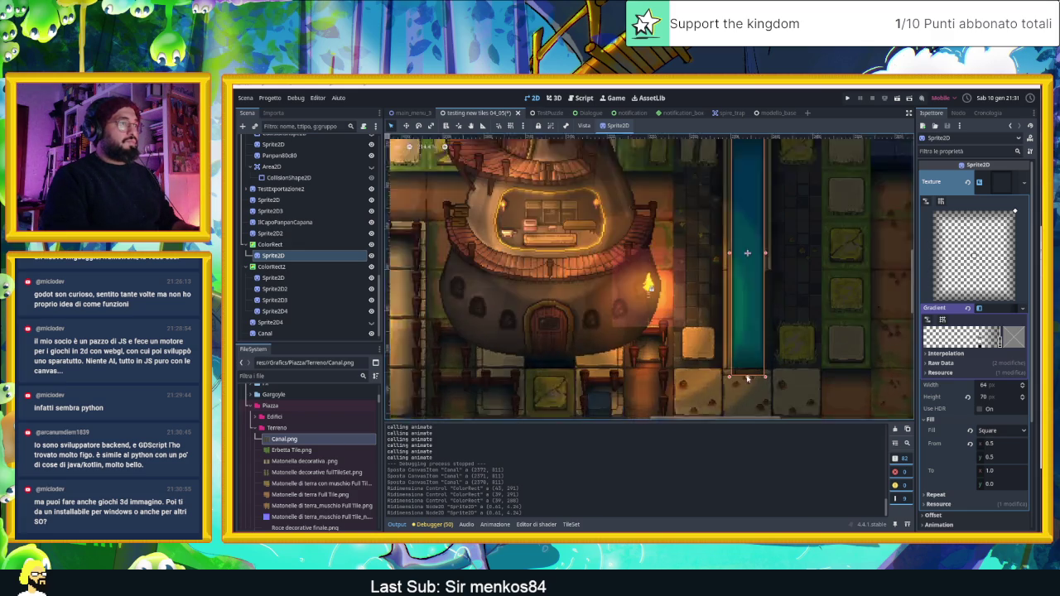
drag(749, 380, 750, 372)
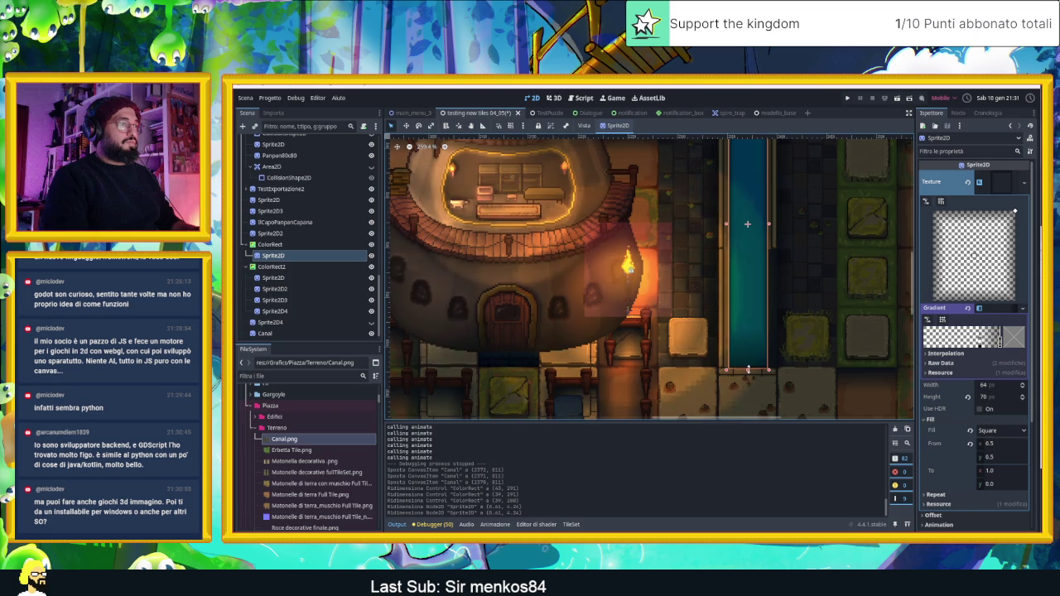
scroll(765, 162, up, 5)
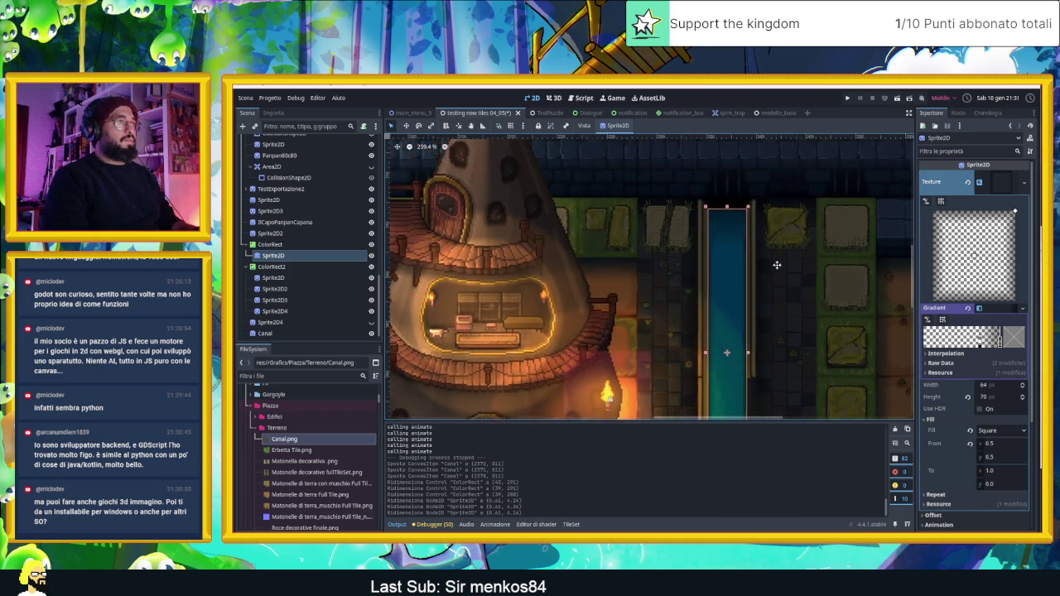
click(765, 163)
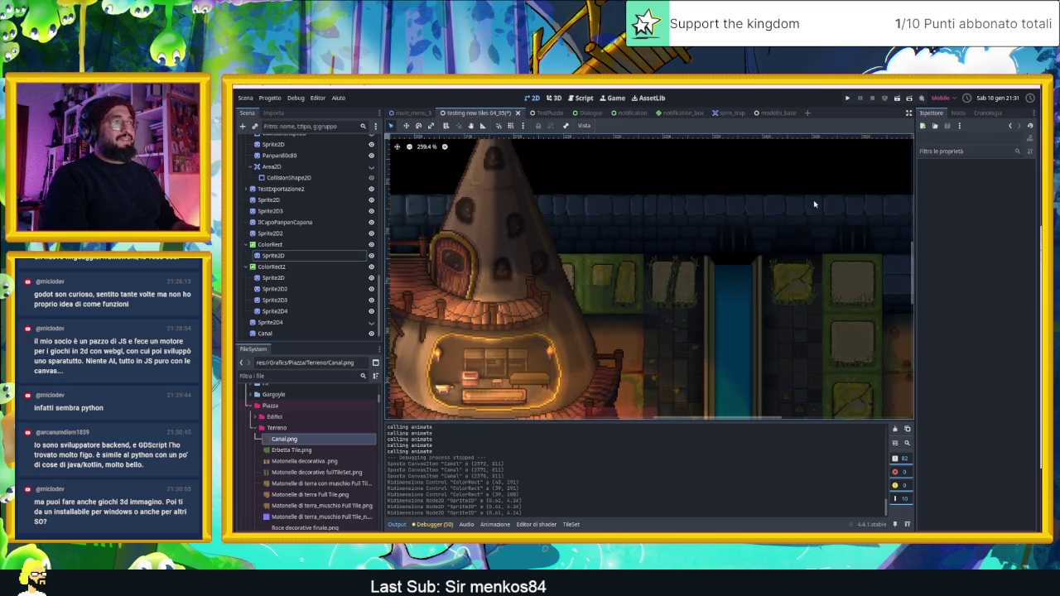
Start tinting the Canal sprite's Modulate colour light blue.
scroll(795, 190, down, 3)
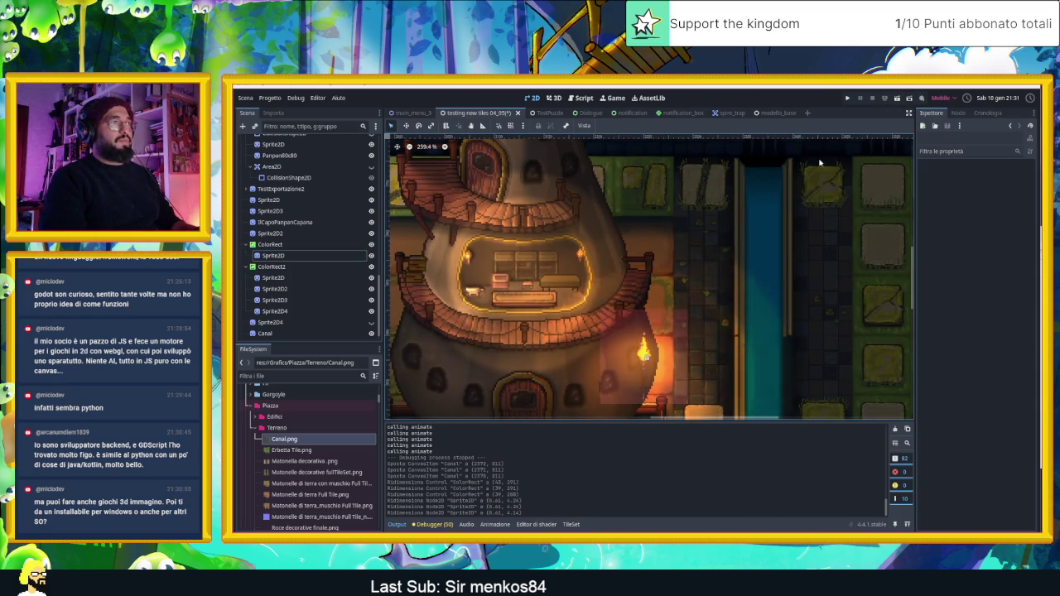
click(734, 187)
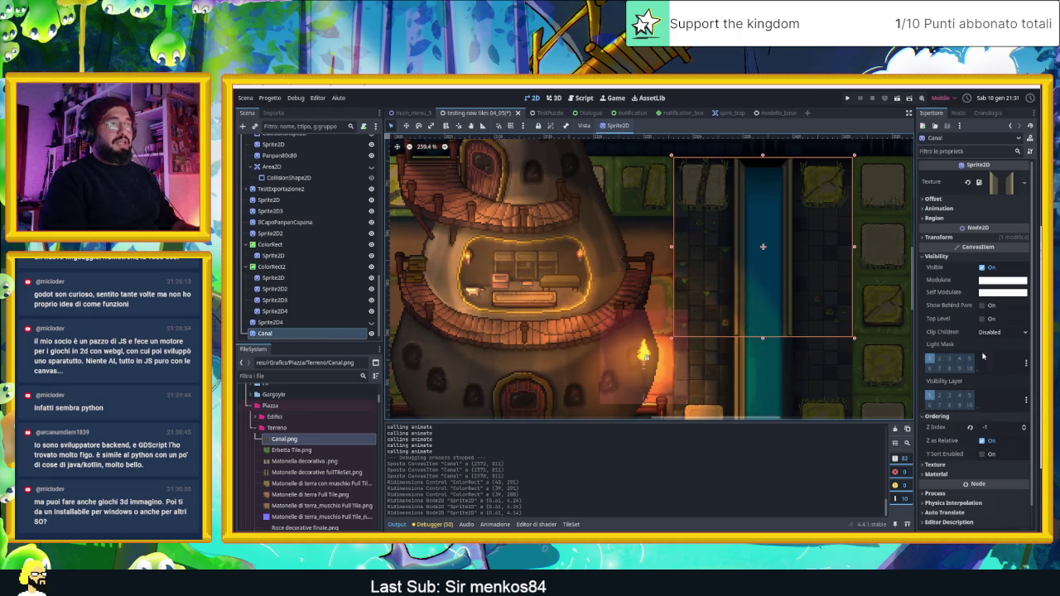
click(1006, 284)
drag(995, 333, 967, 320)
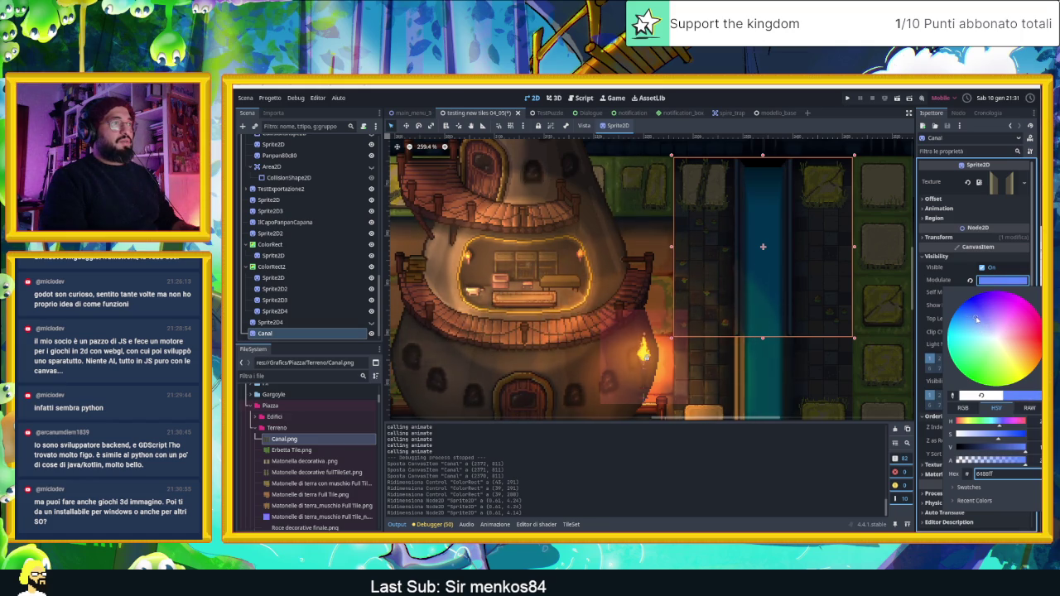
Lighten the Canal's Modulate tint to a pale blue and inspect the canal among the floor tiles.
drag(984, 321, 986, 331)
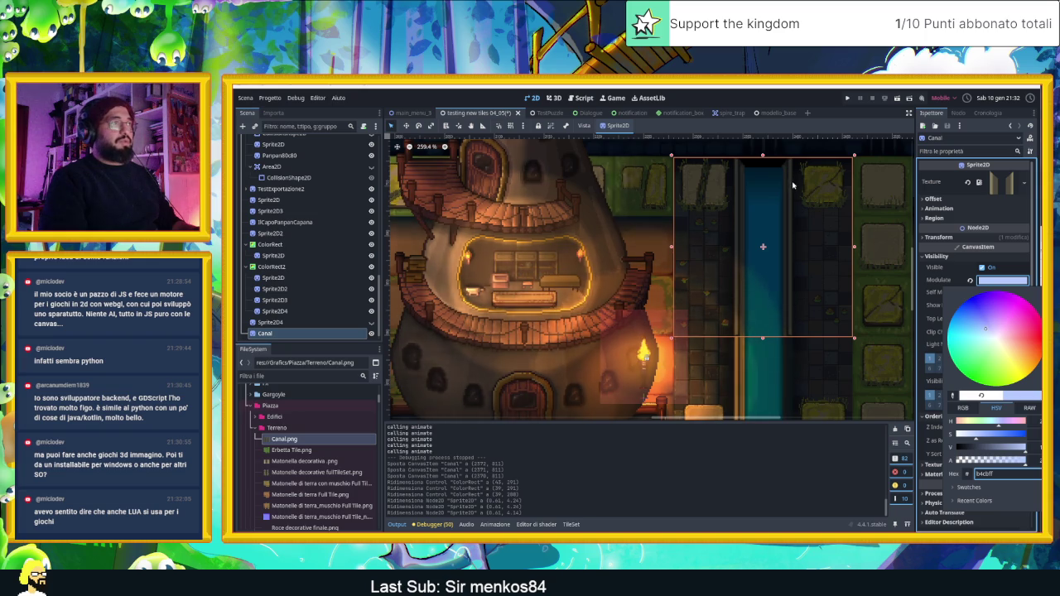
click(817, 301)
scroll(772, 185, up, 5)
click(770, 189)
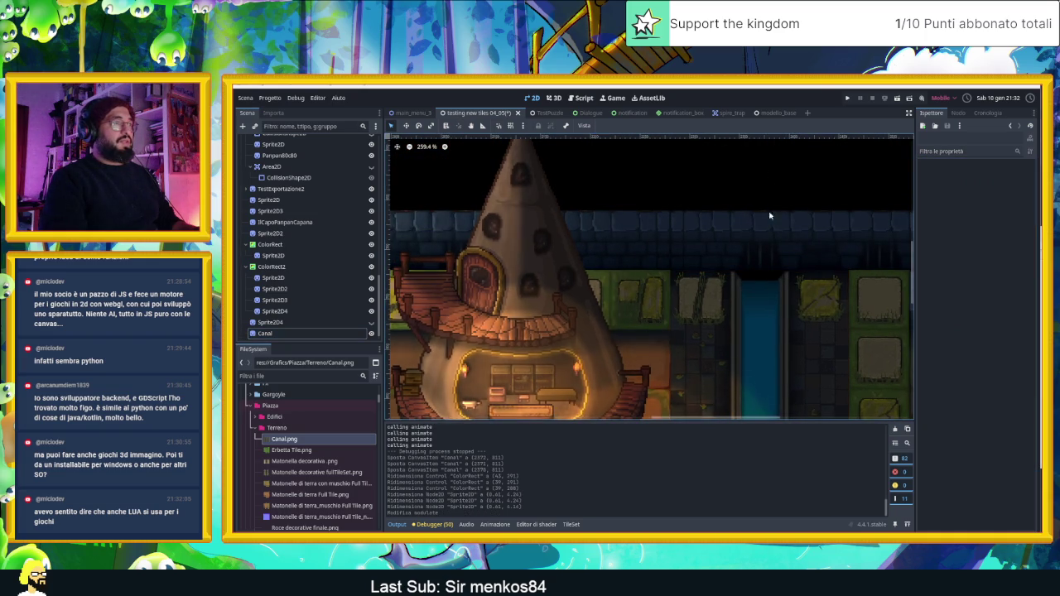
scroll(787, 356, down, 2)
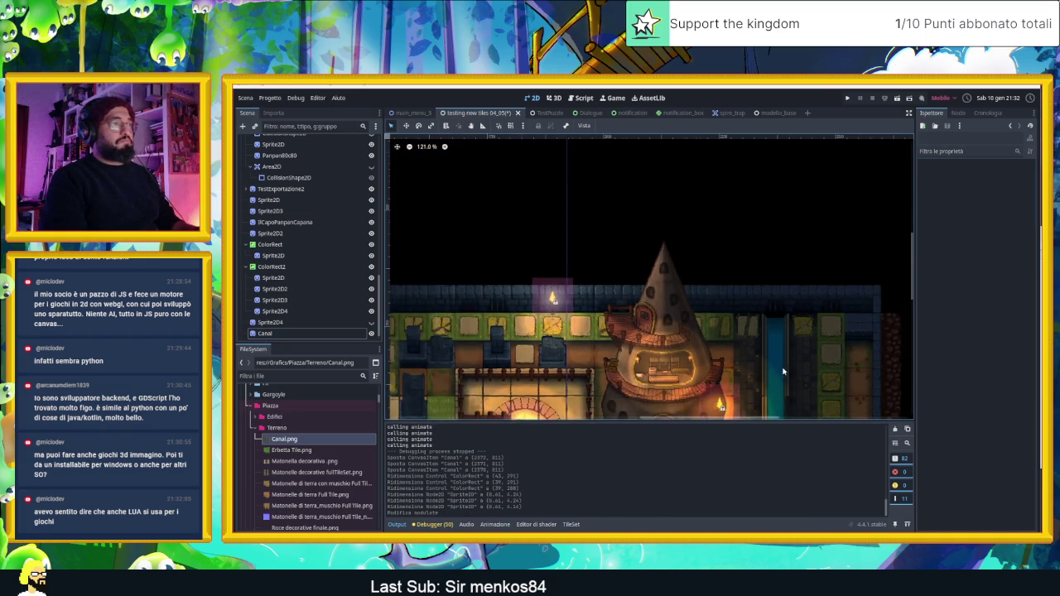
scroll(782, 371, up, 7)
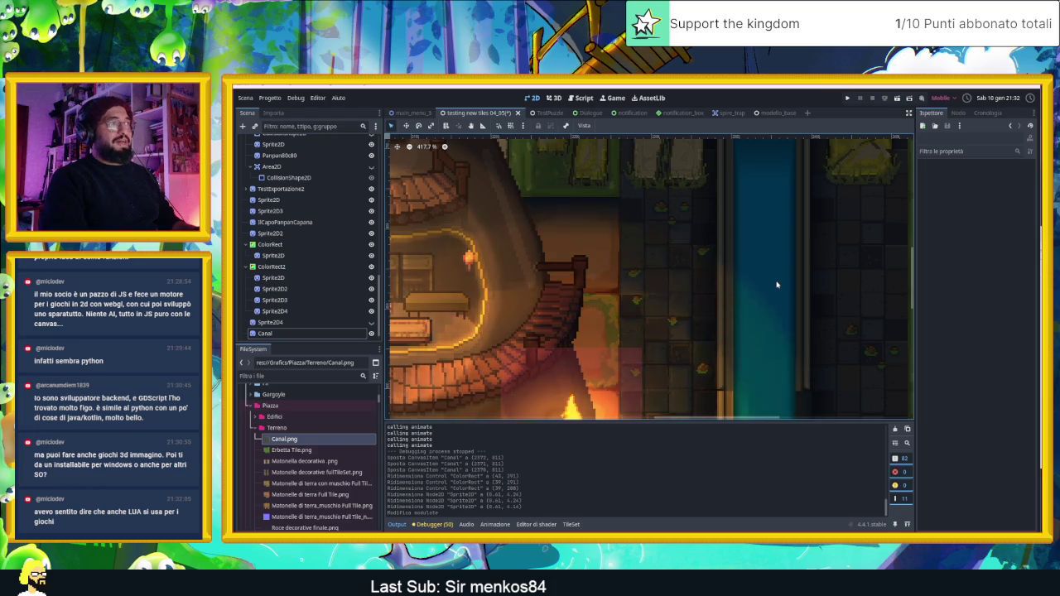
scroll(783, 298, down, 7)
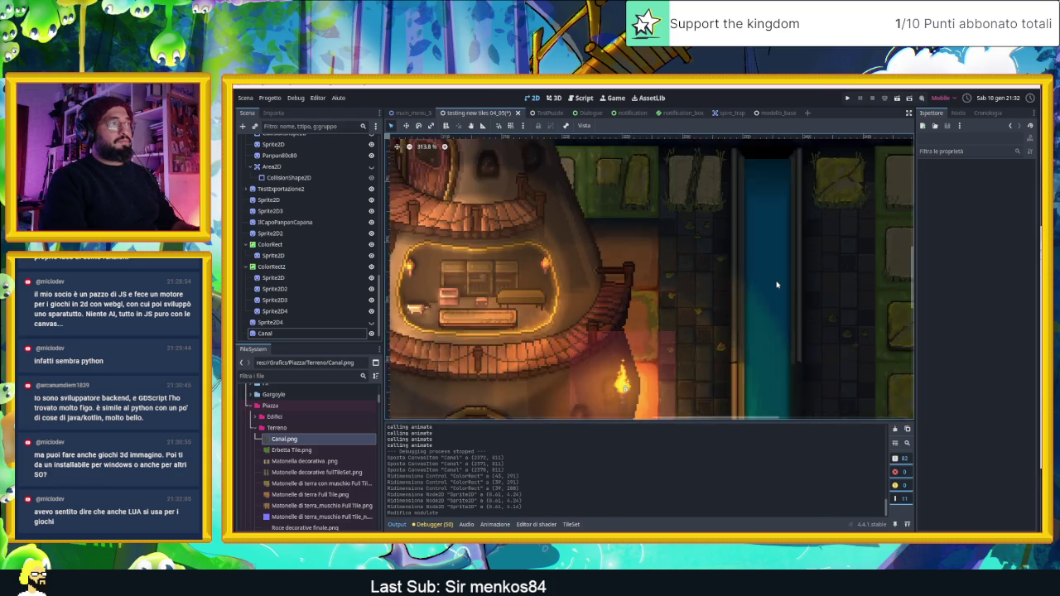
scroll(803, 364, down, 1)
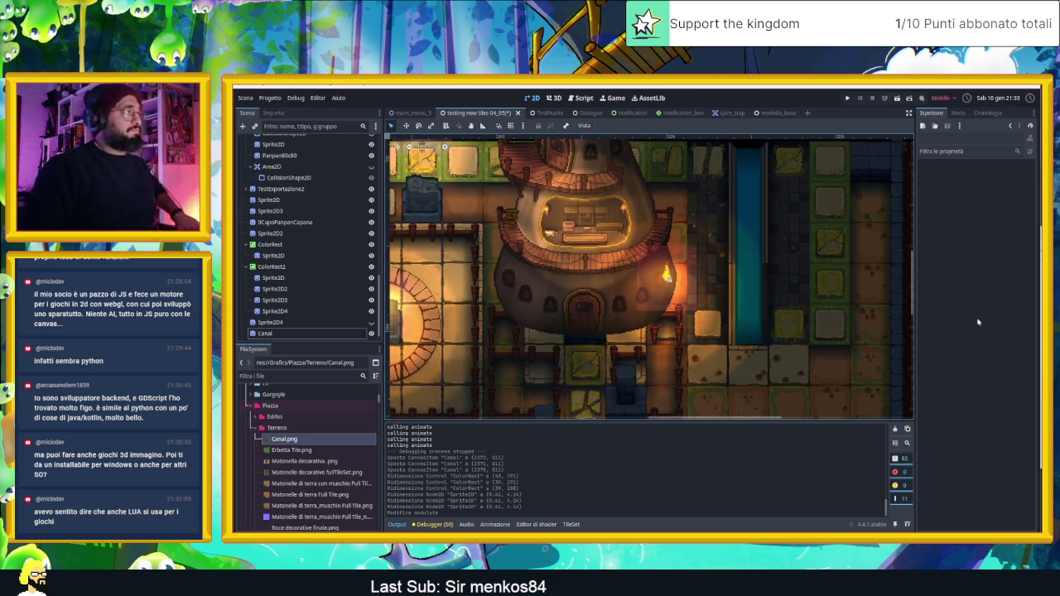
click(268, 98)
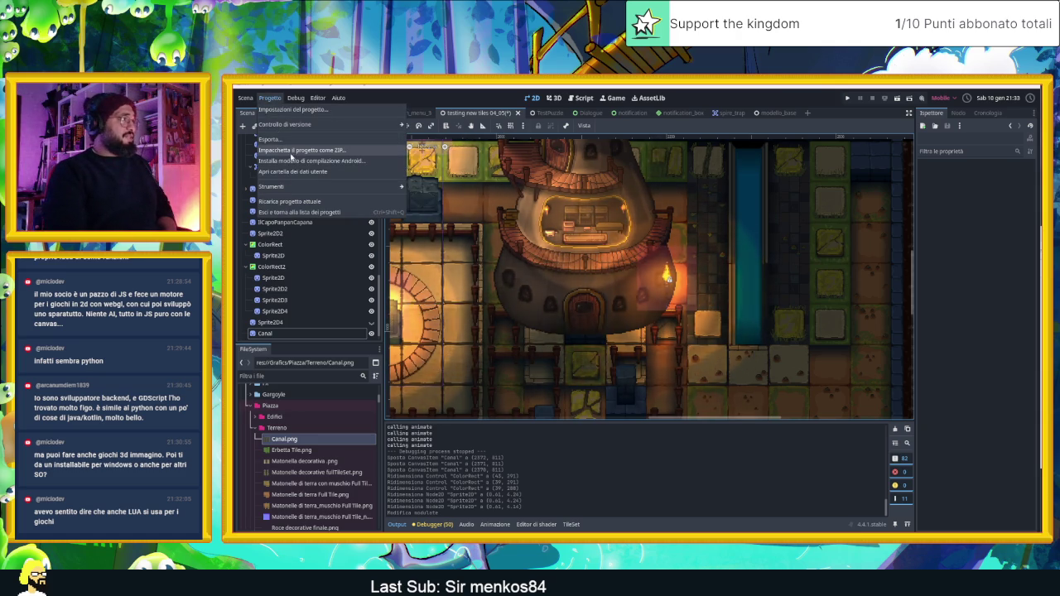
Review and close the Export presets dialog, zoom out, and switch to the browser.
click(291, 144)
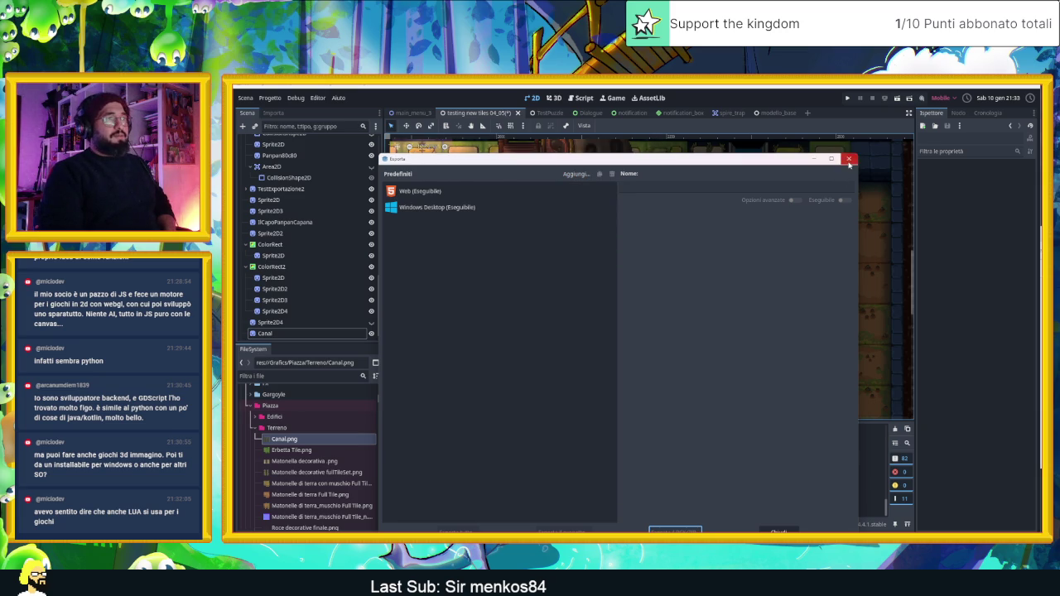
key(Escape)
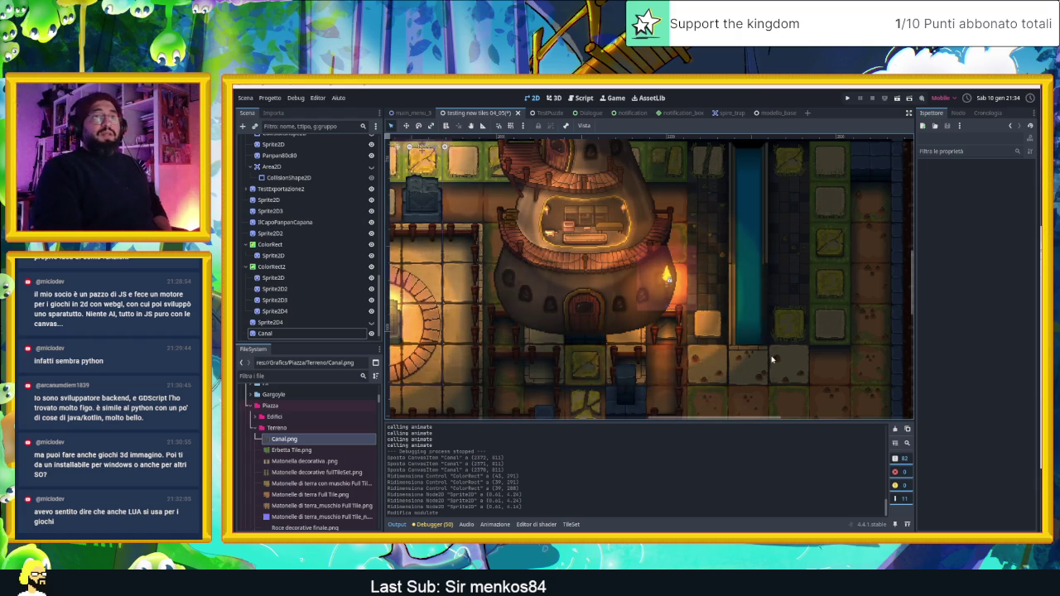
scroll(731, 326, down, 2)
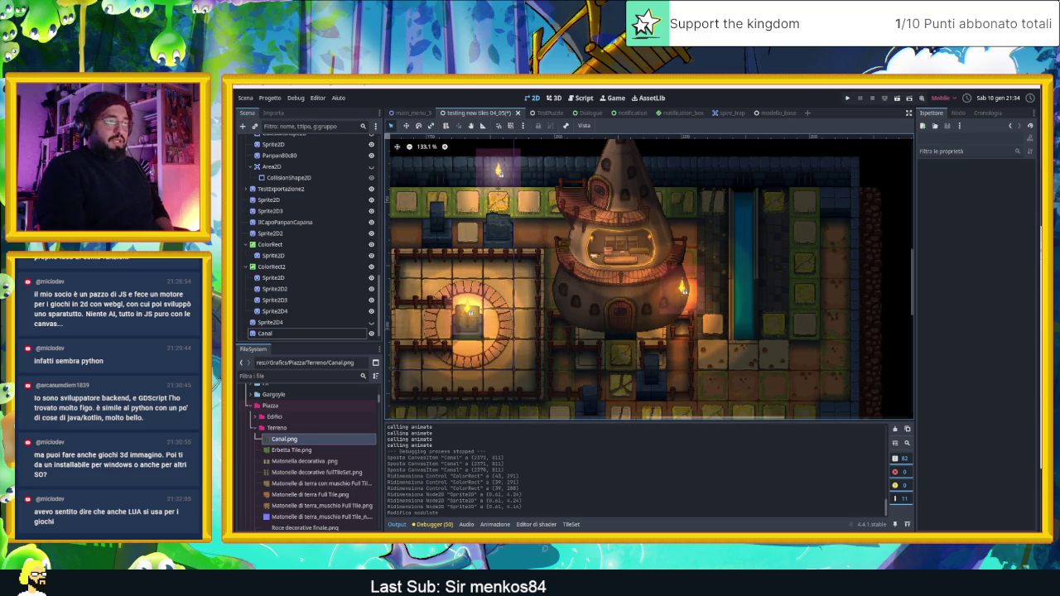
key(alt+Tab)
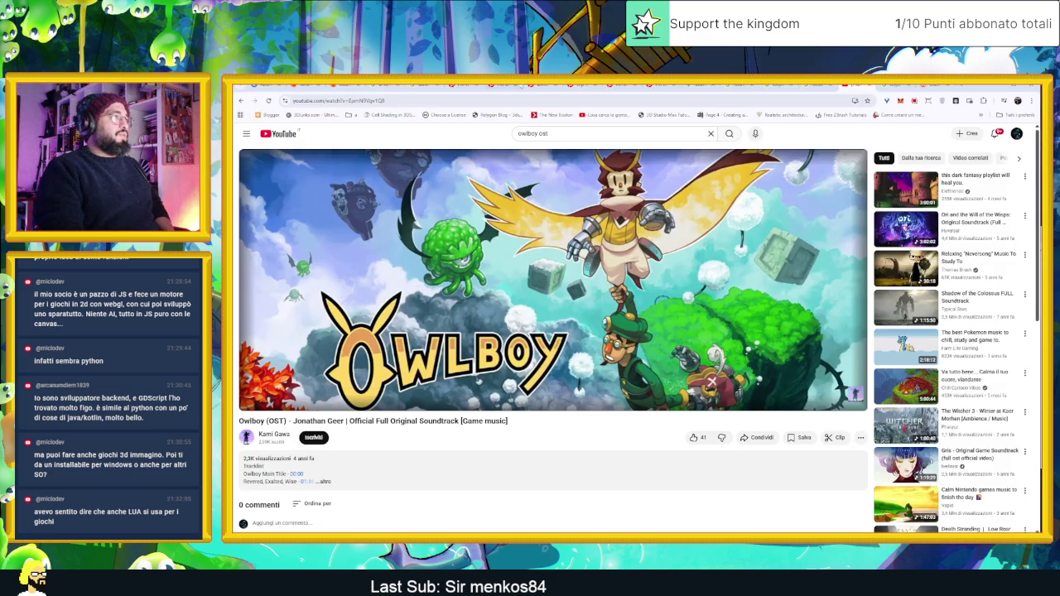
Google 'baba is you', then refine the search to 'baba is you engine'.
click(525, 98)
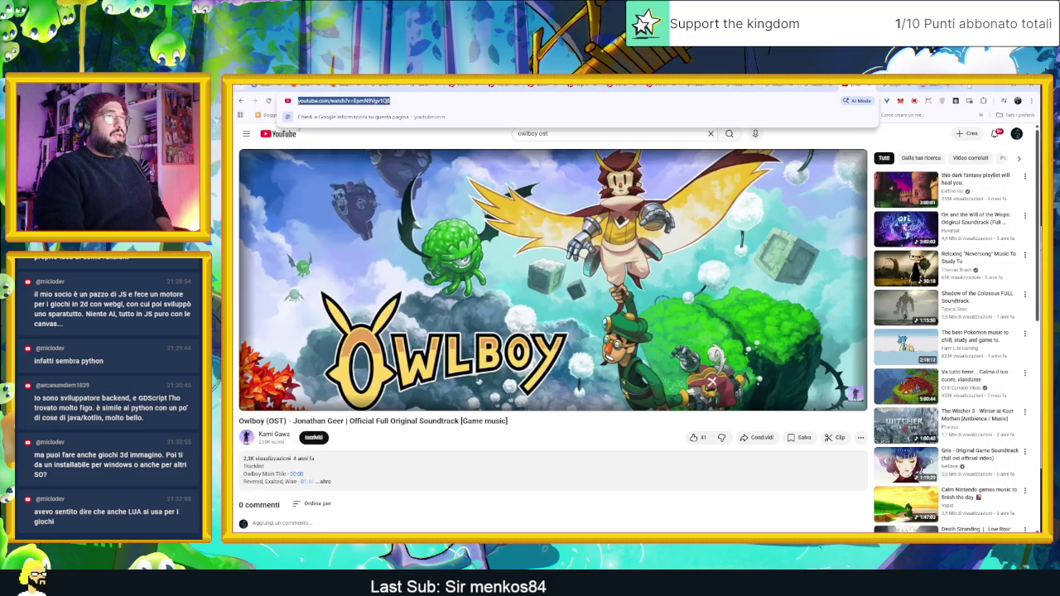
click(965, 87)
text(baba is you)
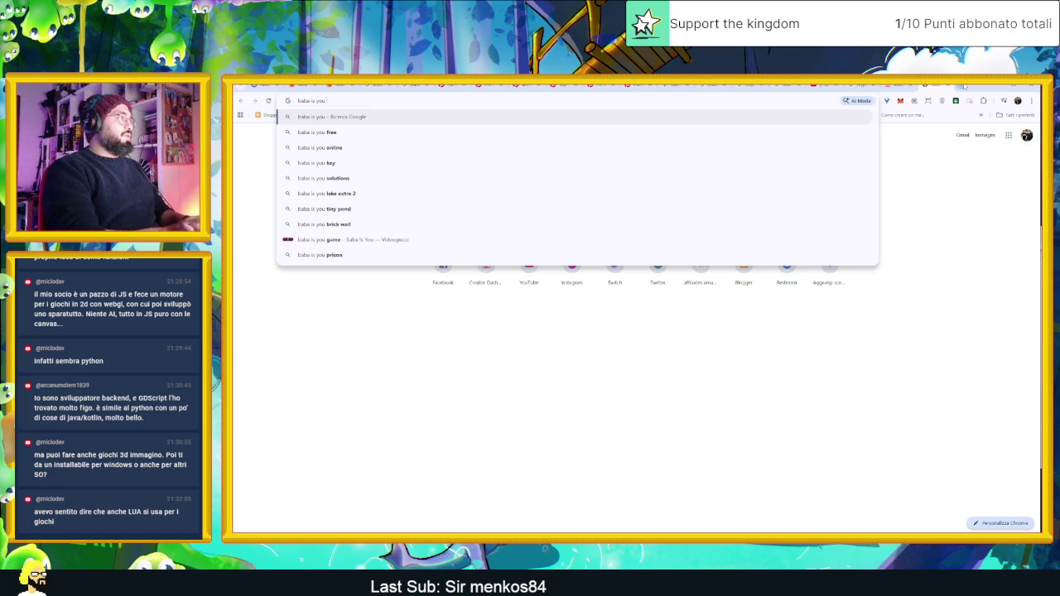
key(Return)
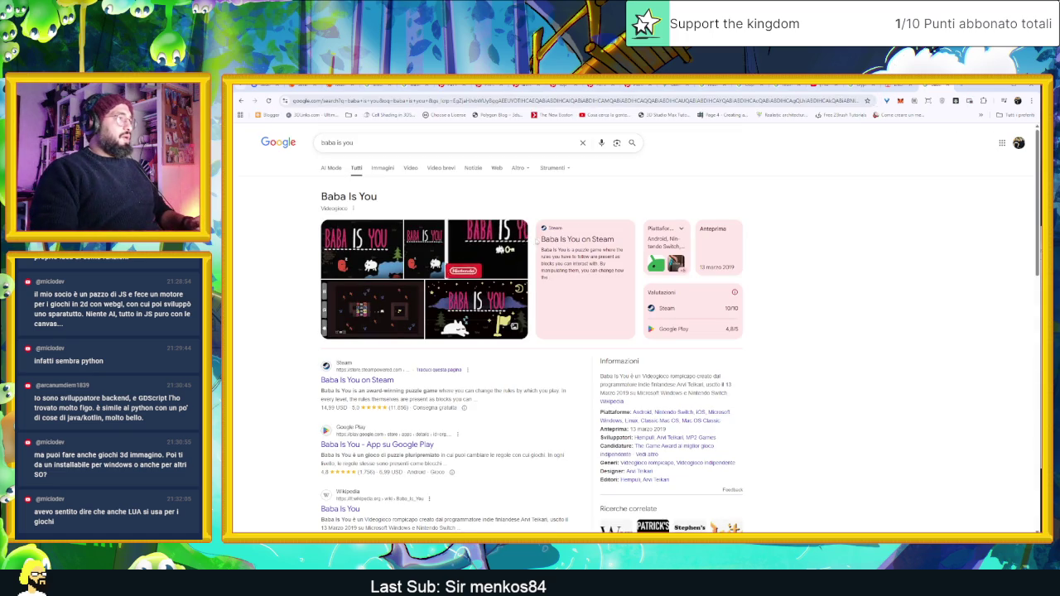
click(421, 145)
text(engine)
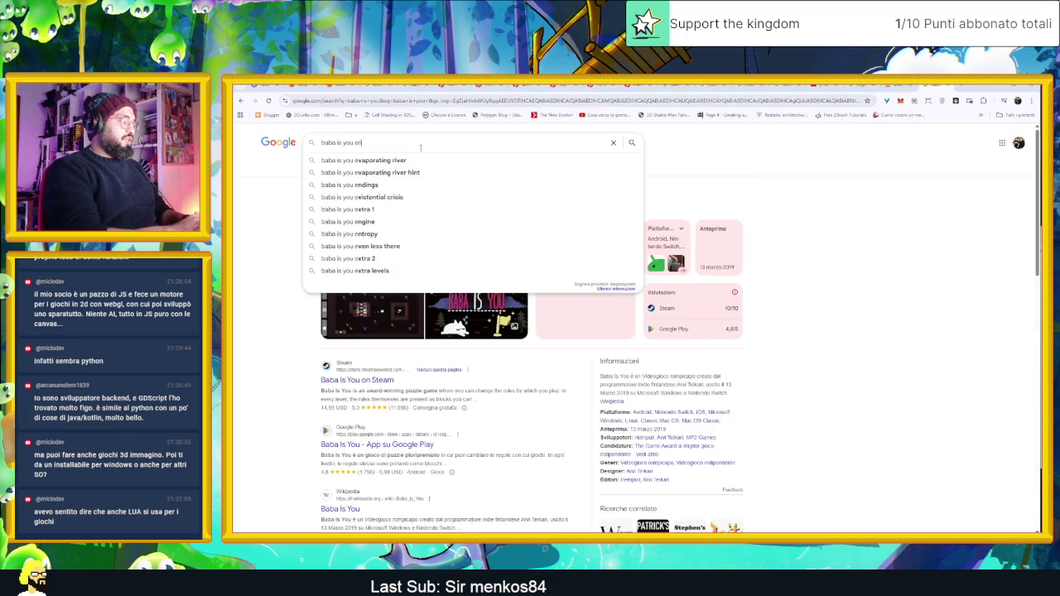
key(Return)
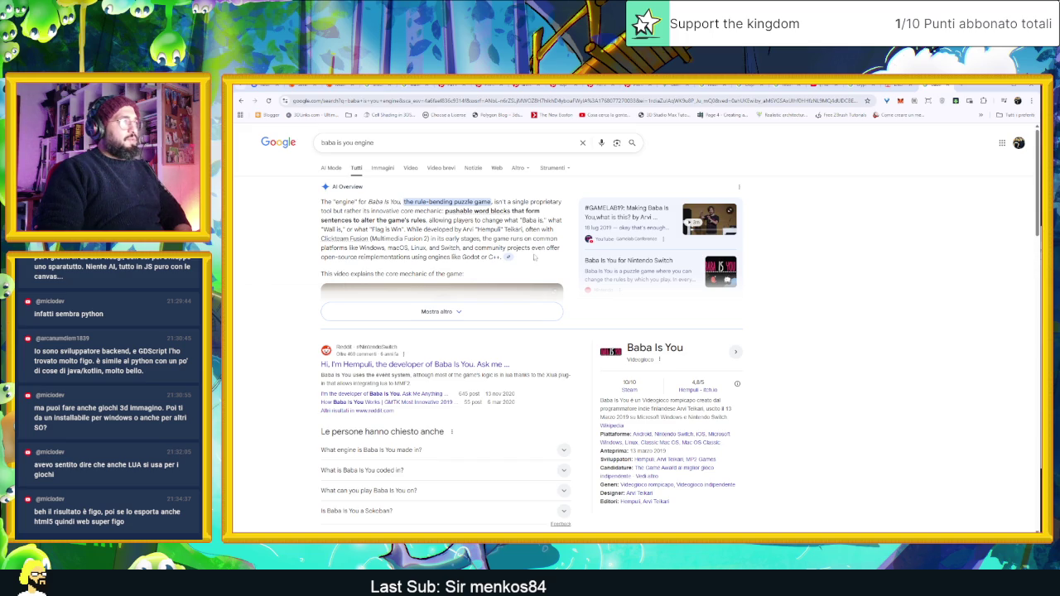
Read the Baba Is You developer's Reddit AMA, then go to the trailer tab.
click(451, 366)
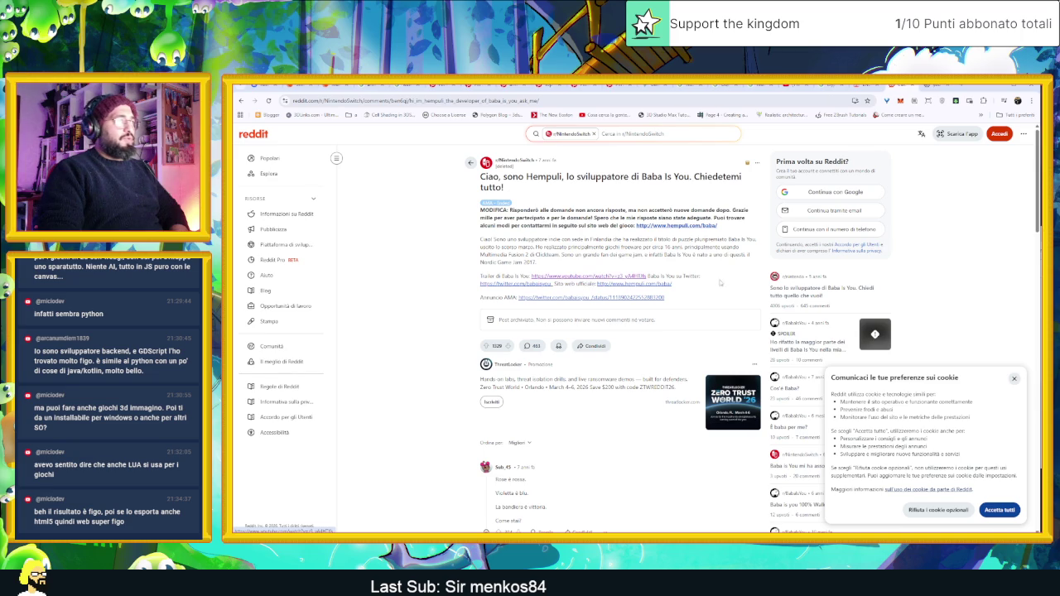
scroll(718, 282, down, 3)
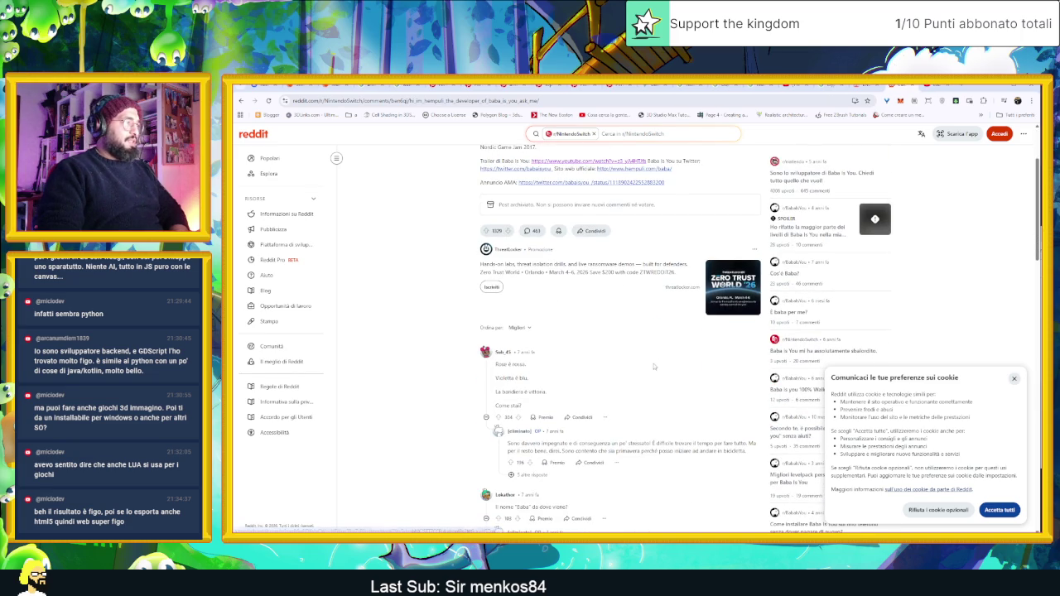
scroll(655, 366, down, 2)
click(929, 85)
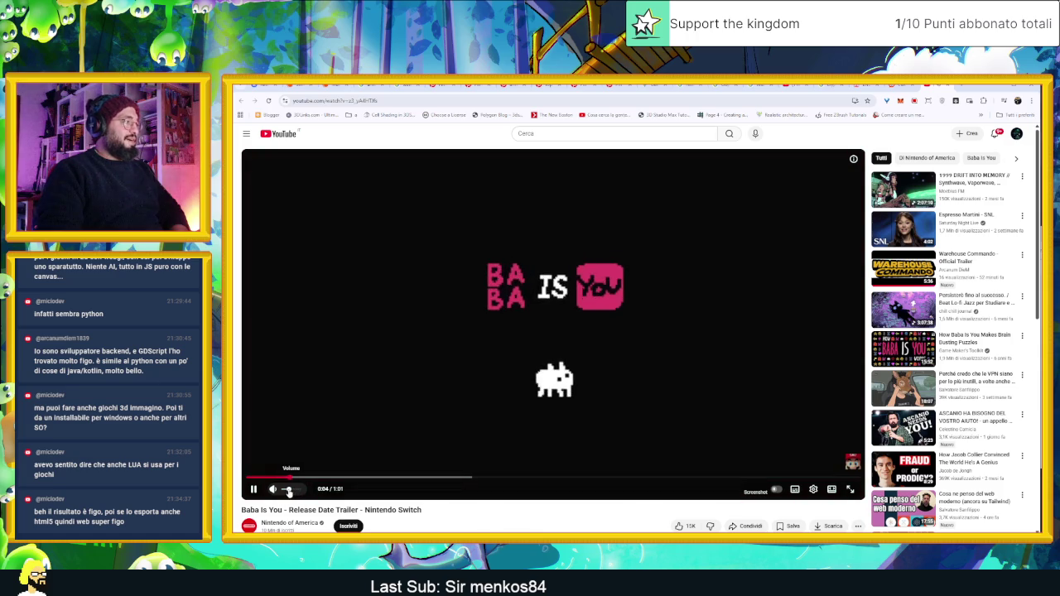
Watch the Baba Is You trailer up to 0:26, pause it, and minimize Chrome.
click(333, 479)
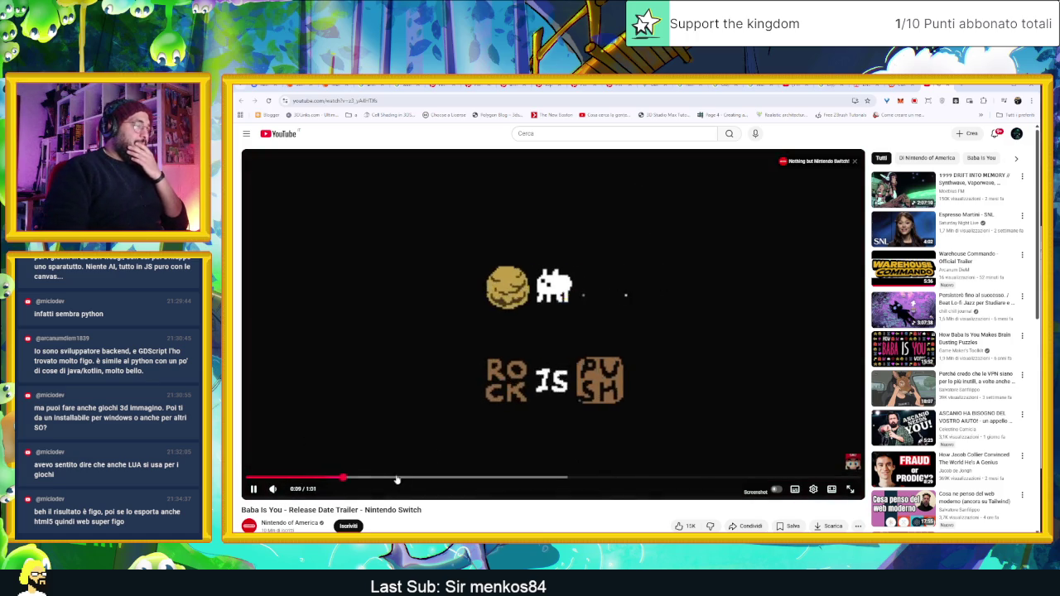
click(444, 371)
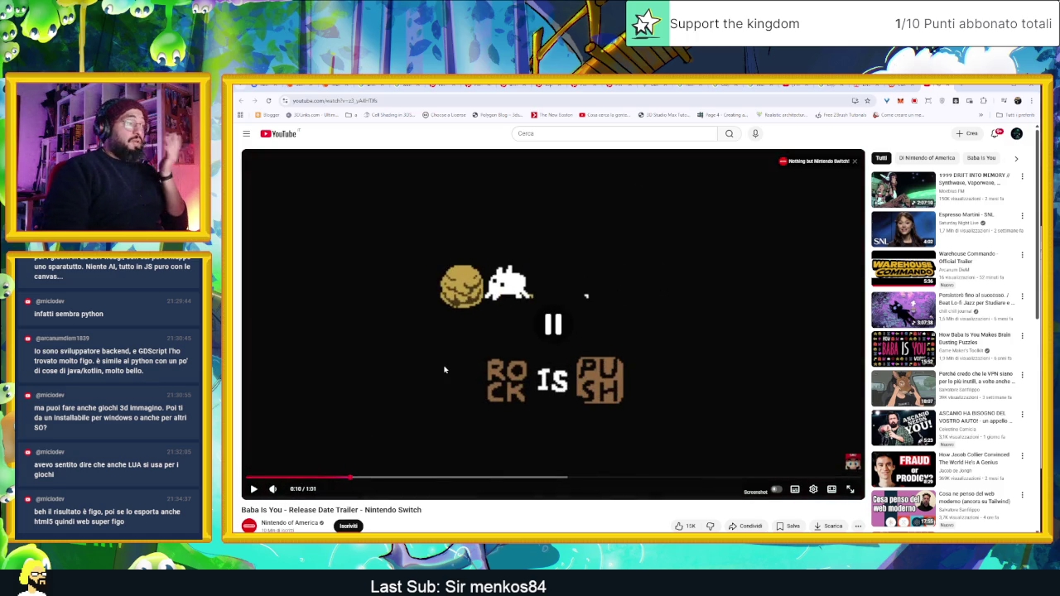
click(489, 383)
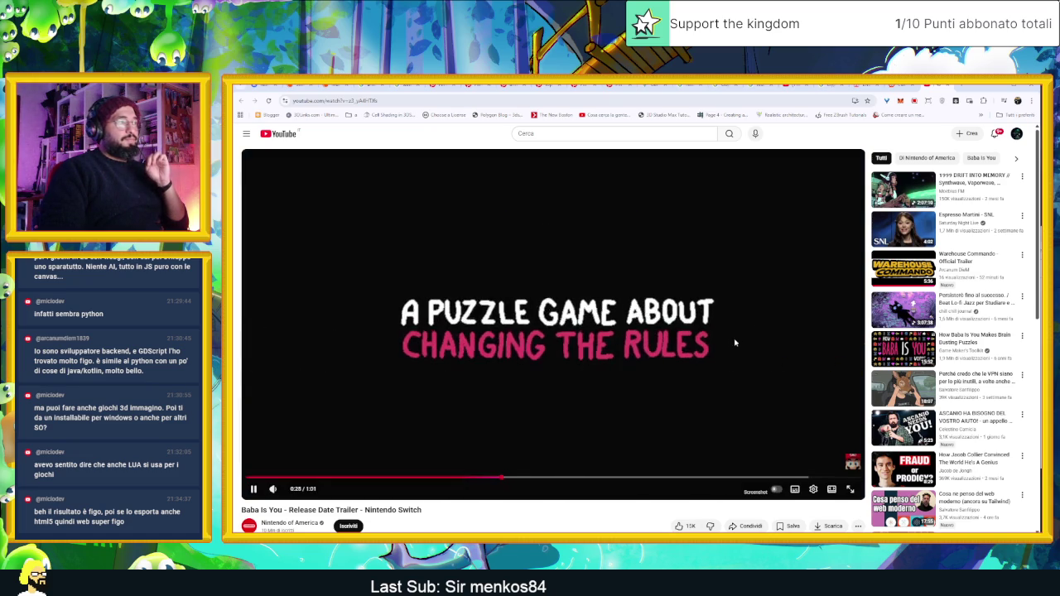
click(733, 338)
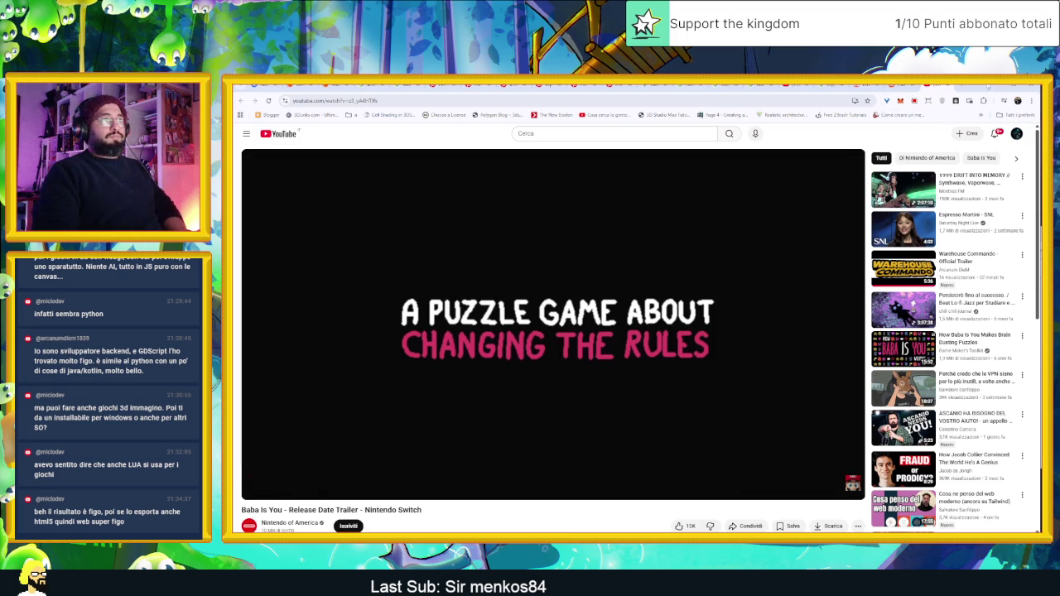
click(995, 87)
click(983, 149)
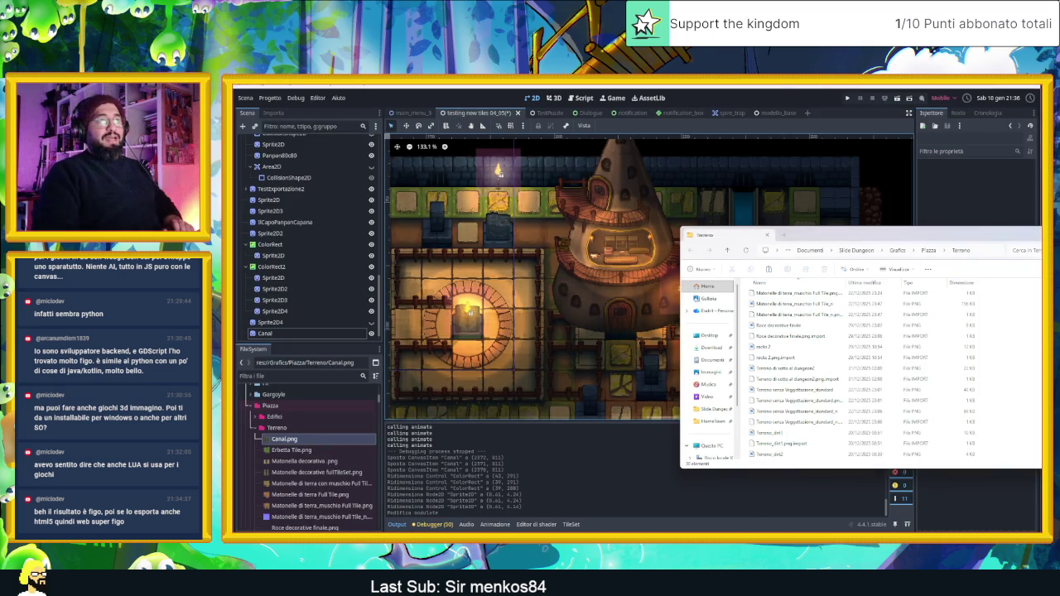
Move the Terreno Explorer window aside and bring the Godot dungeon scene to the front.
drag(1028, 237, 895, 237)
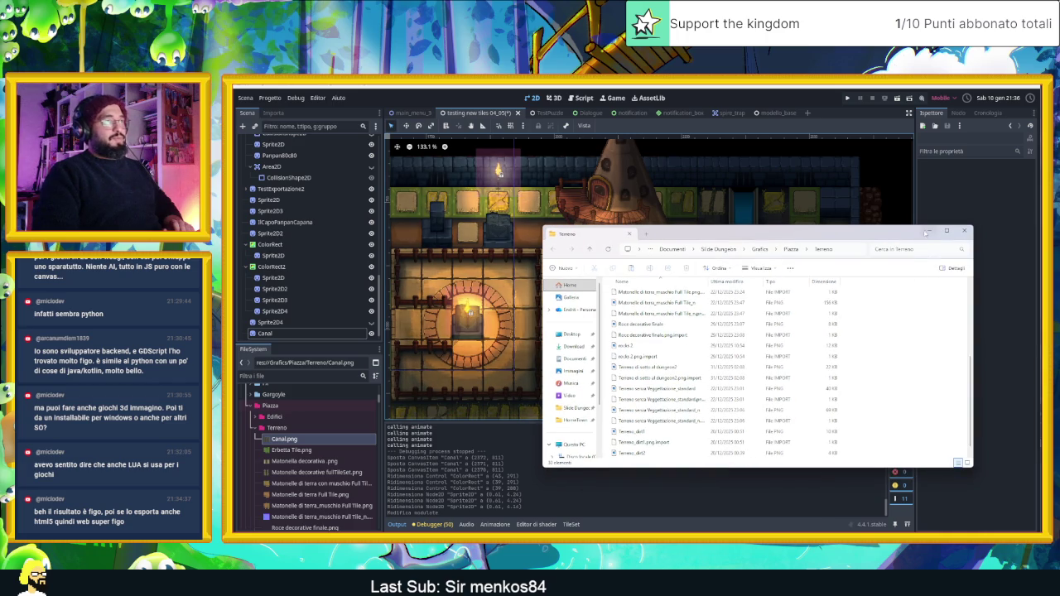
click(752, 255)
scroll(752, 254, down, 3)
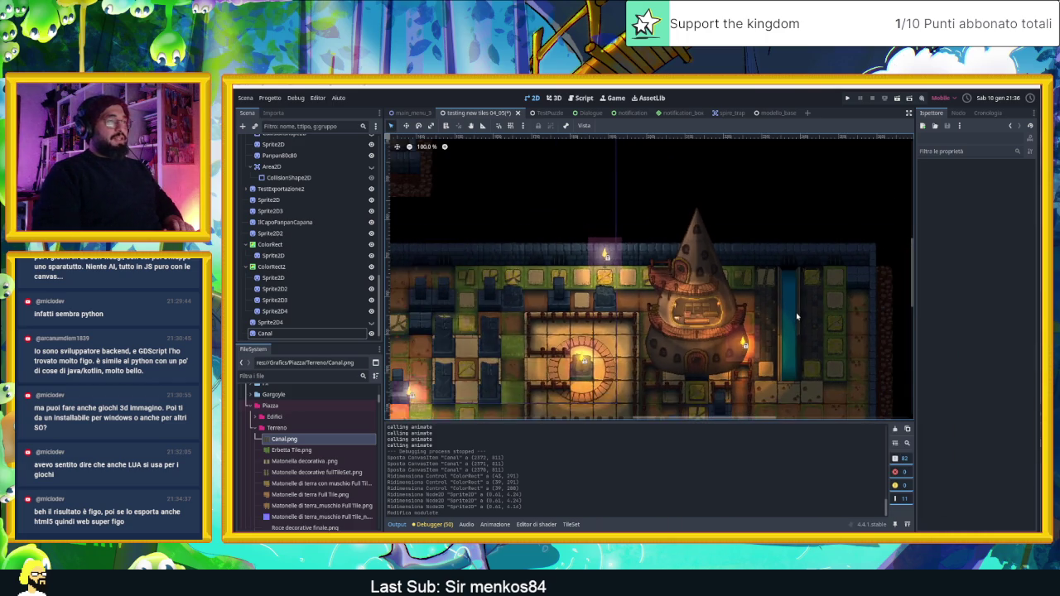
scroll(766, 298, up, 3)
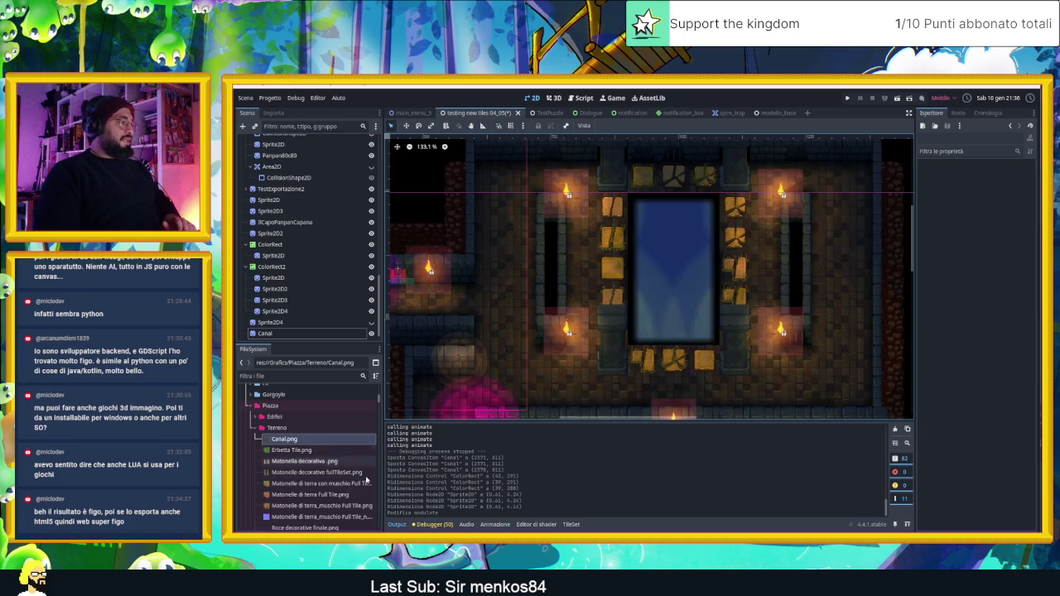
Select the 'Sotto al dungeon' TileMapLayer node at the top of the Scene tree.
mouse_move(286, 441)
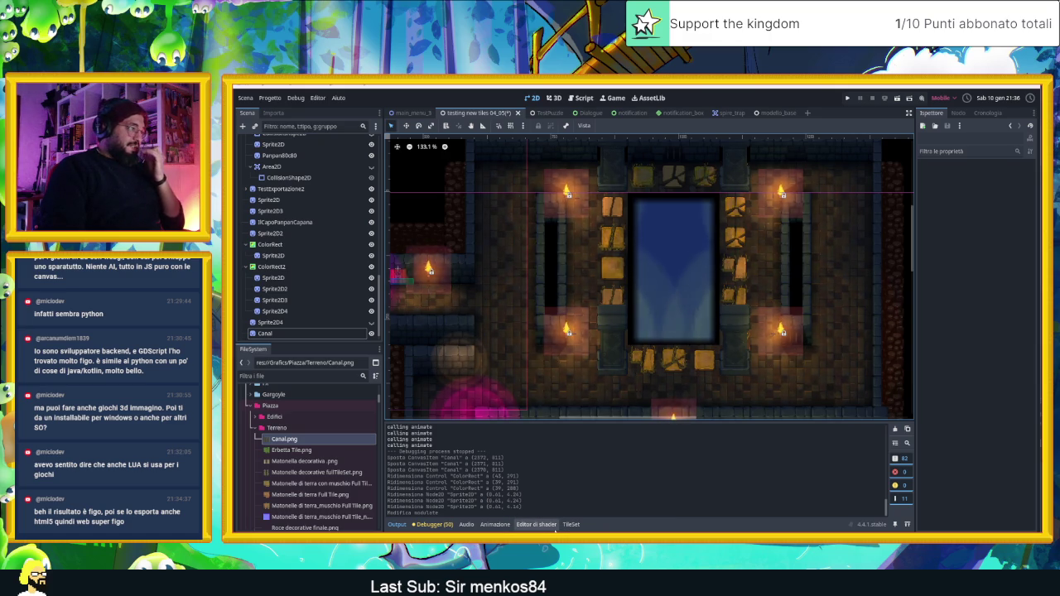
scroll(301, 201, down, 5)
scroll(301, 201, up, 10)
click(282, 153)
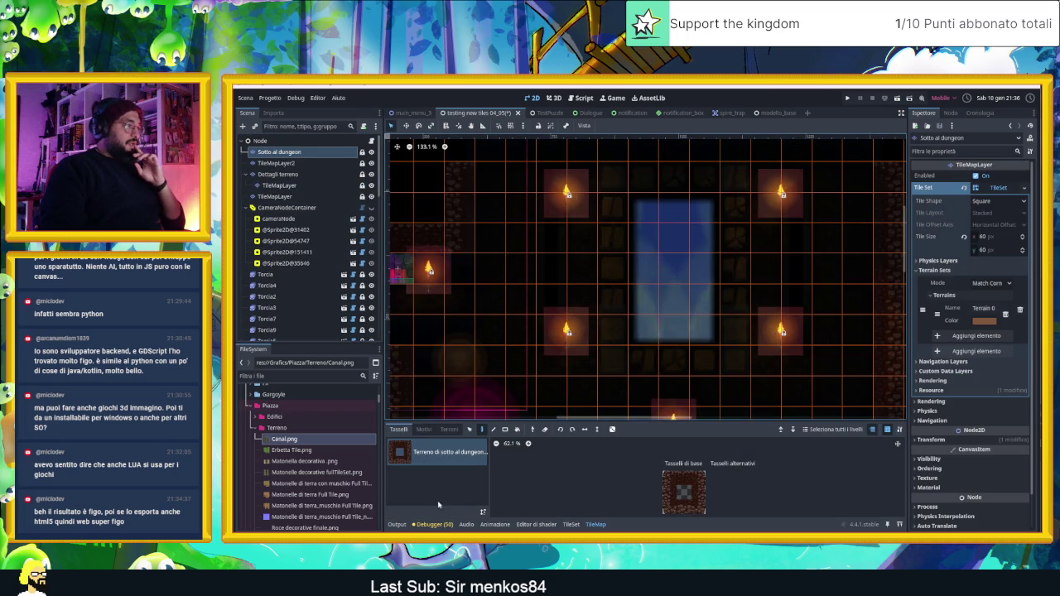
Add Canal.png to the TileSet as a new atlas source with auto-created tiles.
click(571, 525)
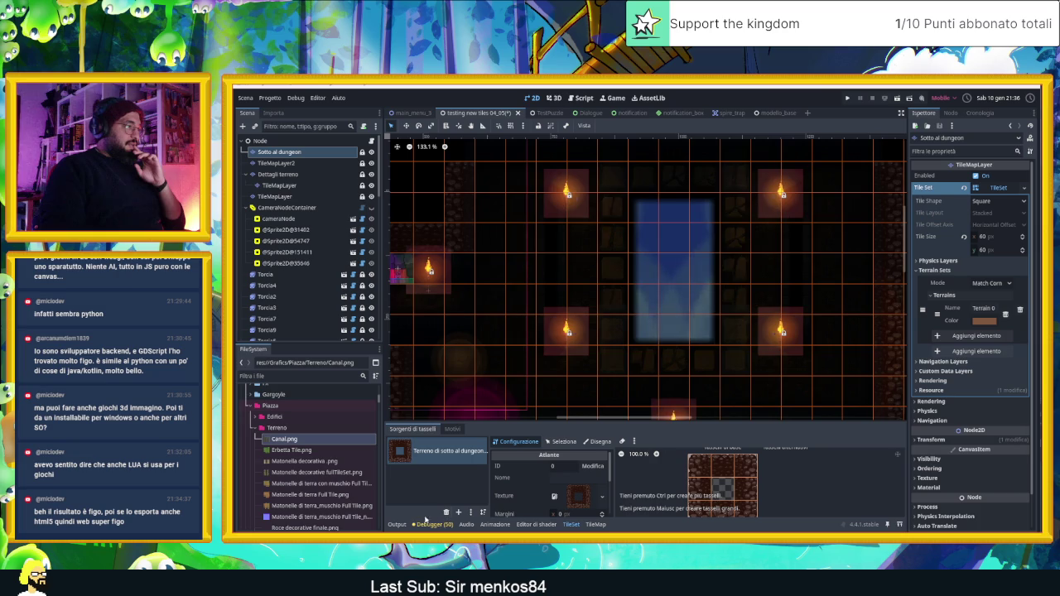
click(460, 514)
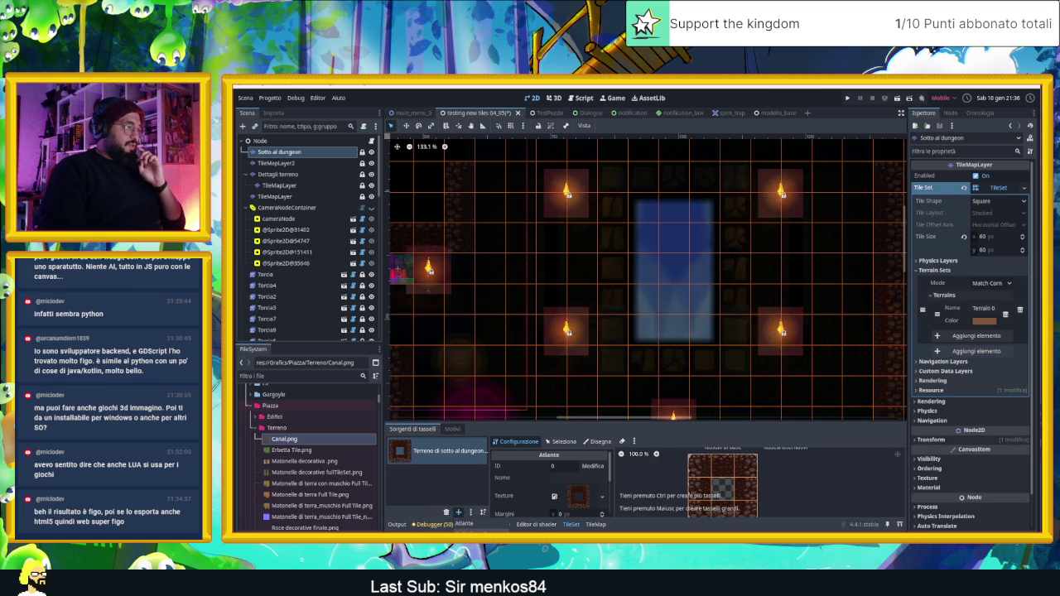
drag(277, 439, 410, 476)
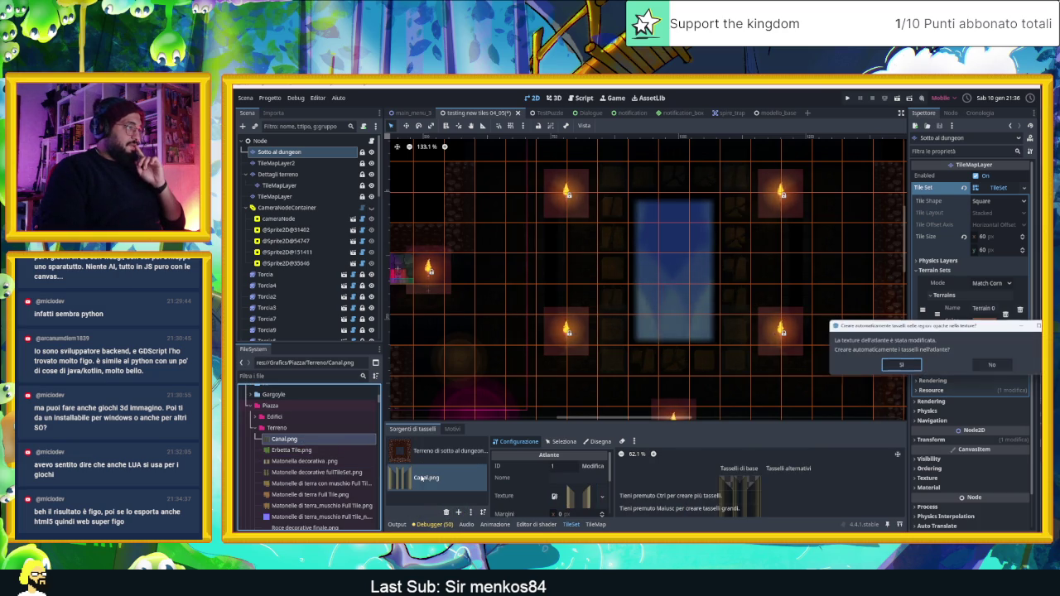
click(901, 368)
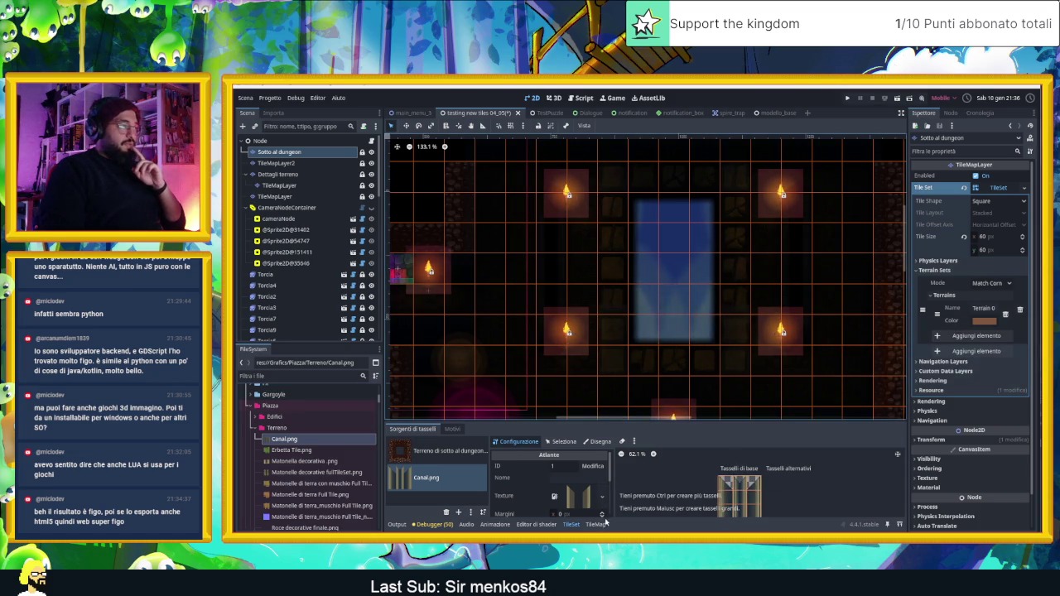
drag(740, 485, 759, 494)
scroll(572, 480, down, 4)
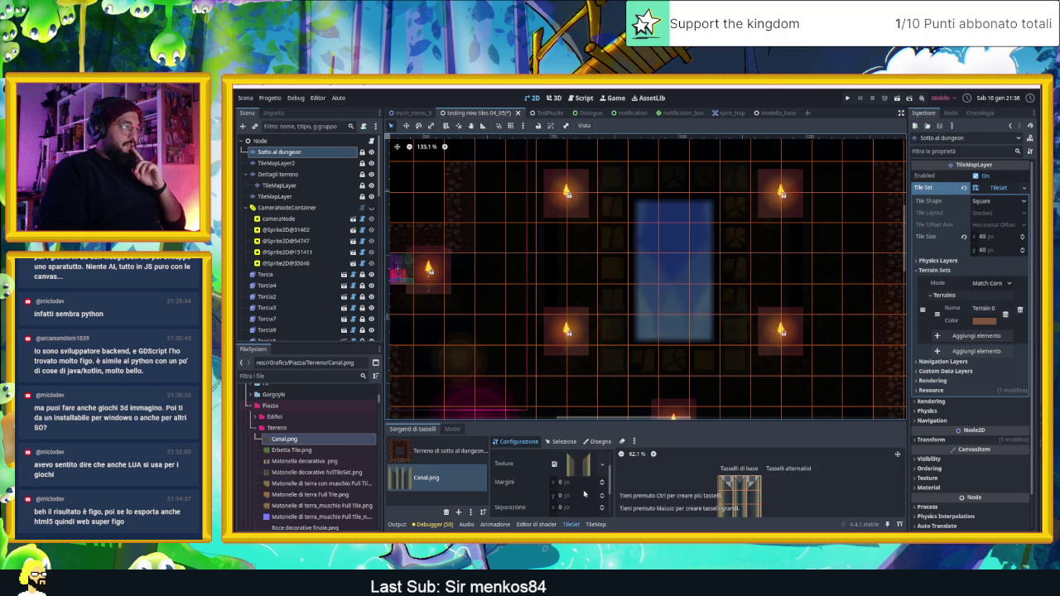
scroll(693, 495, down, 1)
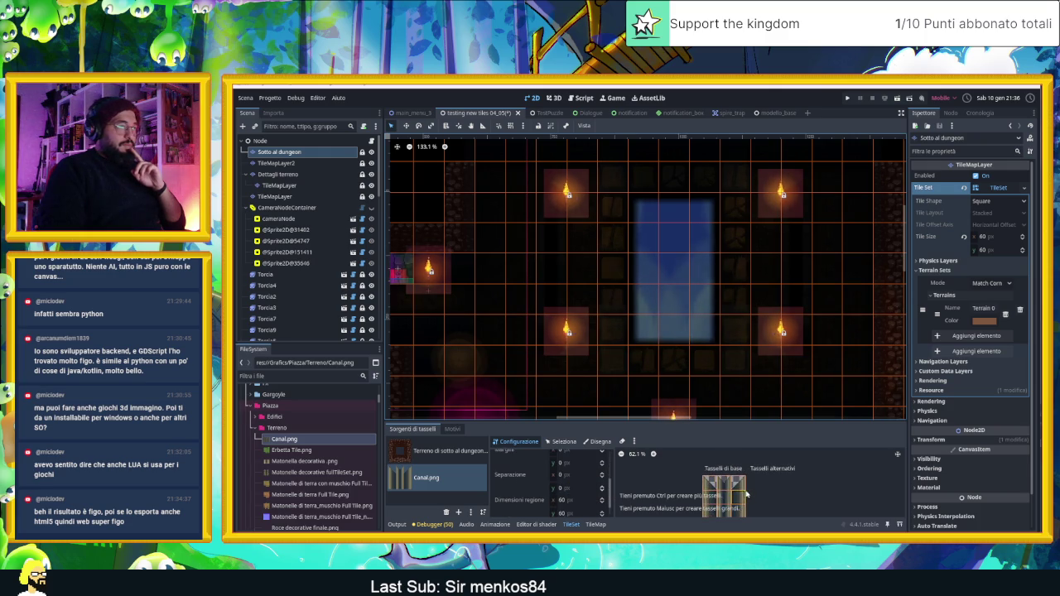
scroll(721, 485, up, 1)
Replace the atlas texture with a new CanvasTexture that uses Canal.png as diffuse.
drag(755, 421, 754, 342)
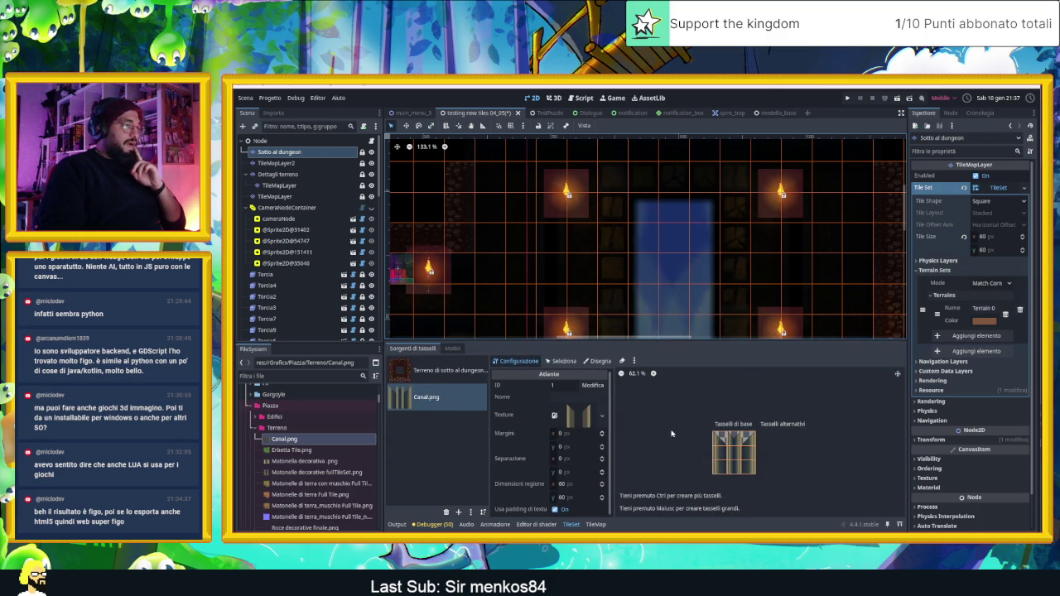
scroll(753, 454, up, 4)
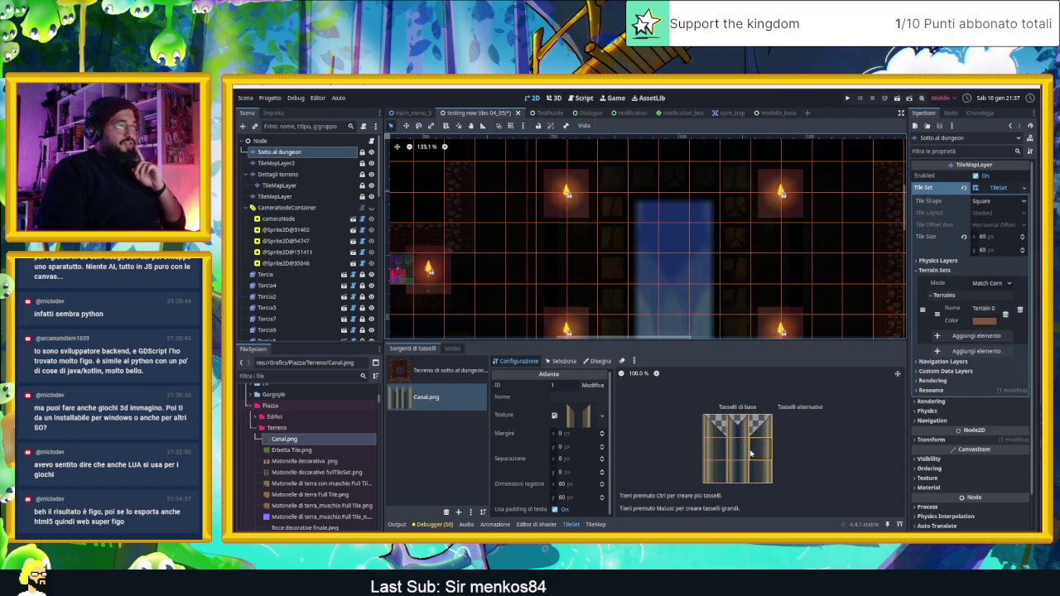
click(602, 416)
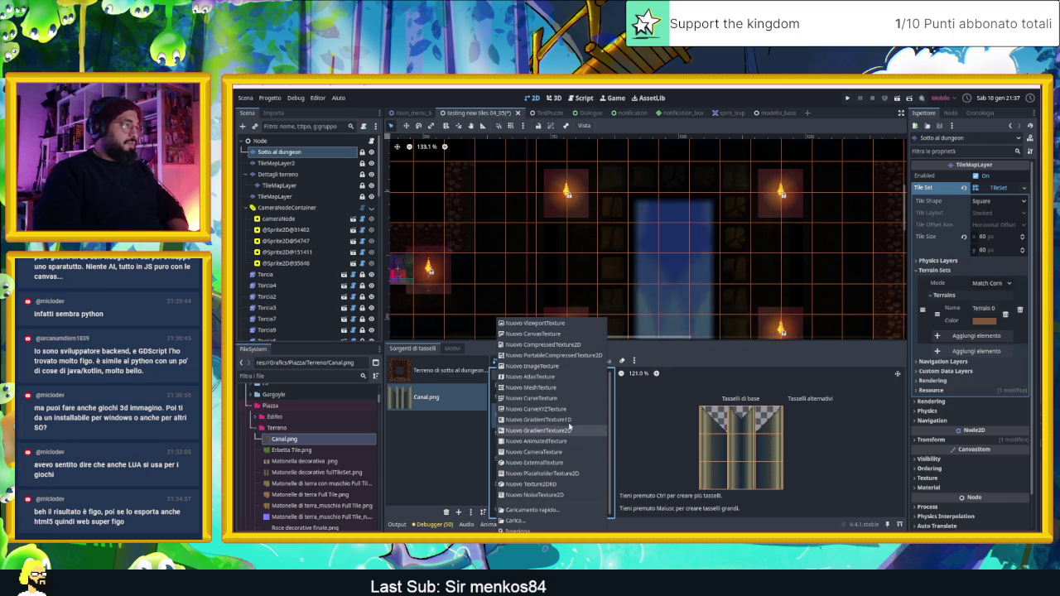
click(573, 336)
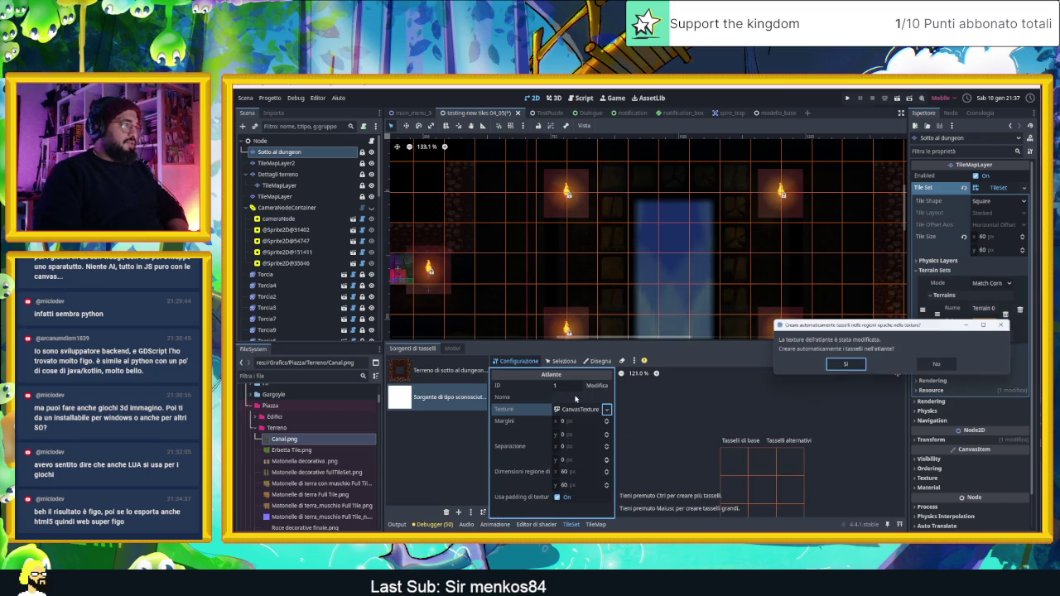
click(839, 364)
click(580, 409)
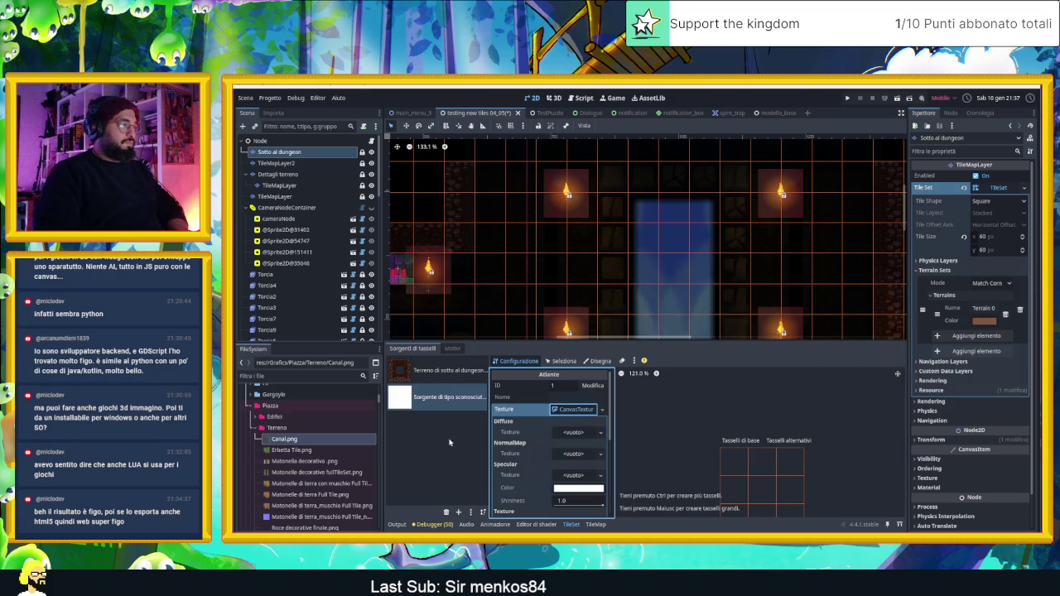
mouse_move(284, 439)
mouse_down()
mouse_move(576, 452)
mouse_move(580, 441)
mouse_move(551, 444)
mouse_up()
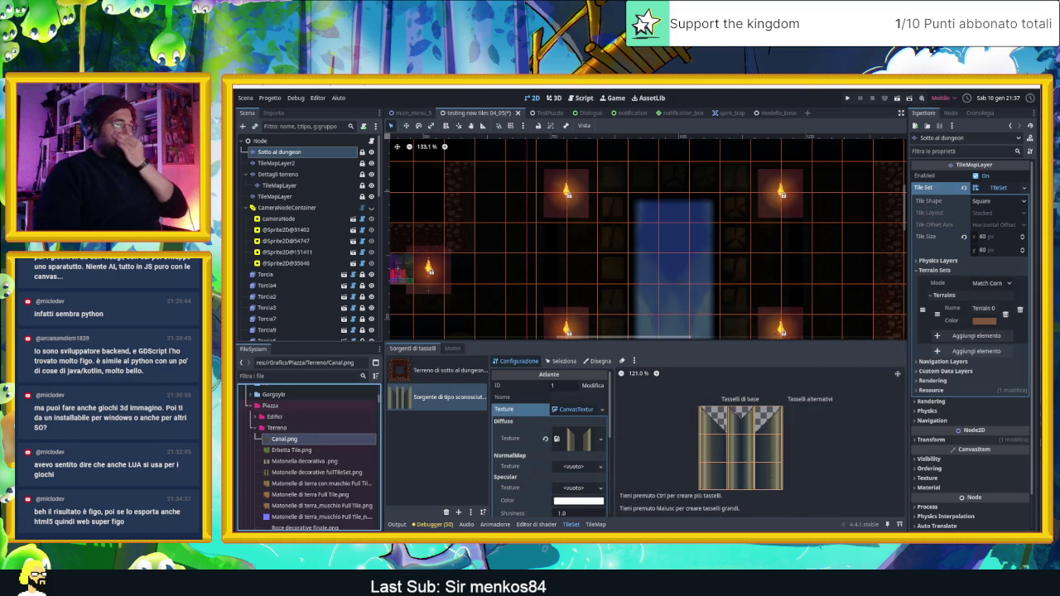
key(alt+Tab)
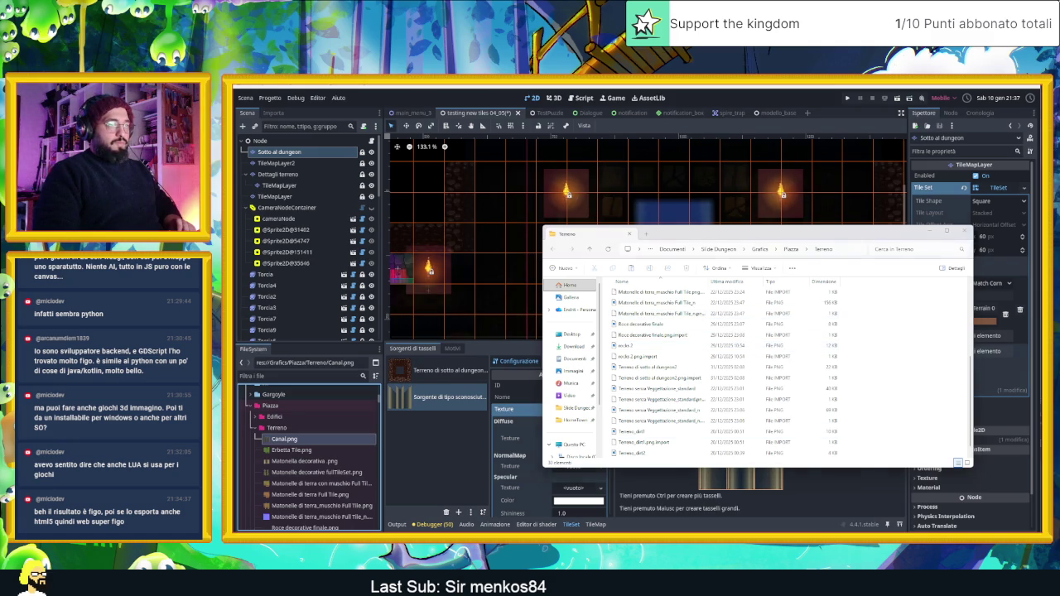
Browse Desktop > Vecchio Pc > per il pc nuovo > Esp > LaigterPortable and launch laigter.exe.
key(alt+Tab)
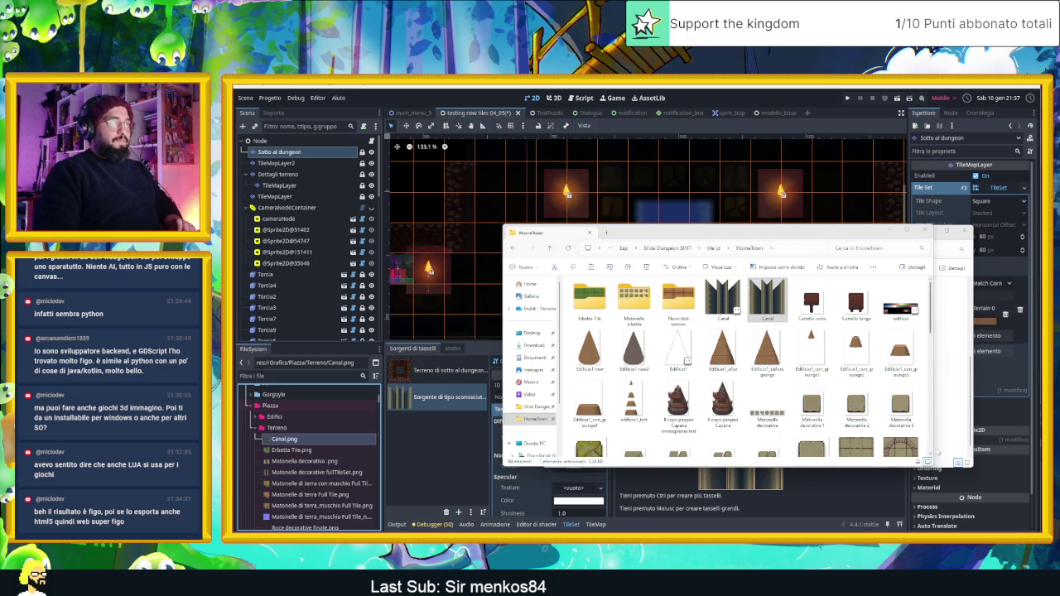
drag(971, 466, 957, 532)
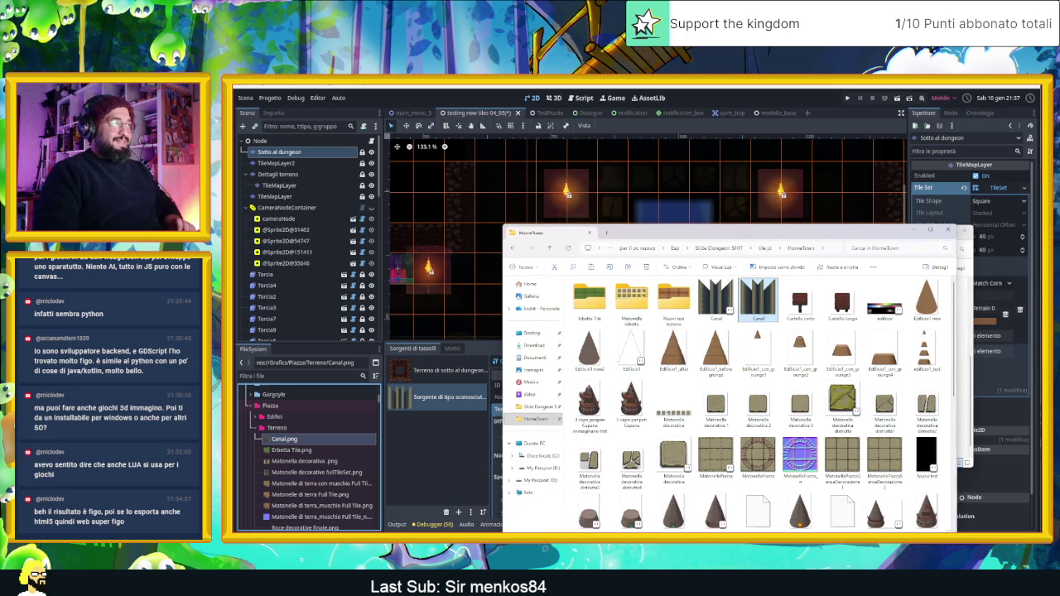
click(531, 285)
double_click(628, 310)
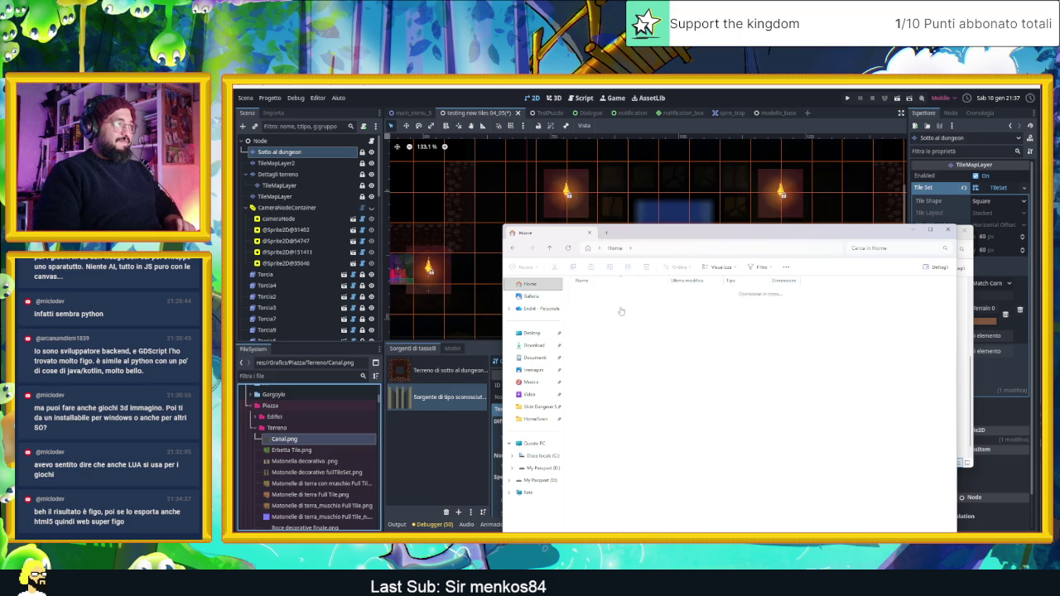
double_click(589, 293)
double_click(593, 312)
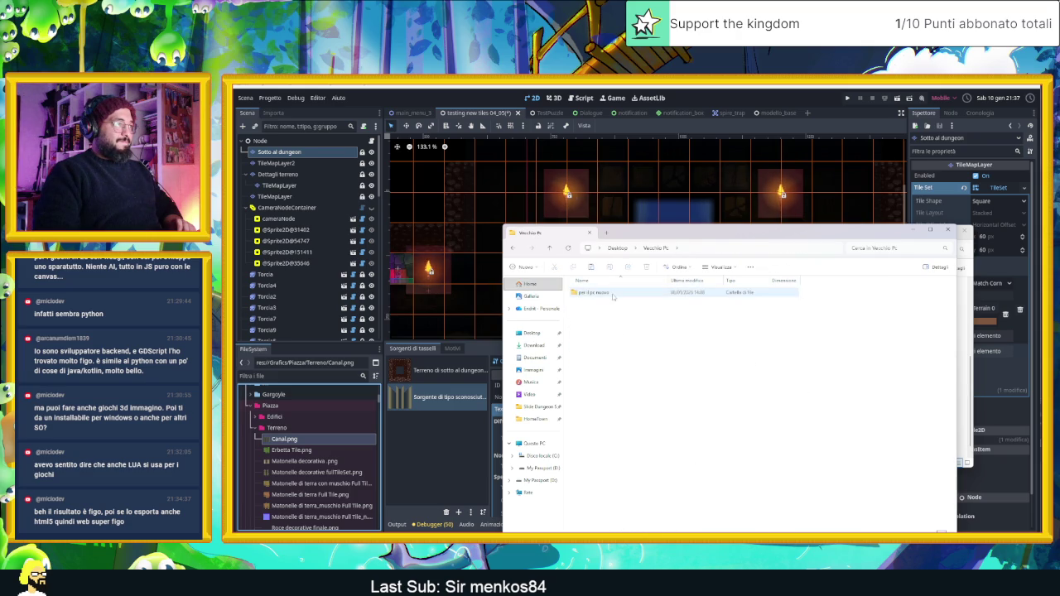
double_click(592, 313)
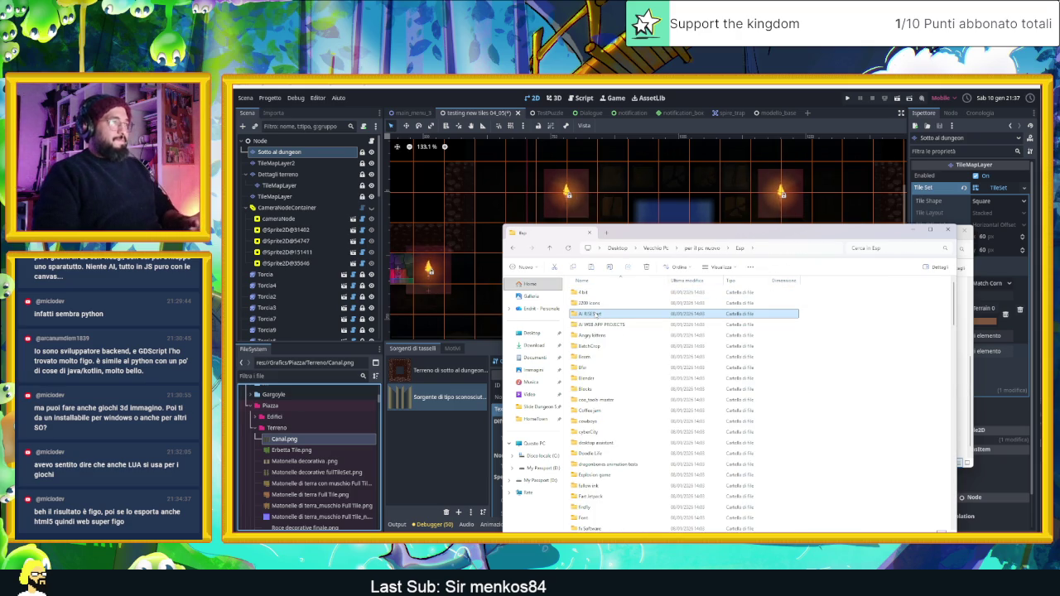
key(l)
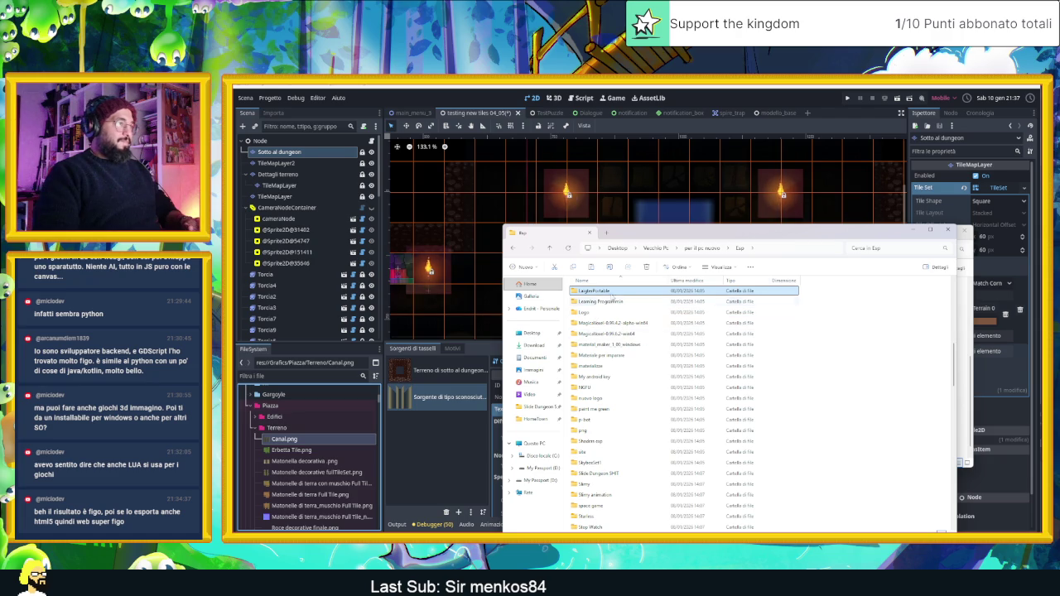
double_click(613, 292)
double_click(618, 377)
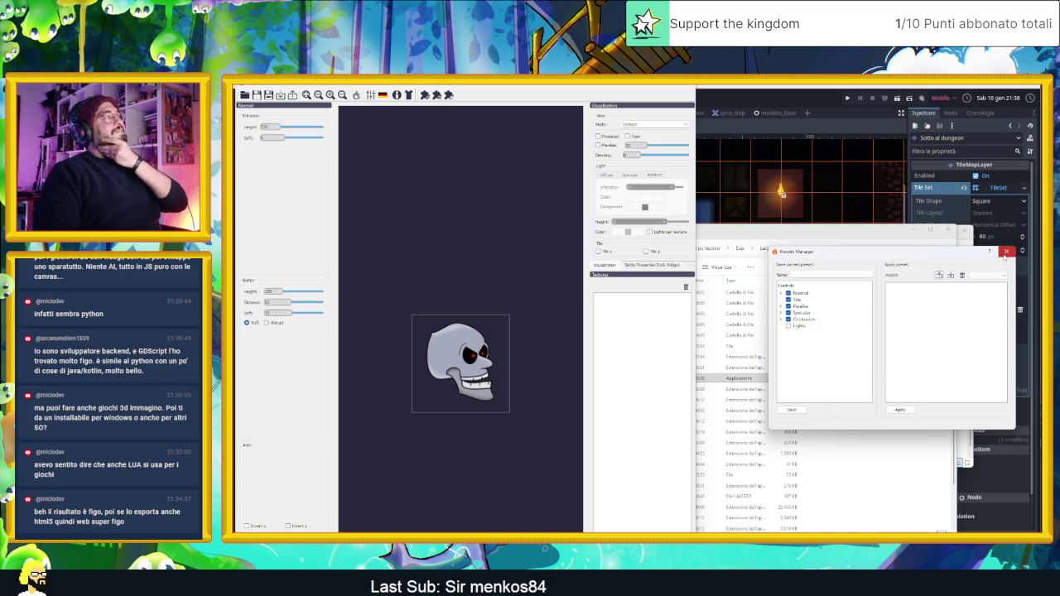
Close Laigter's Presets Manager and bring the LaigterPortable folder window forward.
click(1006, 253)
click(866, 329)
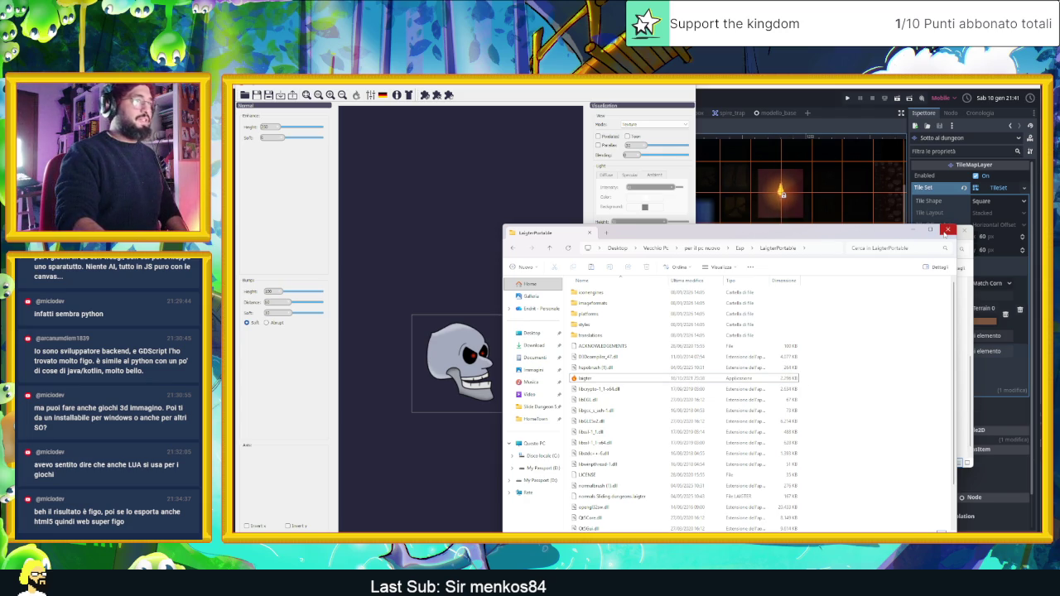
Check the styles, platforms, imageformats and iconengines subfolders for presets, then return to Chrome.
double_click(639, 336)
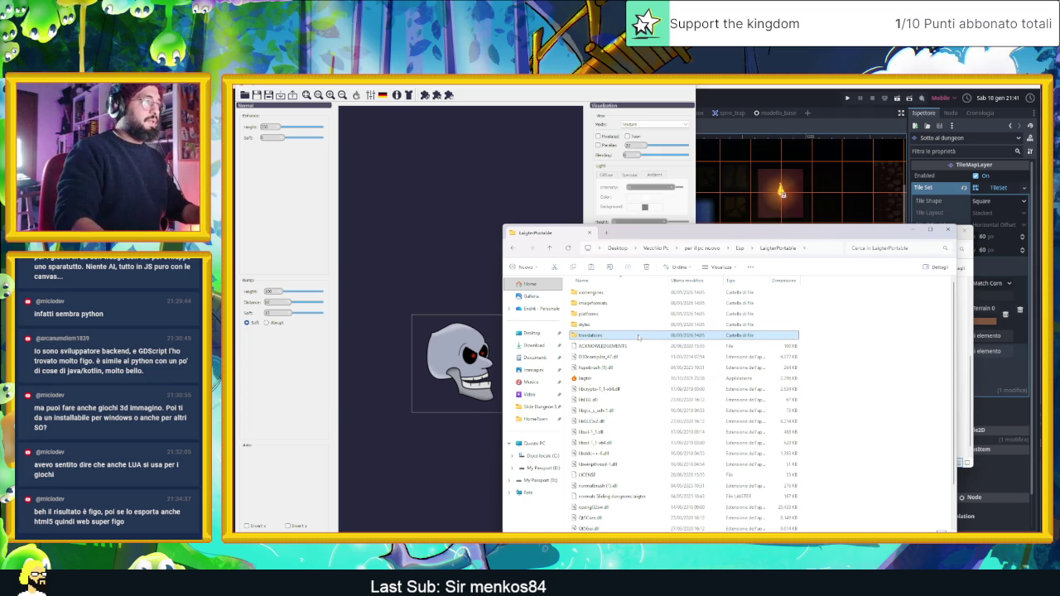
double_click(625, 324)
key(alt+Left)
double_click(617, 315)
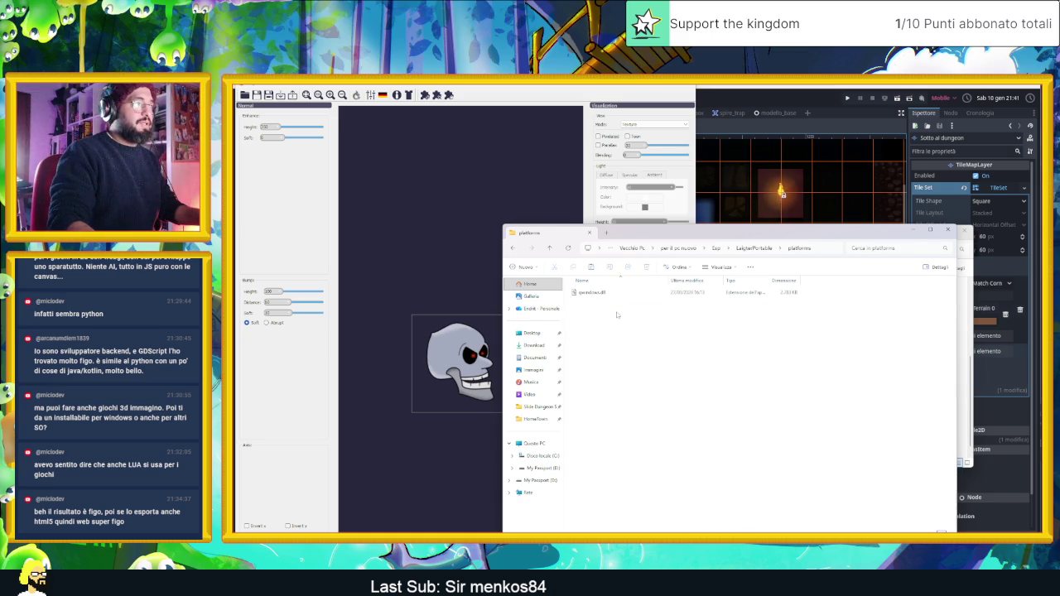
key(alt+Left)
double_click(602, 303)
key(alt+Left)
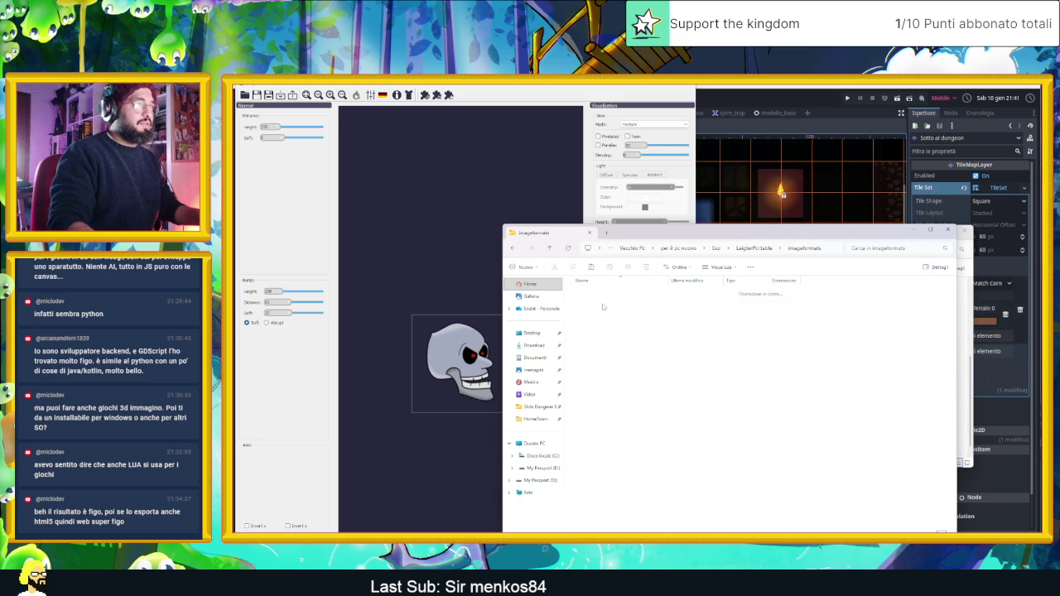
double_click(602, 292)
key(alt+Left)
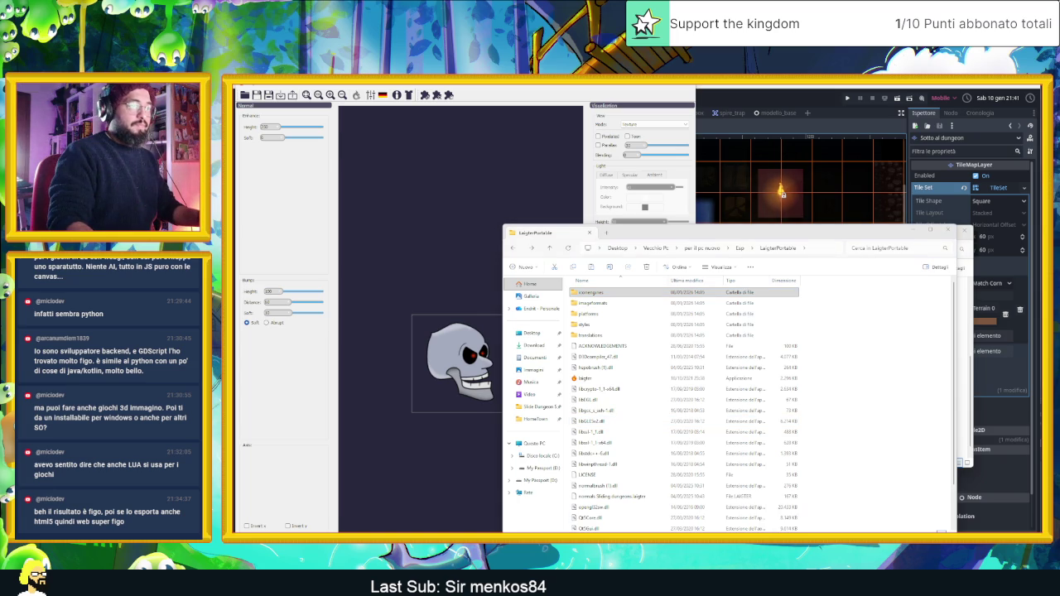
key(alt+Tab)
click(561, 100)
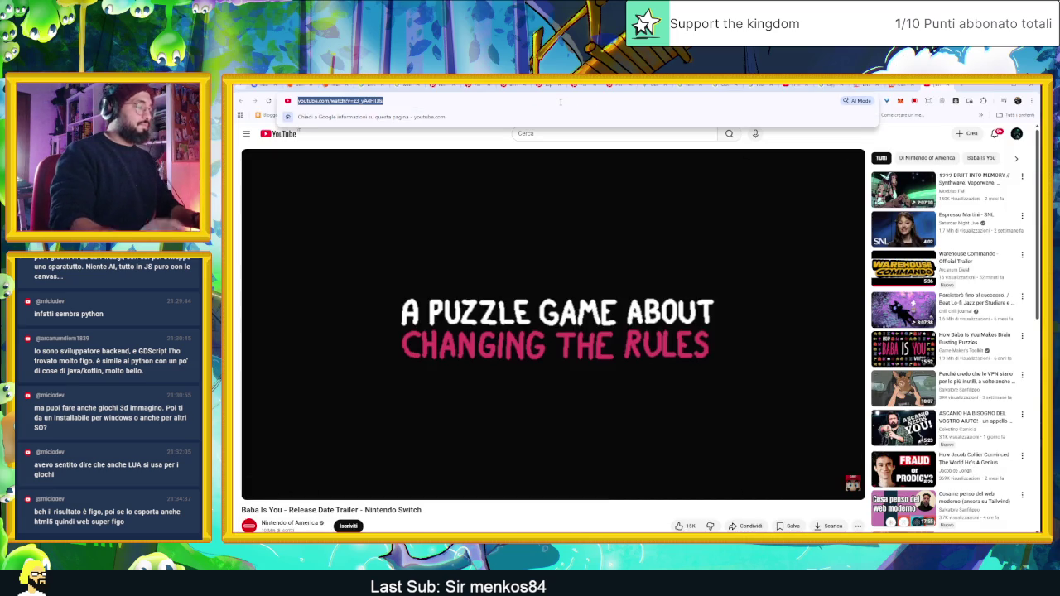
Search Google for 'laighter where are pressets'.
text(laighter where )
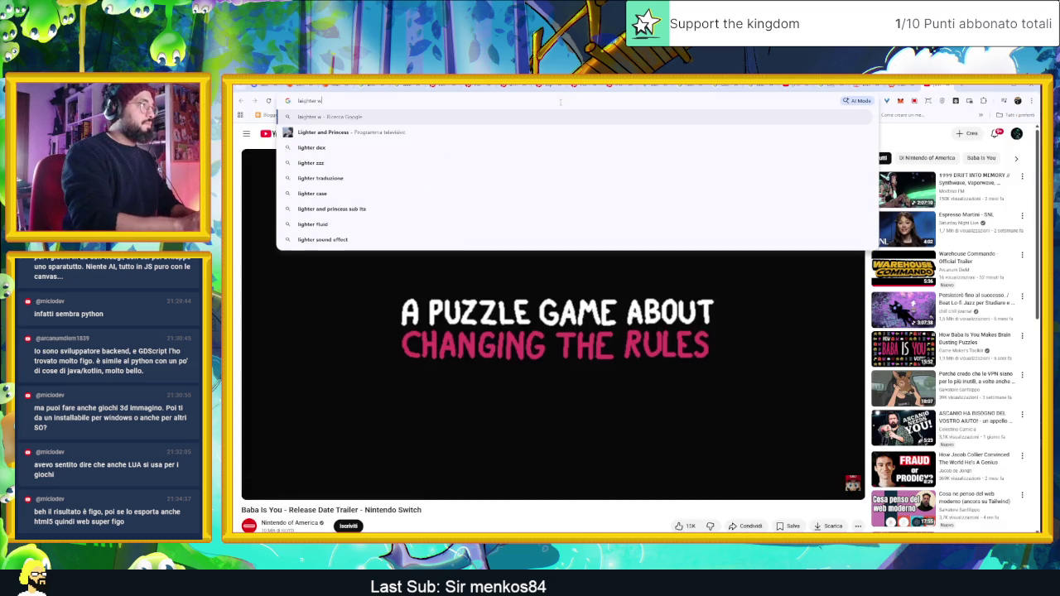
text(are pre)
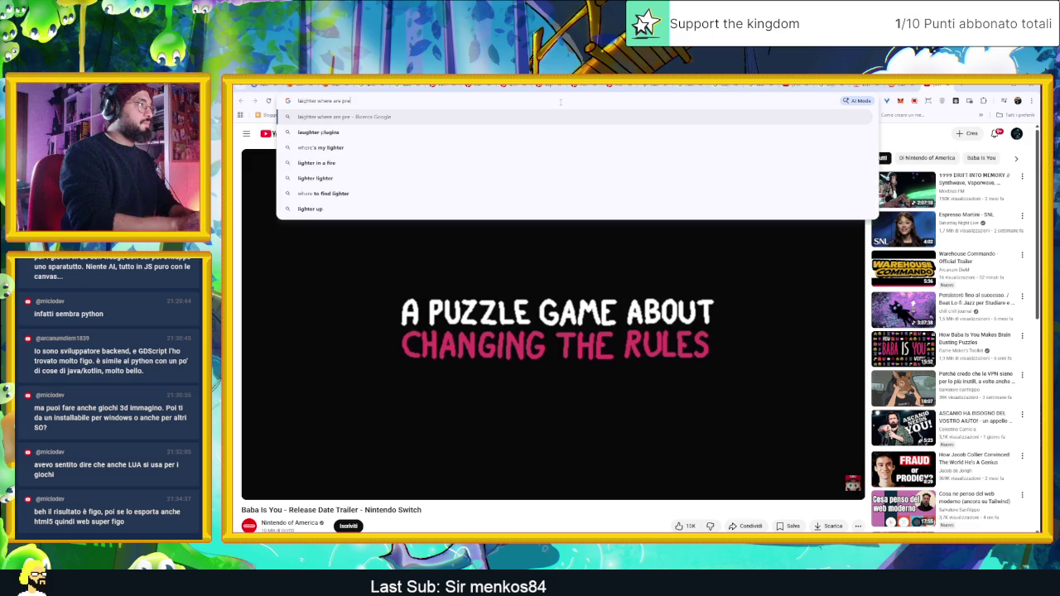
text(ssets)
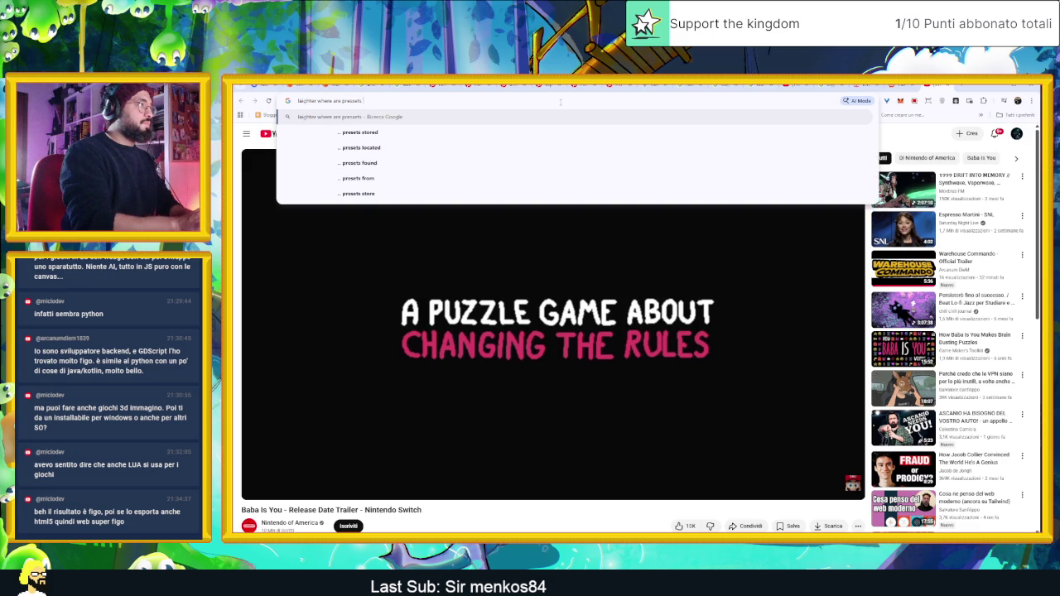
key(Down)
key(Return)
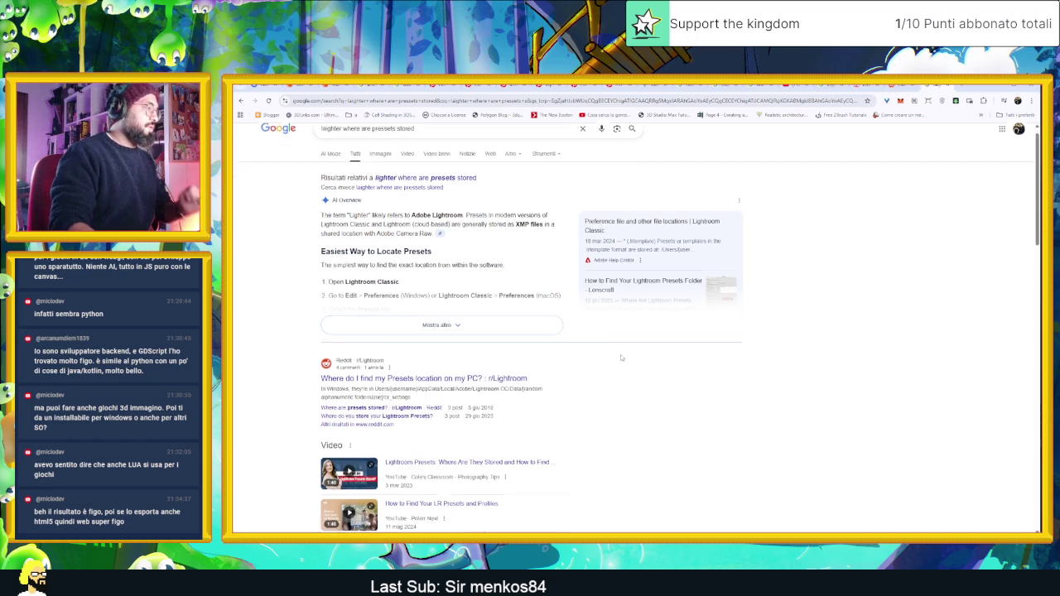
scroll(621, 355, down, 3)
scroll(622, 356, up, 3)
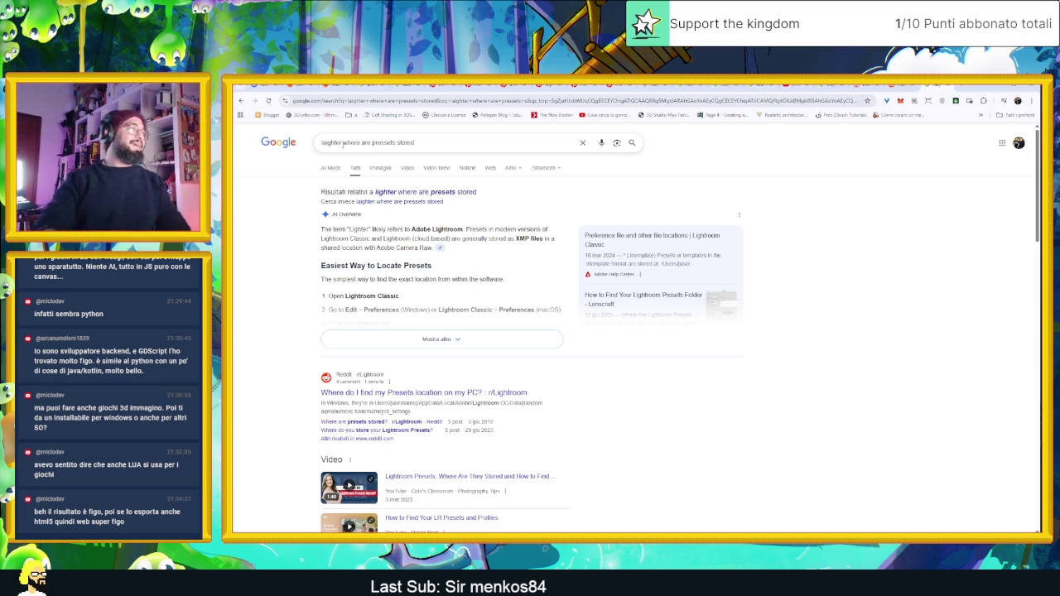
Correct the query's spelling, rerun it, and view the Laigter Main Window documentation.
click(332, 142)
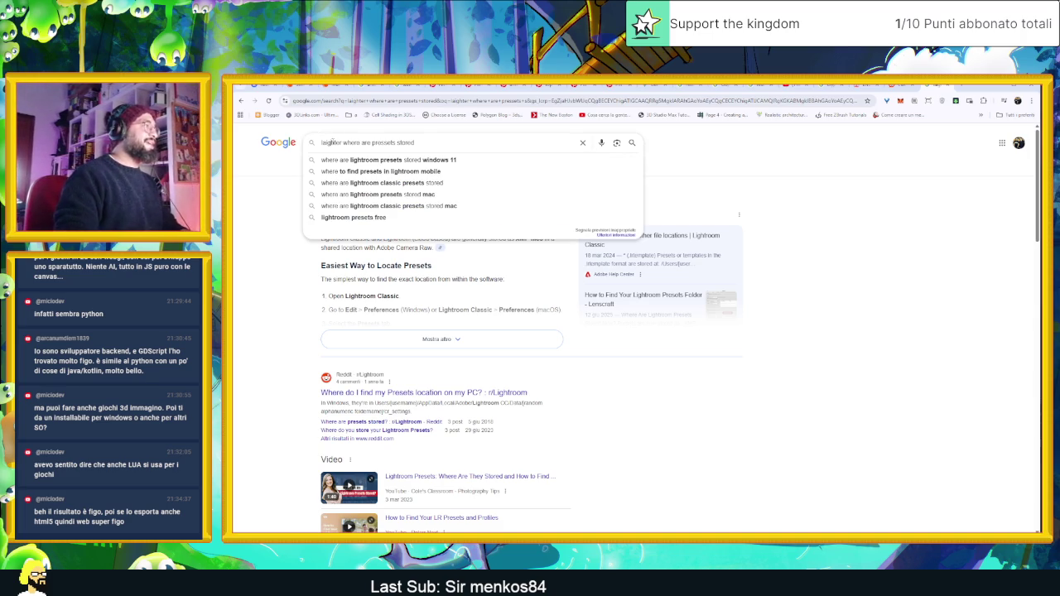
key(BackSpace)
key(Return)
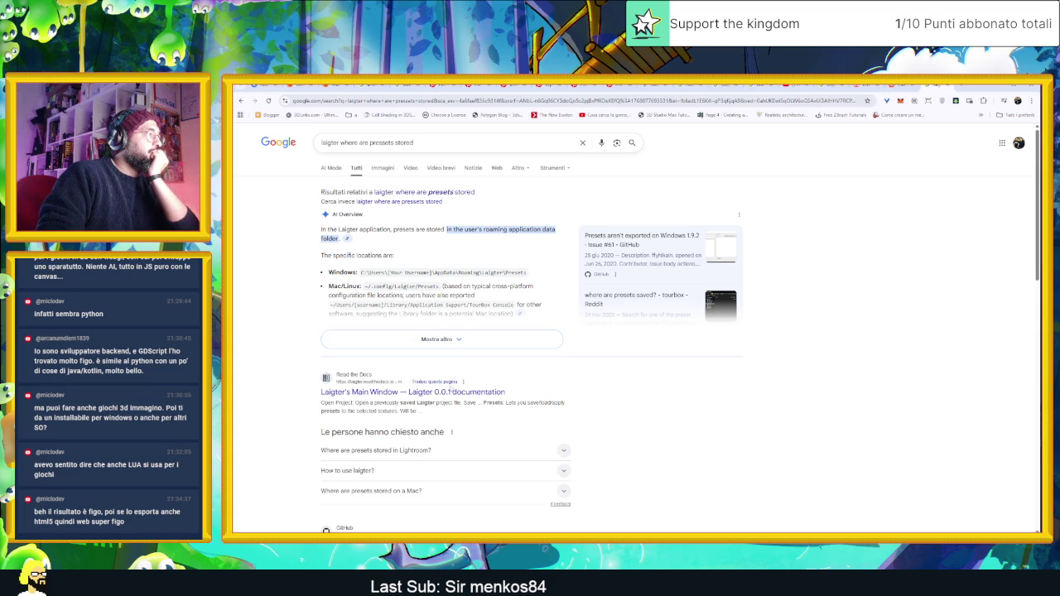
click(472, 389)
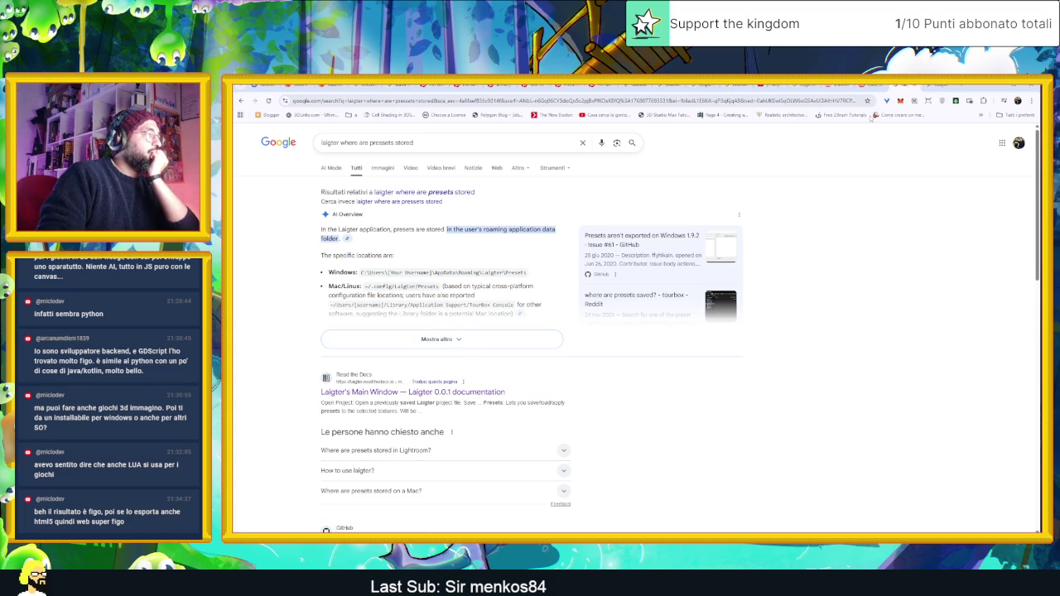
key(alt+Left)
key(alt+Tab)
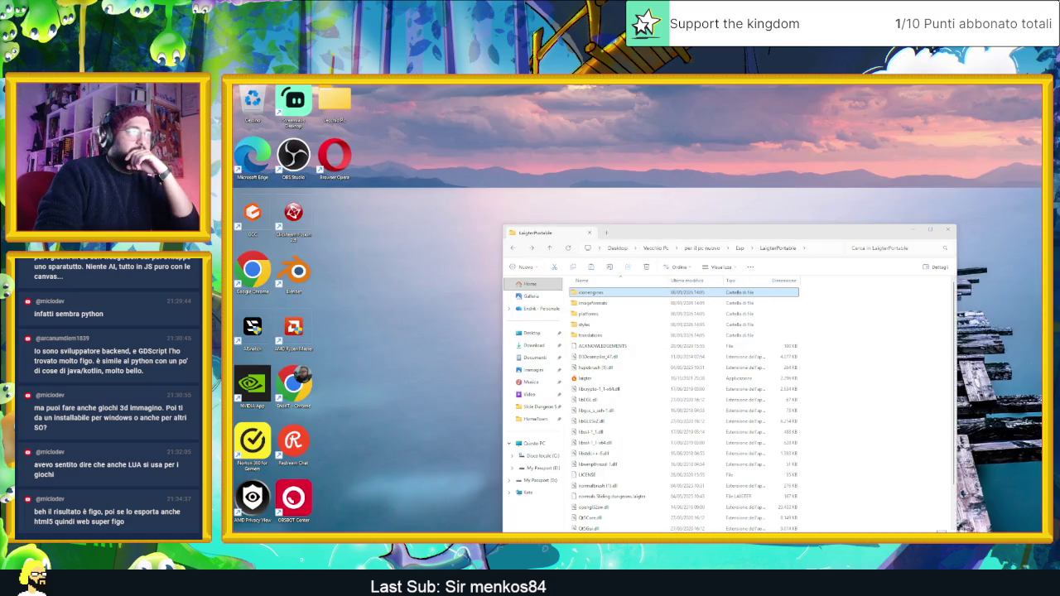
Briefly check laigter.exe's context menu and the Start menu, then return to Explorer over Godot.
right_click(590, 380)
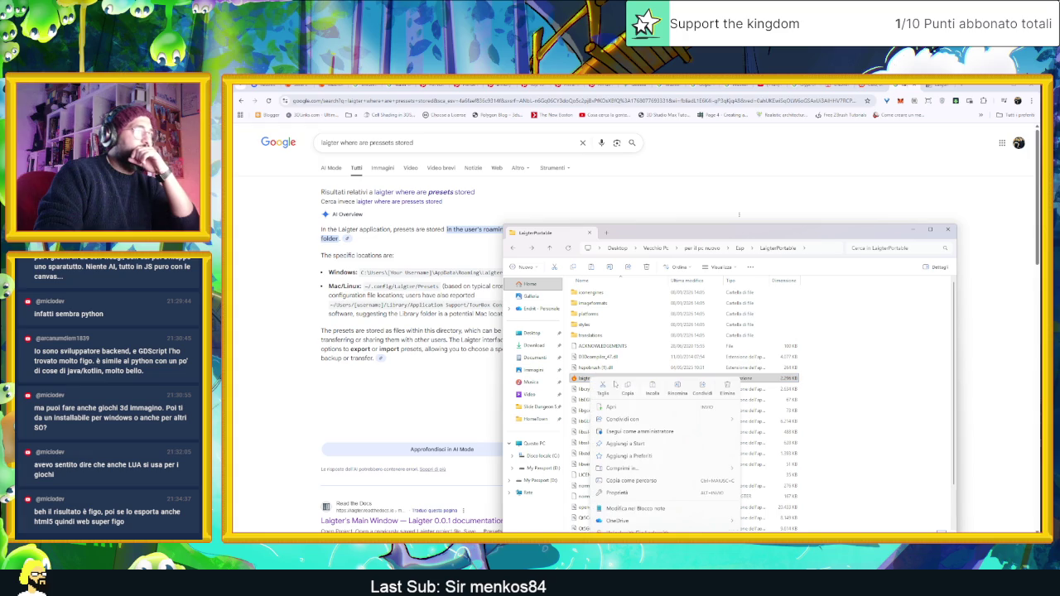
click(651, 457)
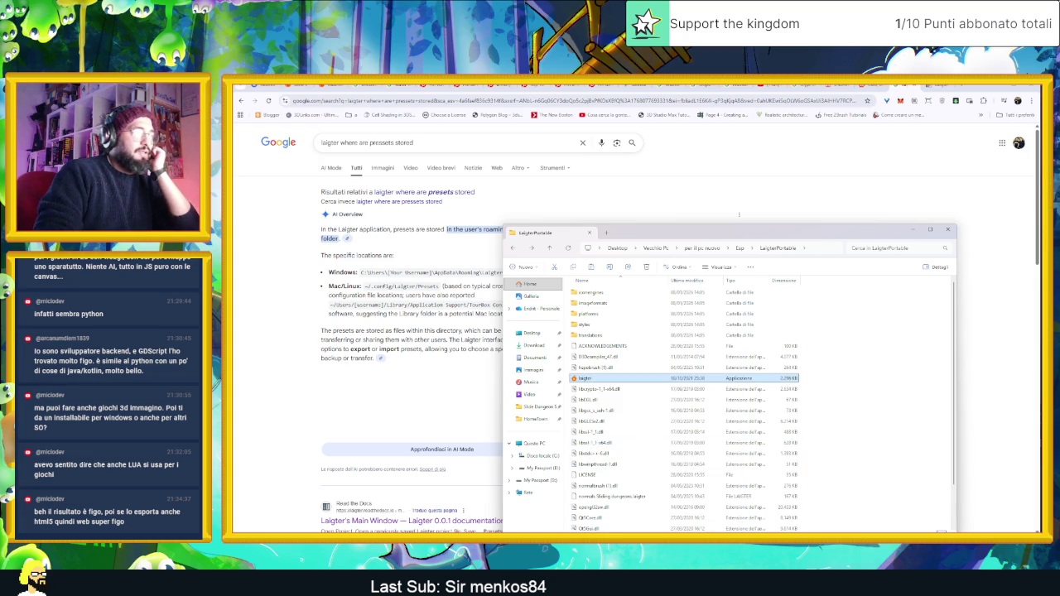
key(super)
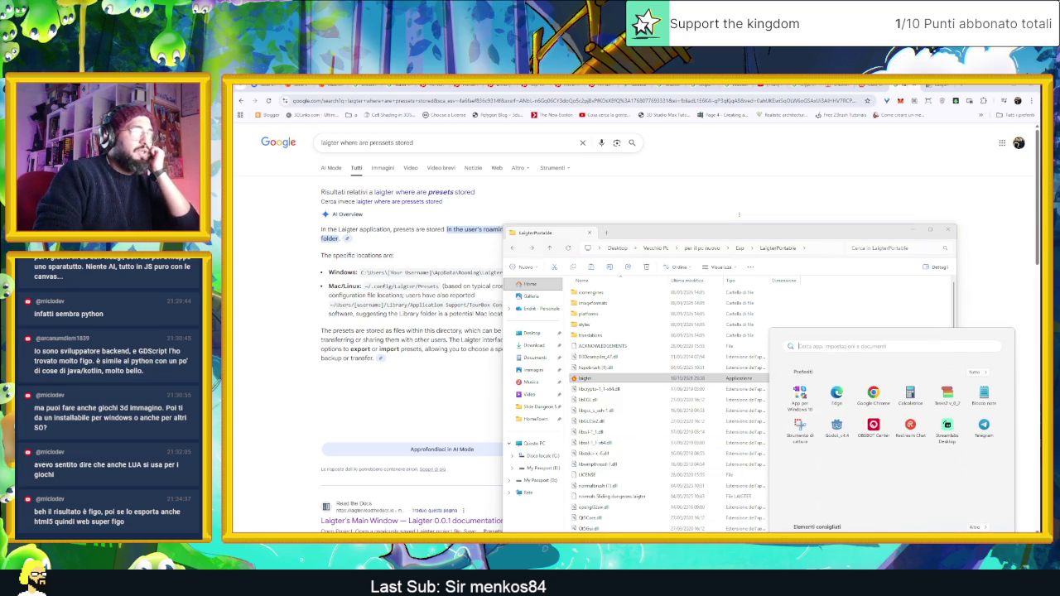
click(1000, 286)
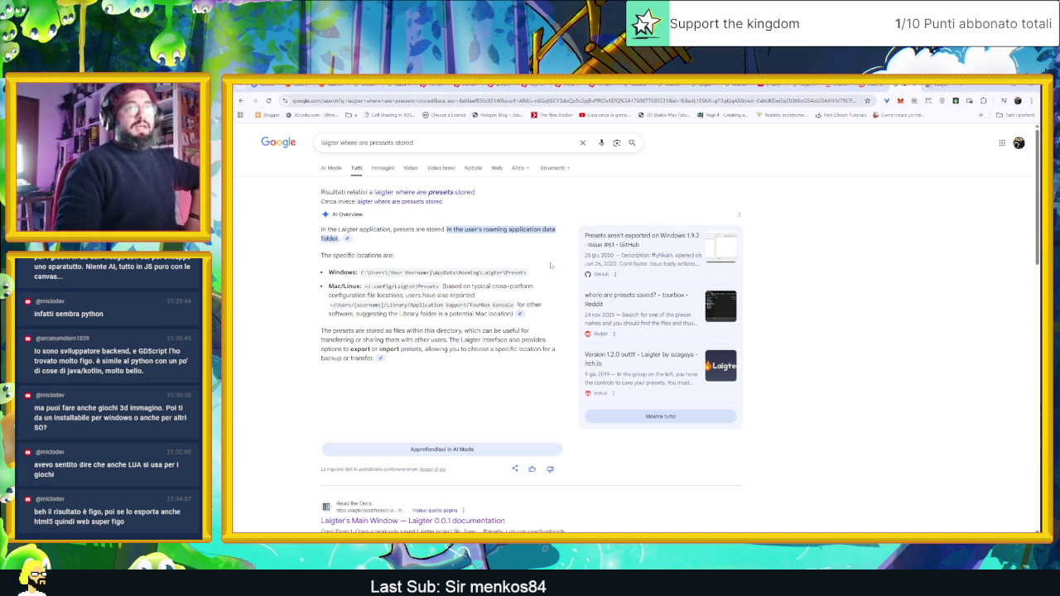
key(alt+Tab)
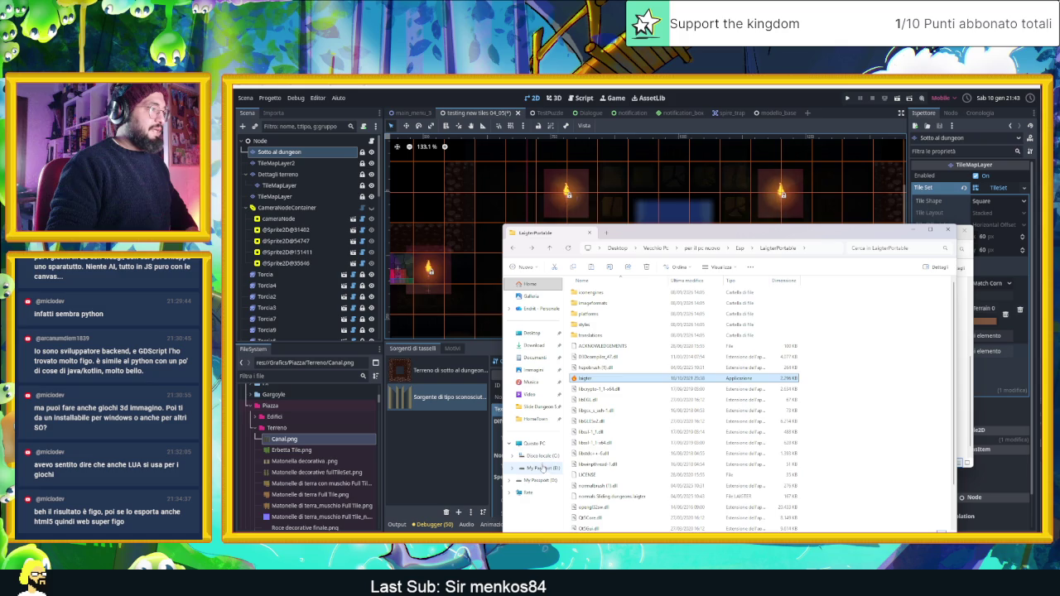
Go to Disco locale (C:) > Utenti and open the user's home folder.
click(548, 457)
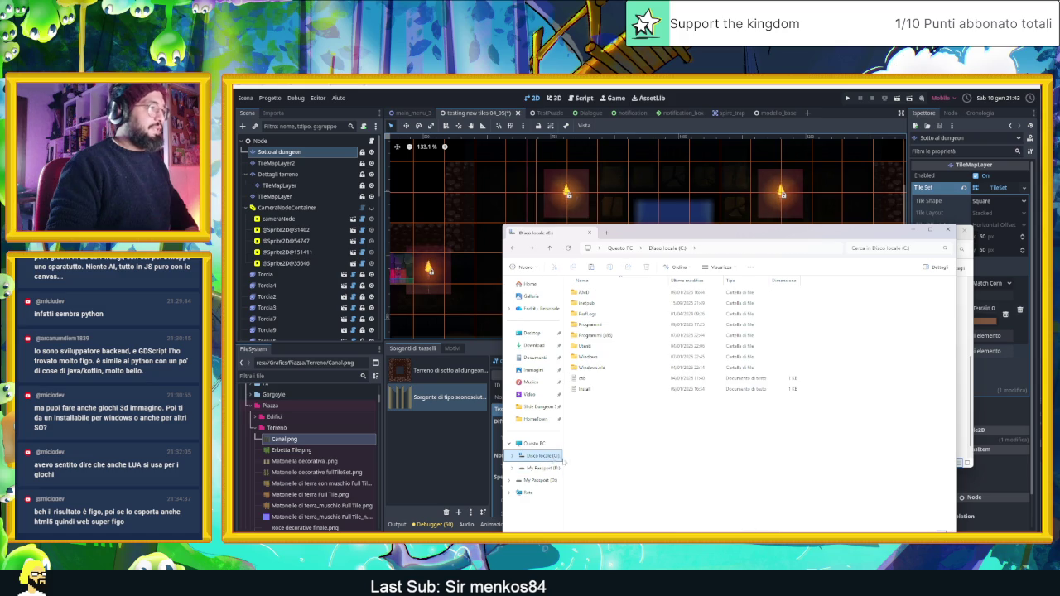
double_click(615, 347)
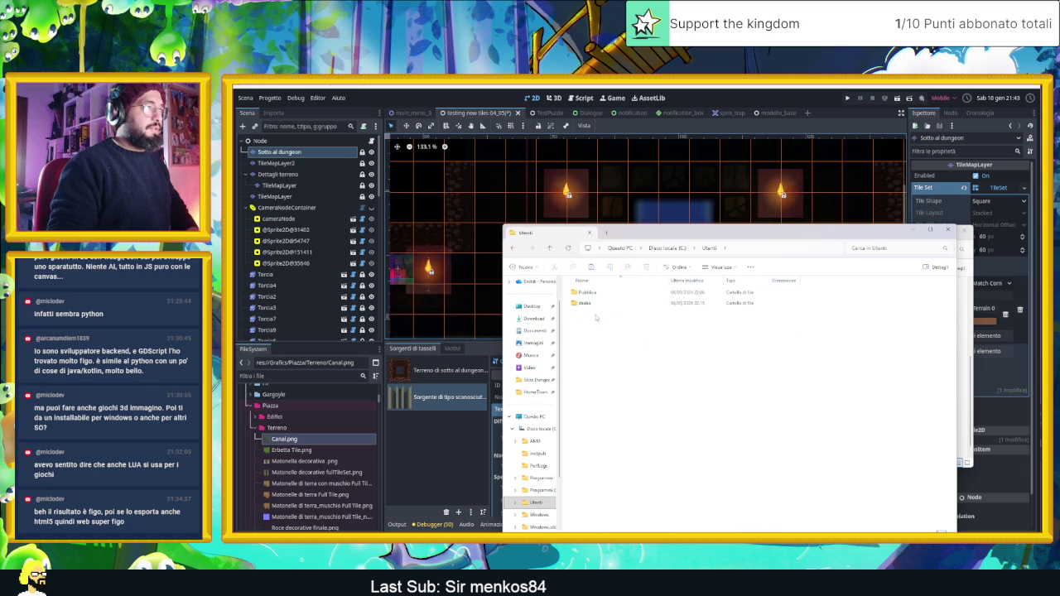
double_click(585, 303)
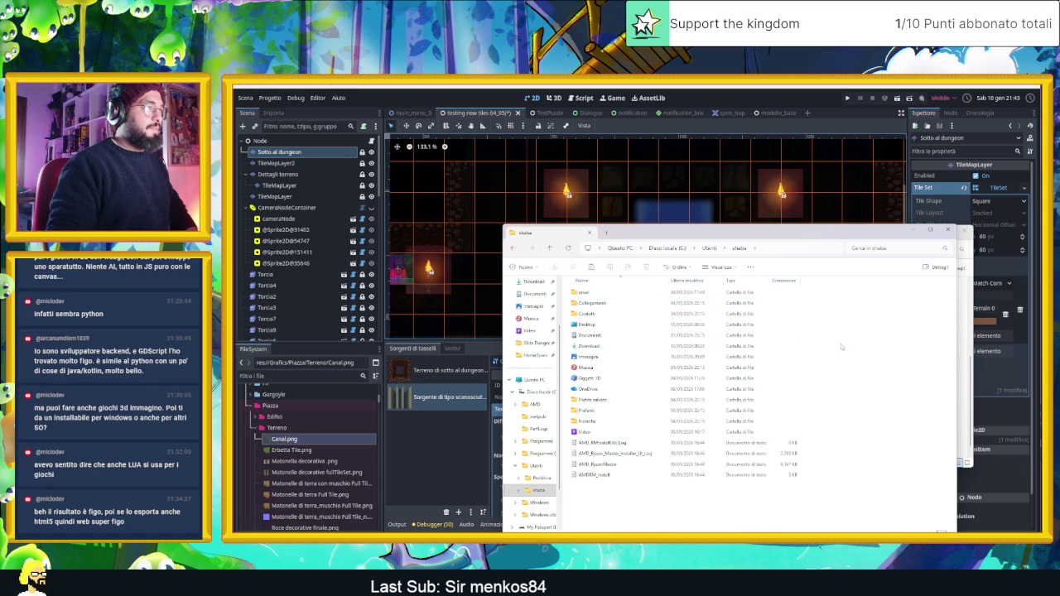
Inspect the home folder's Properties and its Condivisione sharing tab, then close the dialog.
right_click(872, 309)
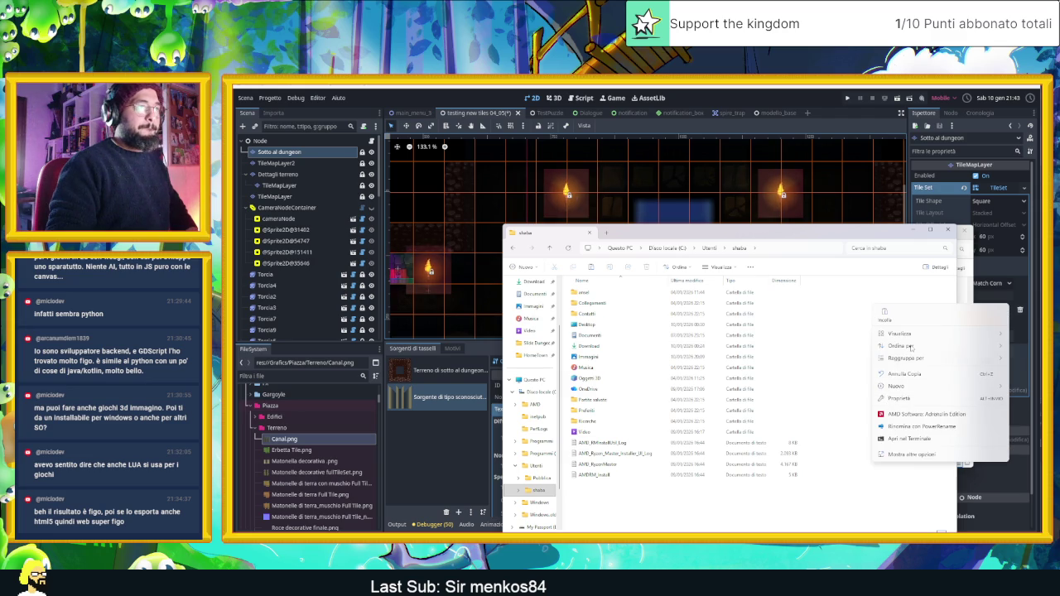
mouse_move(918, 334)
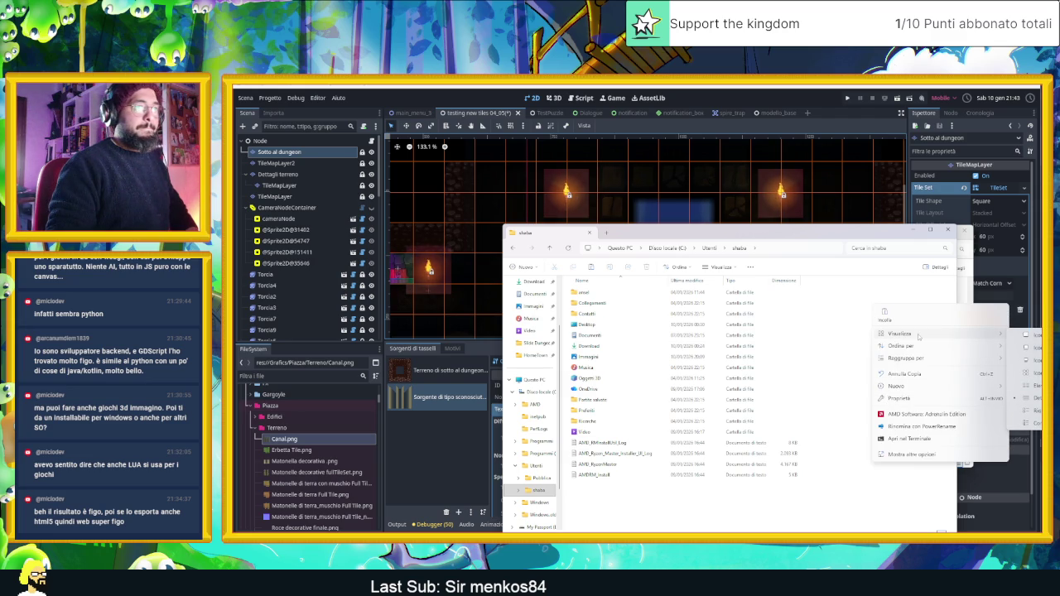
click(903, 400)
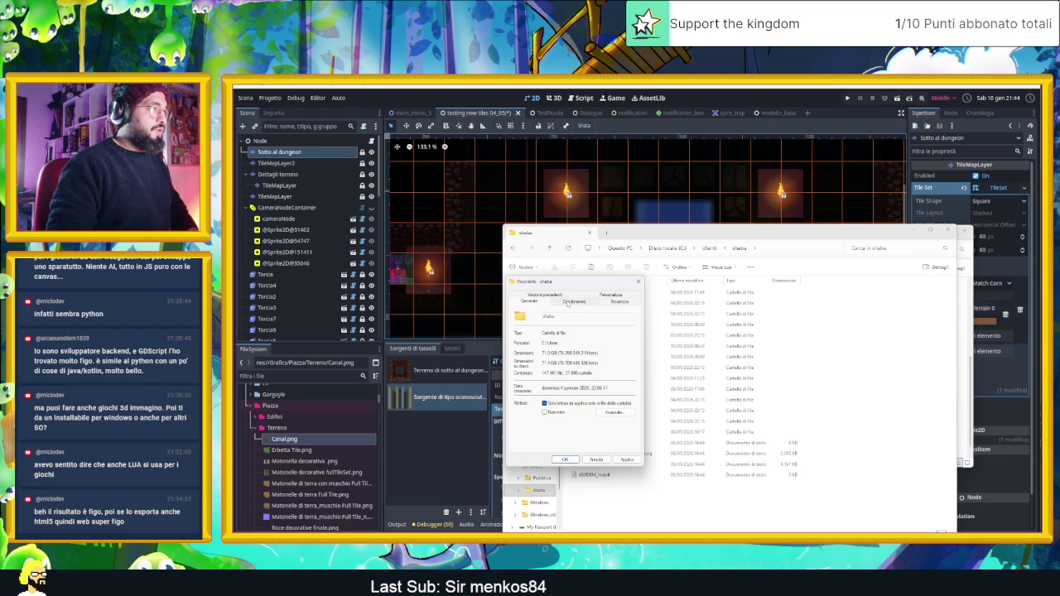
mouse_move(590, 290)
mouse_down()
mouse_move(895, 319)
mouse_move(881, 317)
mouse_up()
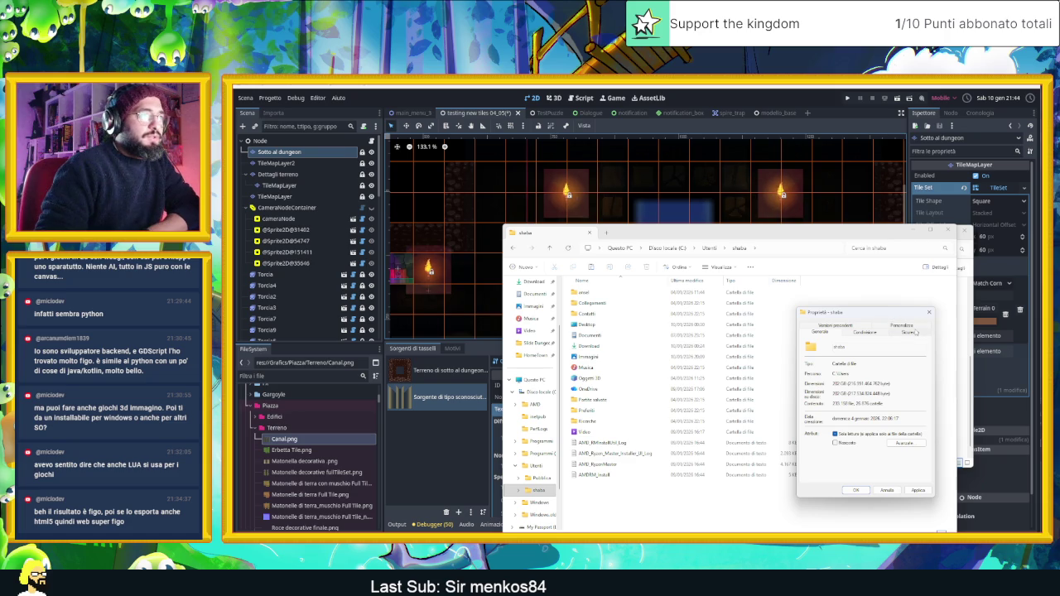
click(875, 334)
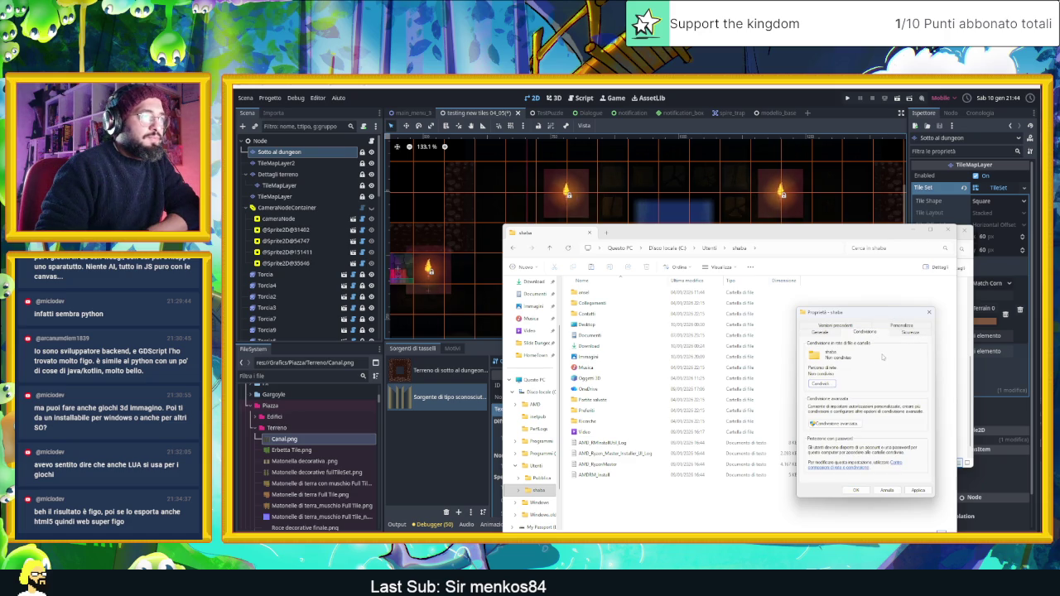
click(929, 313)
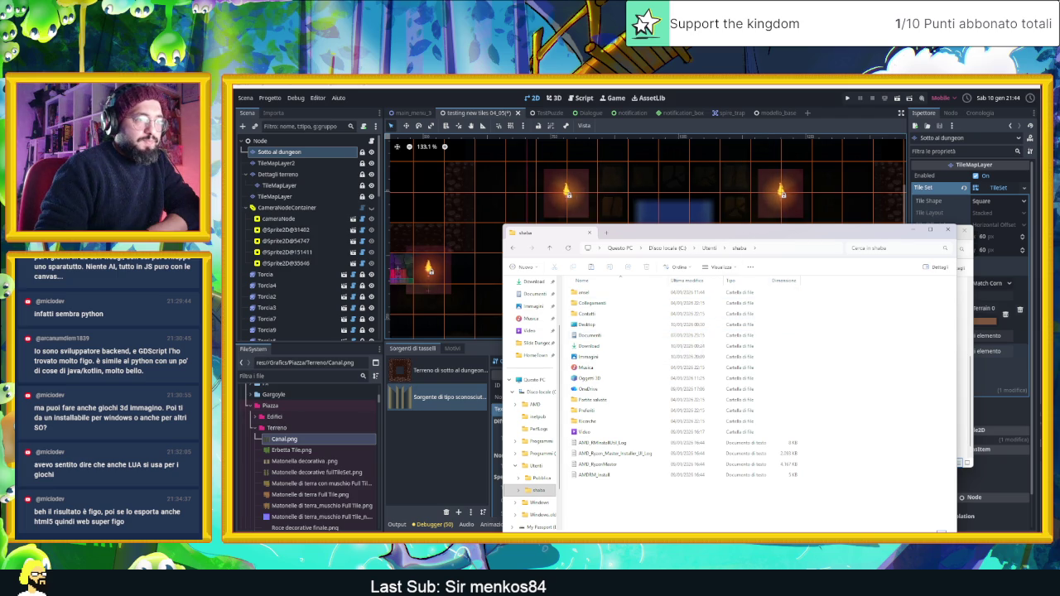
key(alt+Tab)
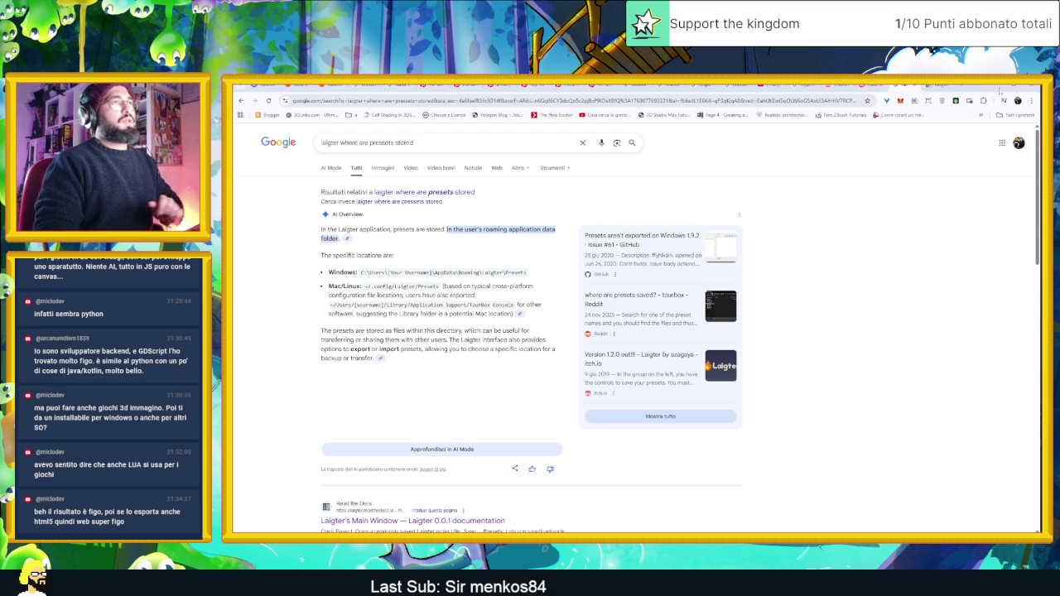
Search Google in a new tab for 'come si accede alla cartella appdata'.
click(963, 86)
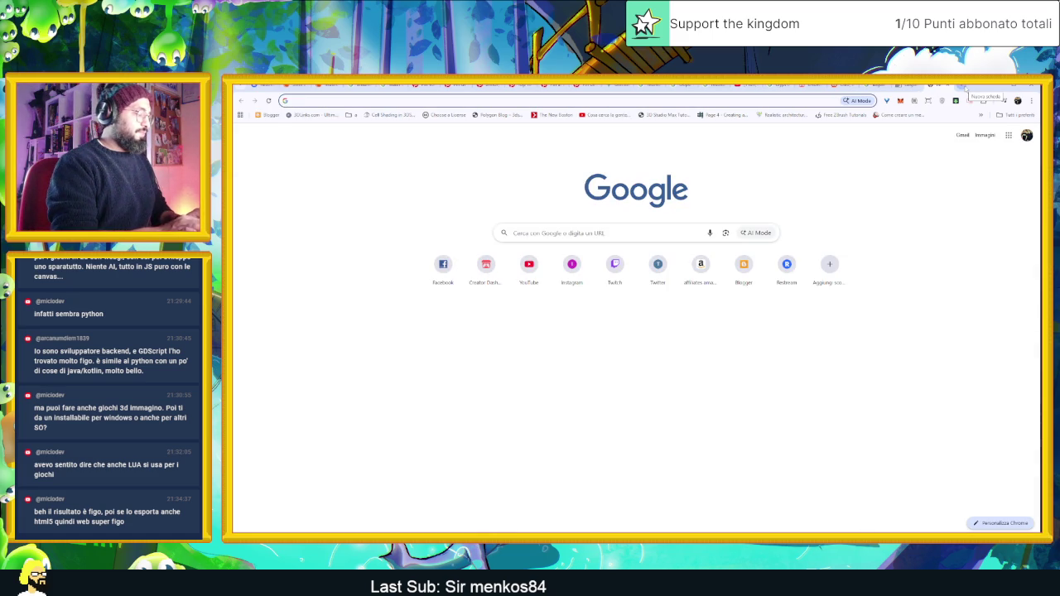
text(come si accede)
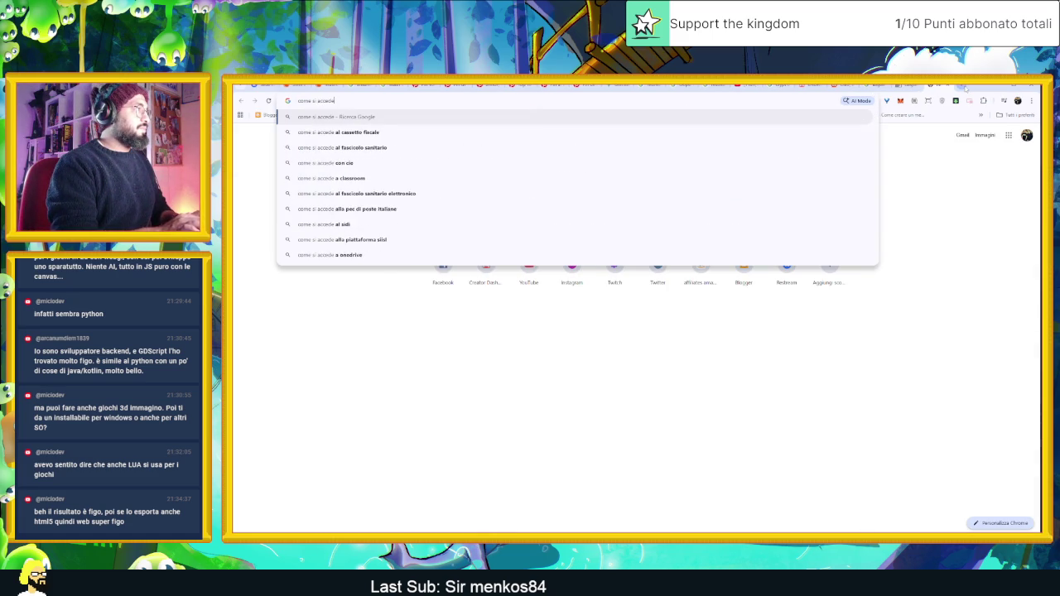
text( alla cartel)
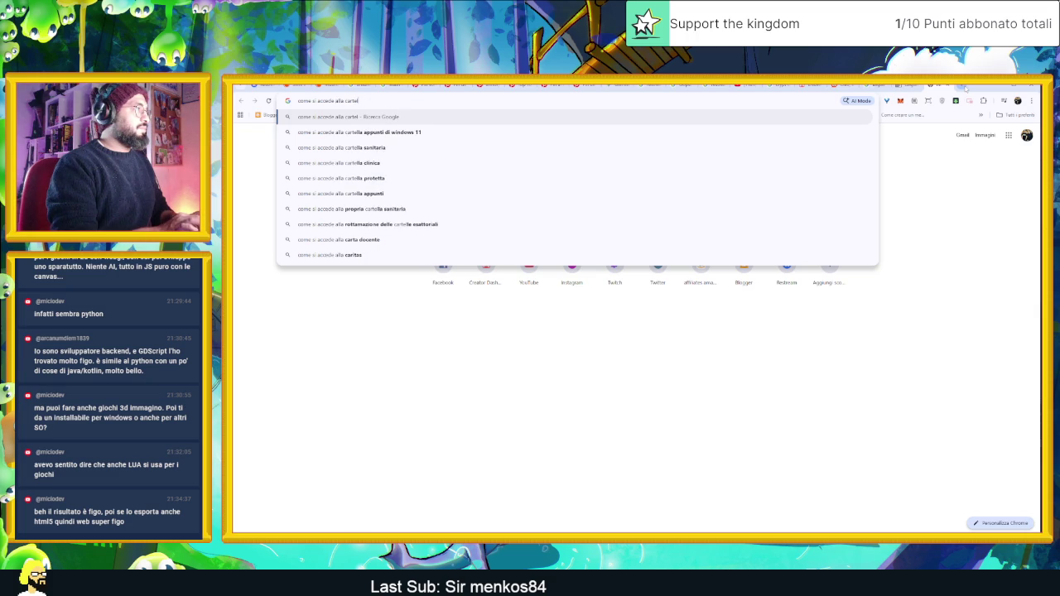
text(la appdata)
key(Return)
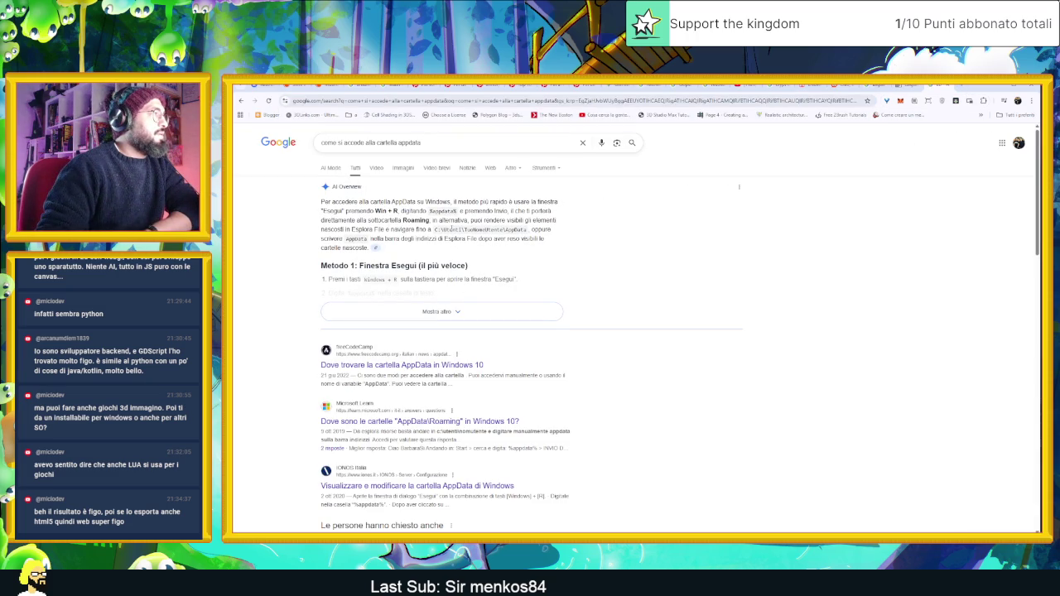
Copy the %appdata% text from the AI overview.
drag(455, 212, 430, 211)
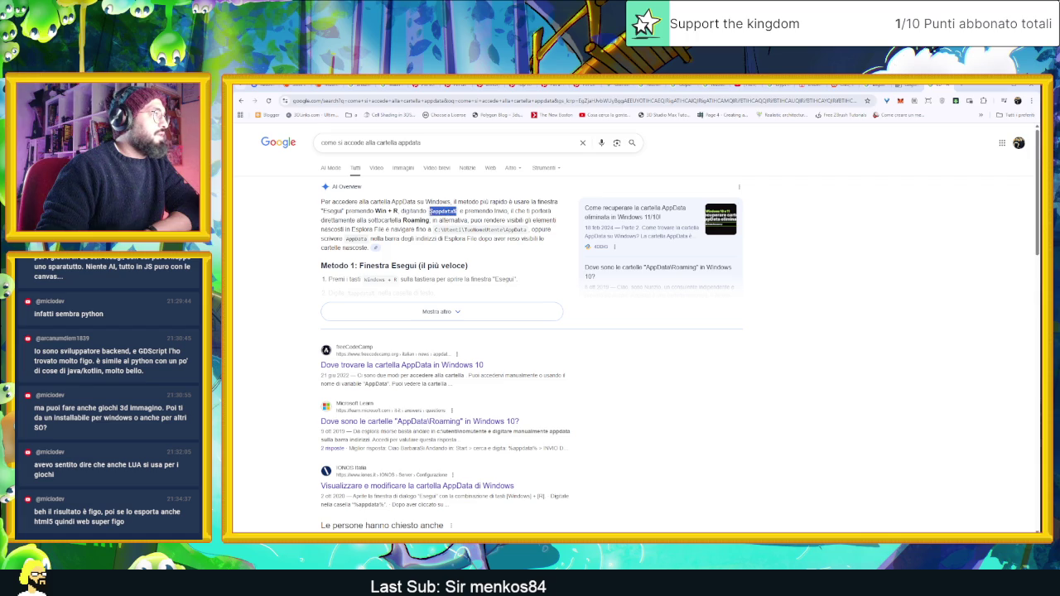
right_click(432, 212)
click(537, 261)
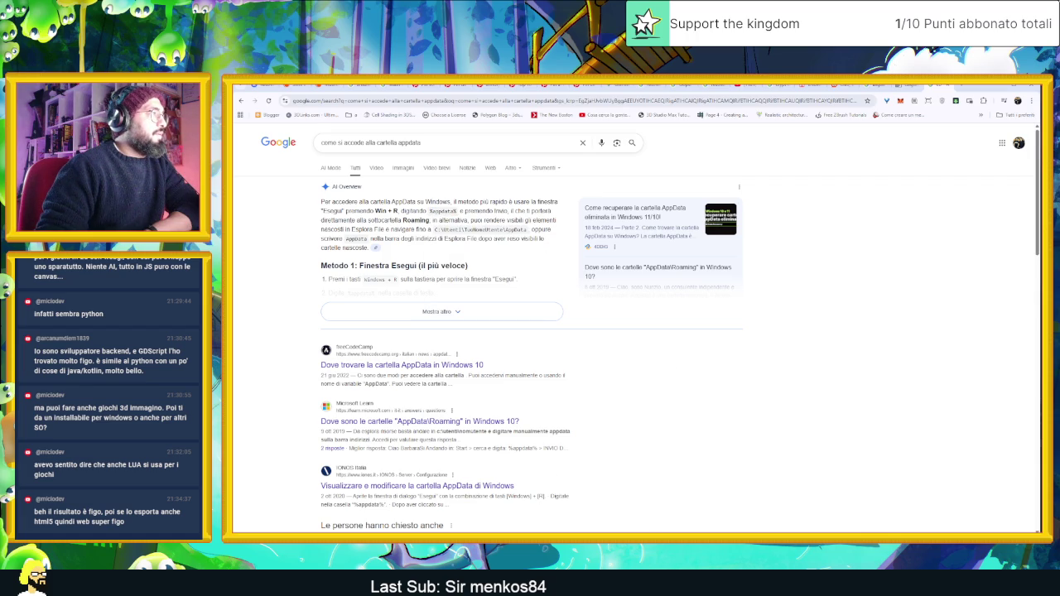
key(super)
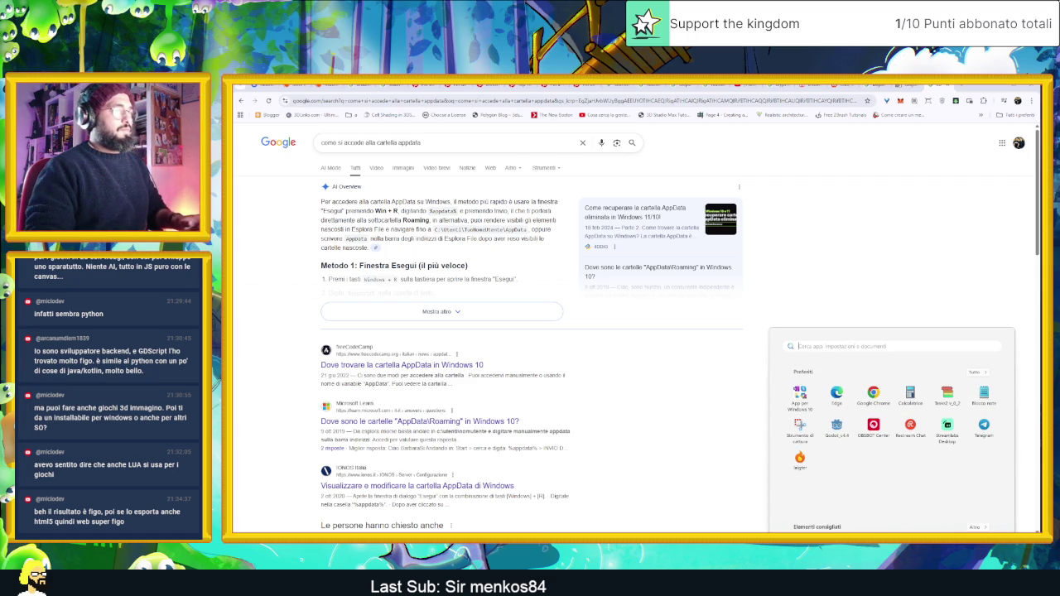
Open %appdata% via the Run dialog and pin the Roaming folder to Quick Access.
key(super+r)
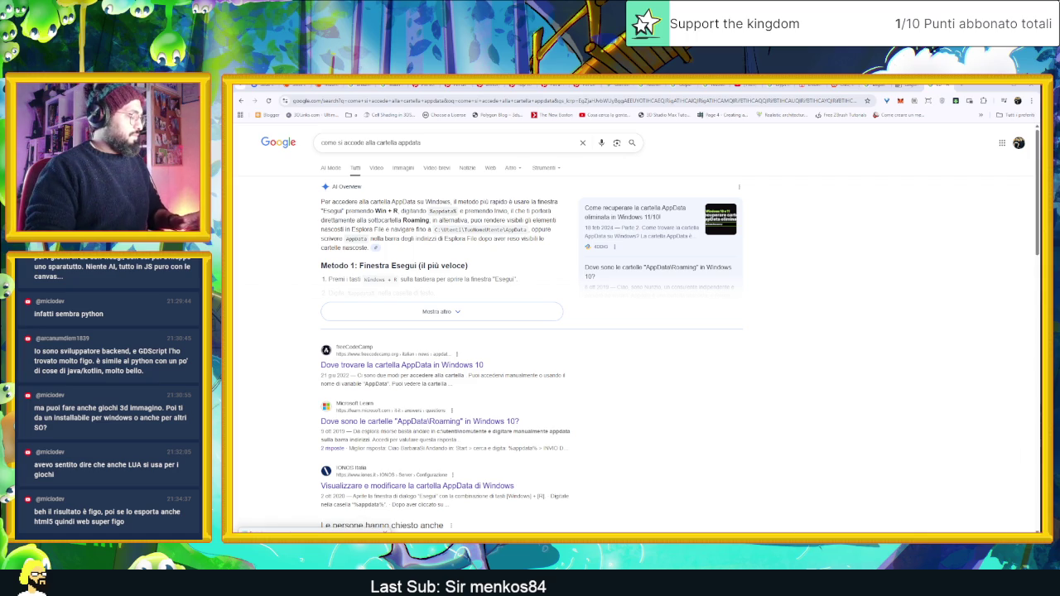
key(Return)
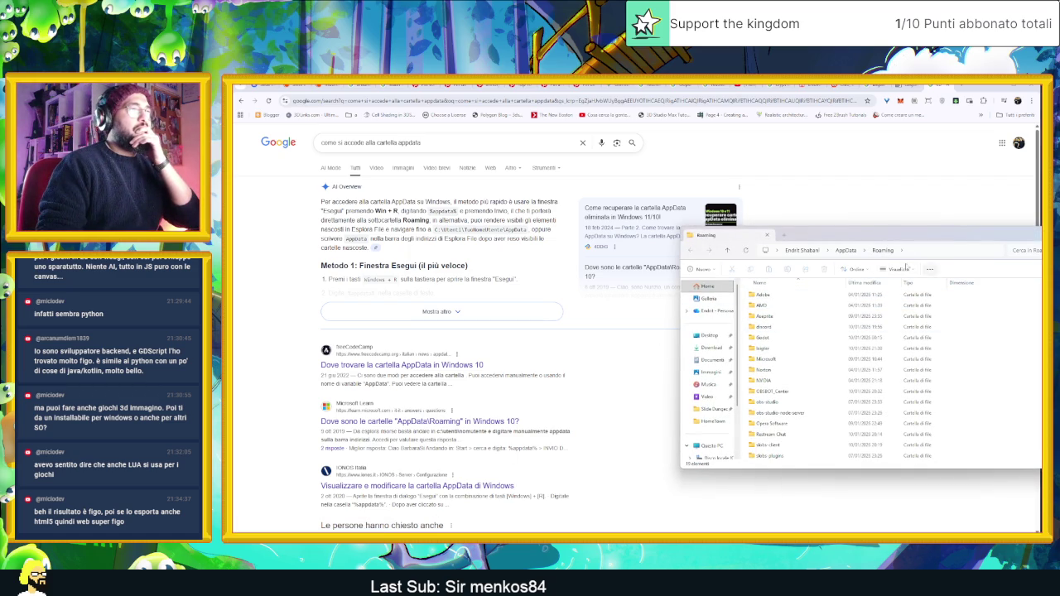
click(845, 251)
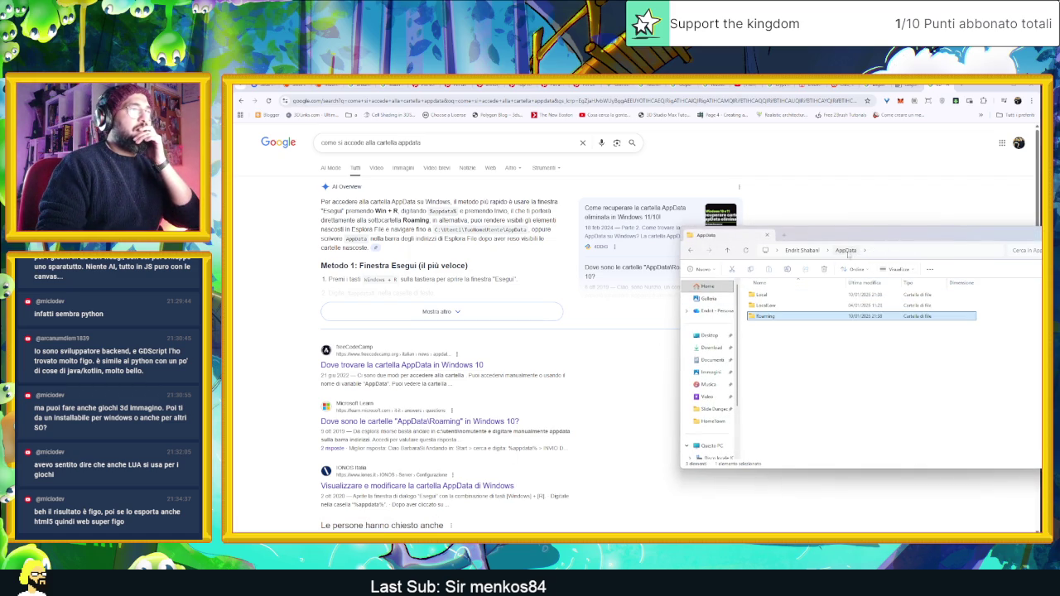
right_click(775, 318)
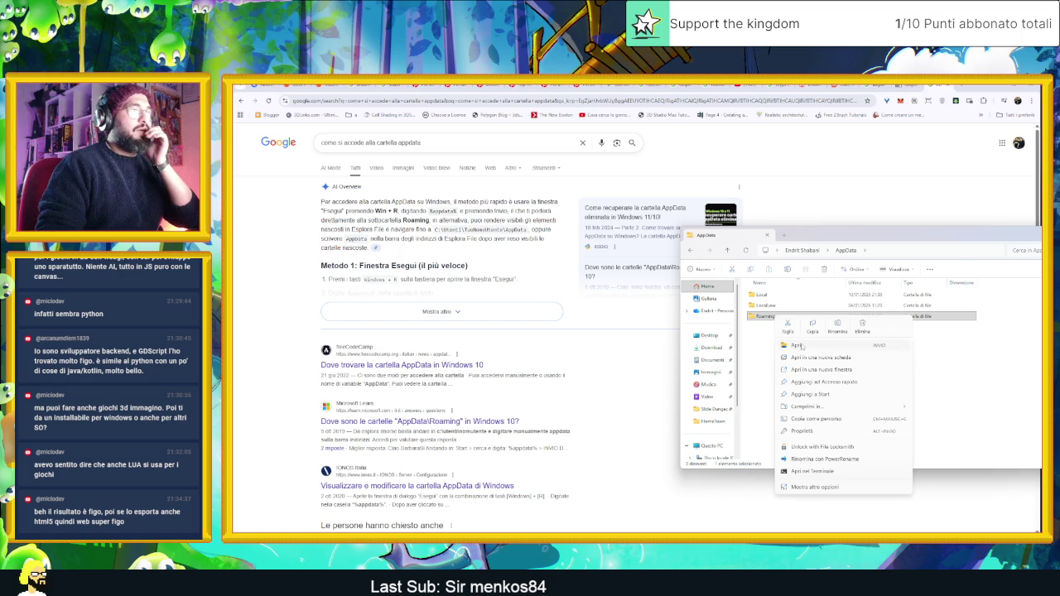
click(848, 384)
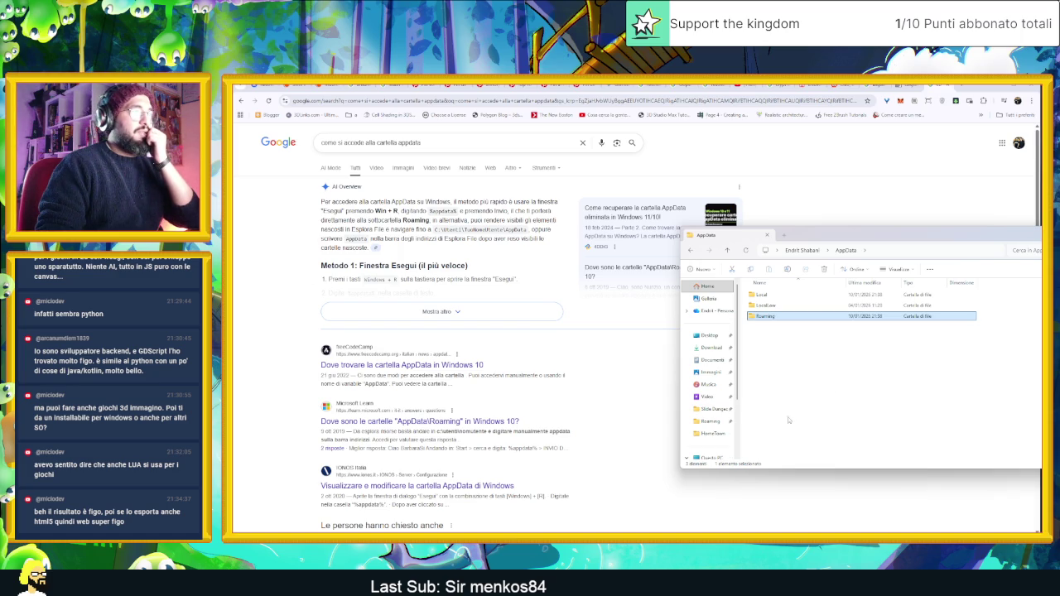
Open Roaming > laigter > presets, which turns out to be empty.
double_click(764, 317)
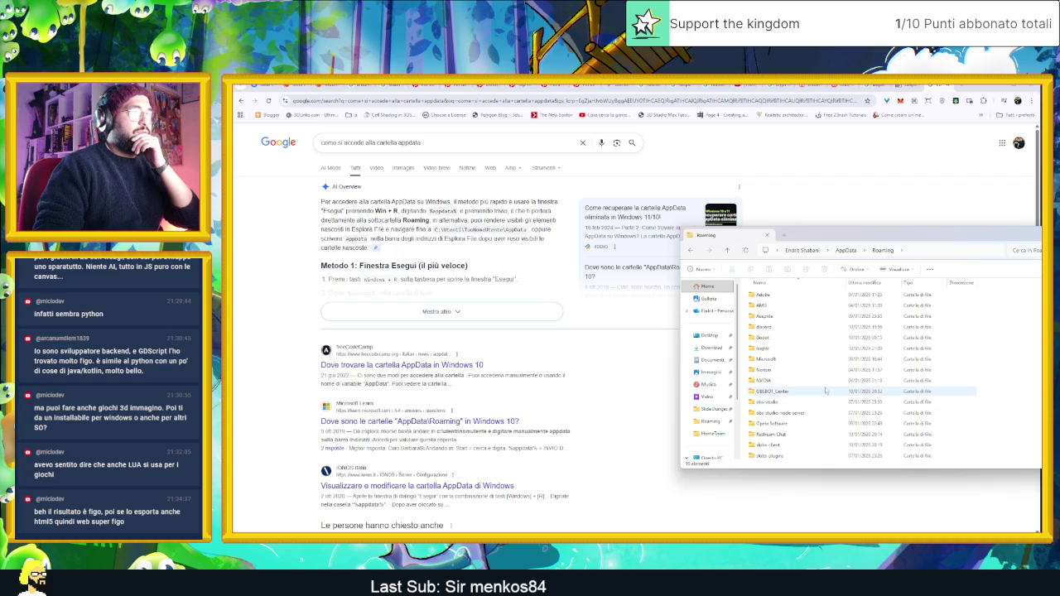
double_click(782, 348)
double_click(775, 307)
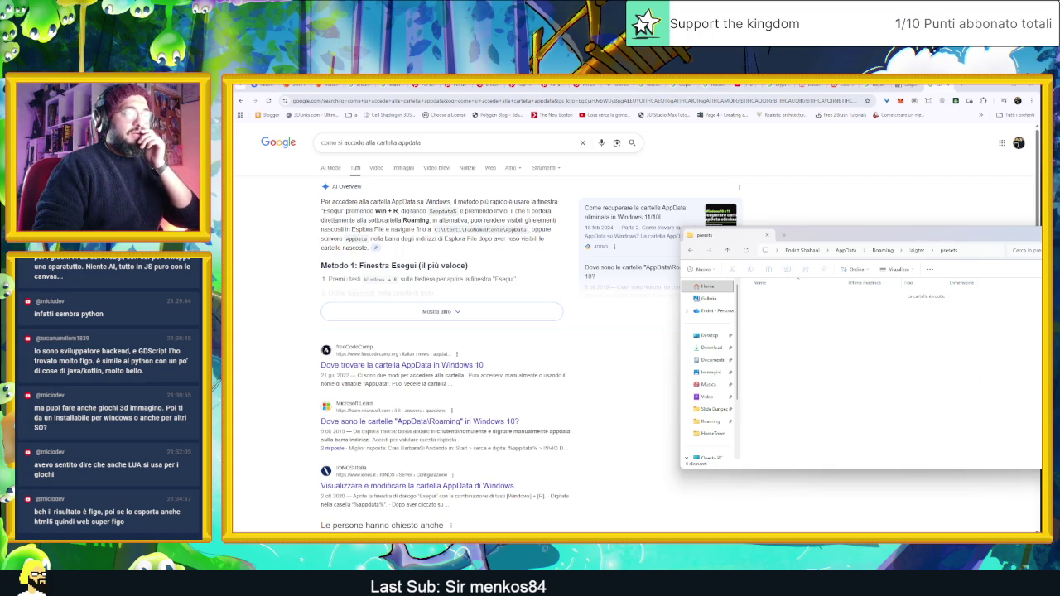
key(alt+Tab)
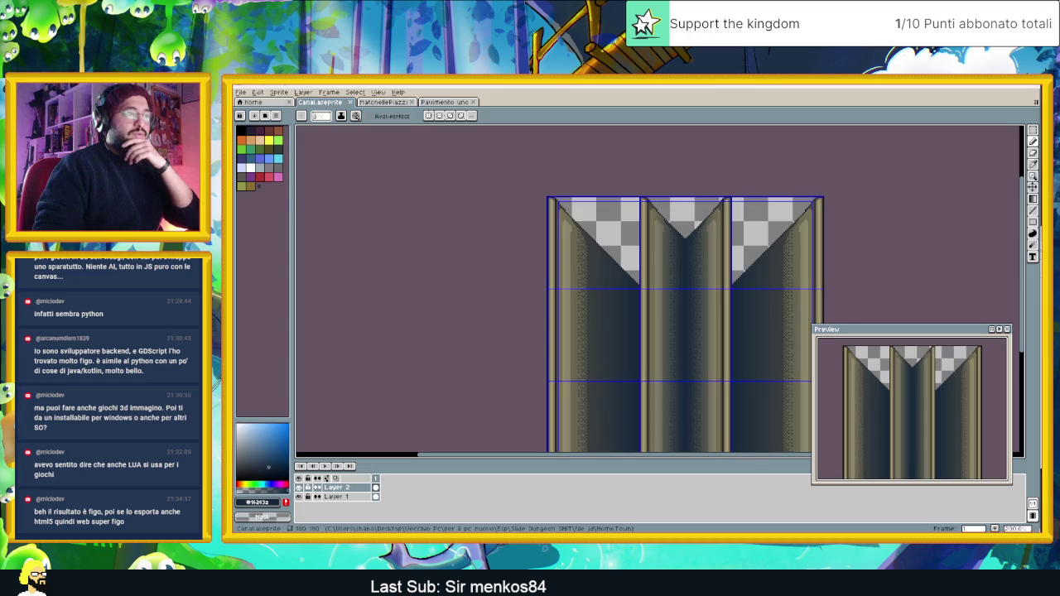
In Telegram's Saved Messages, try opening the asset1 file, then cancel the program chooser.
key(alt+Tab)
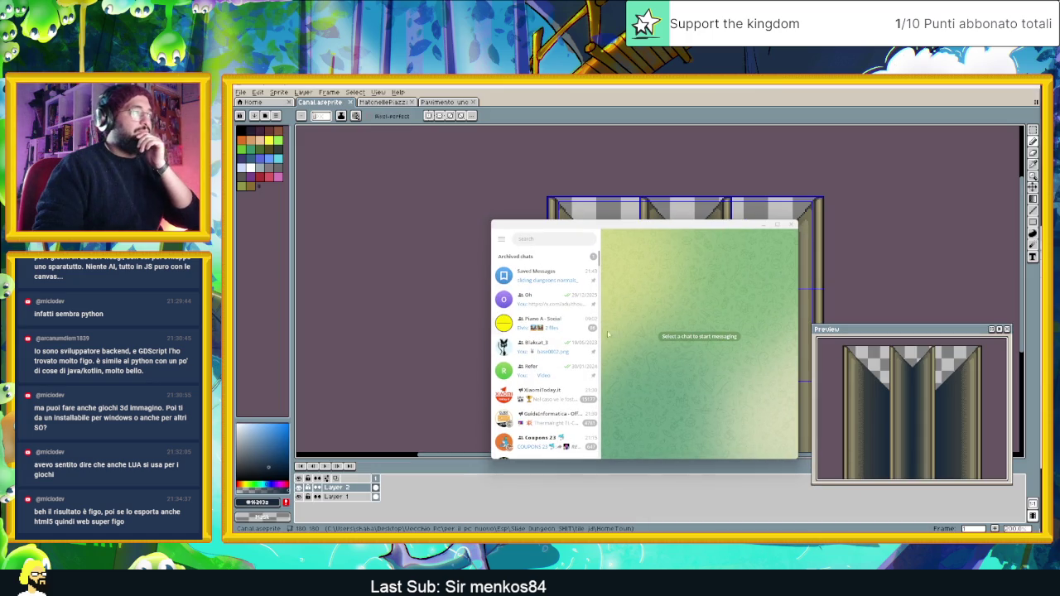
click(542, 276)
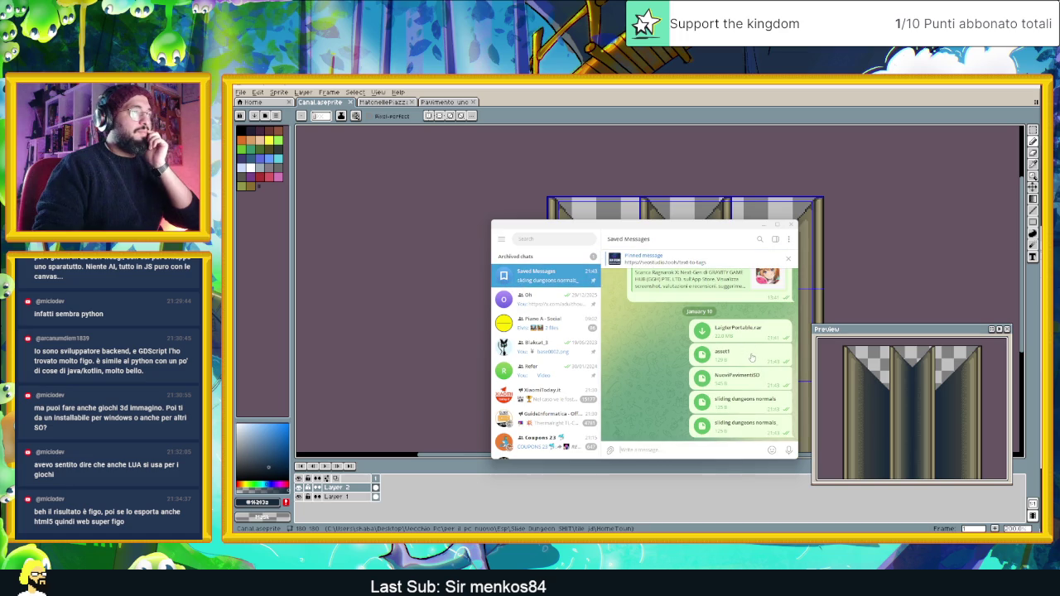
click(752, 358)
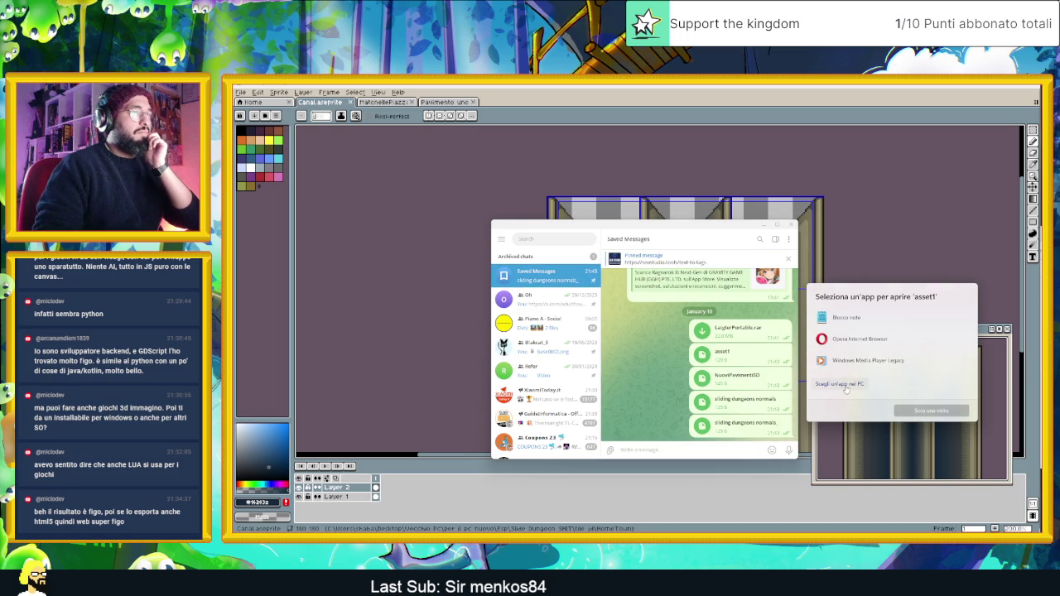
click(841, 384)
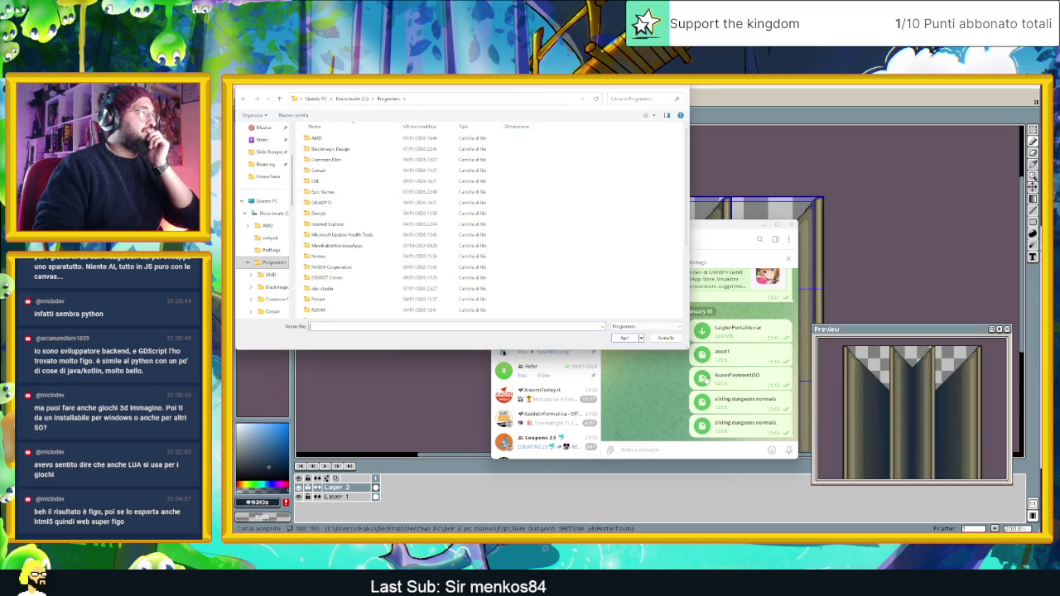
click(665, 339)
Copy the four downloaded preset files into Laigter's presets folder.
right_click(738, 353)
click(777, 399)
drag(848, 379, 752, 296)
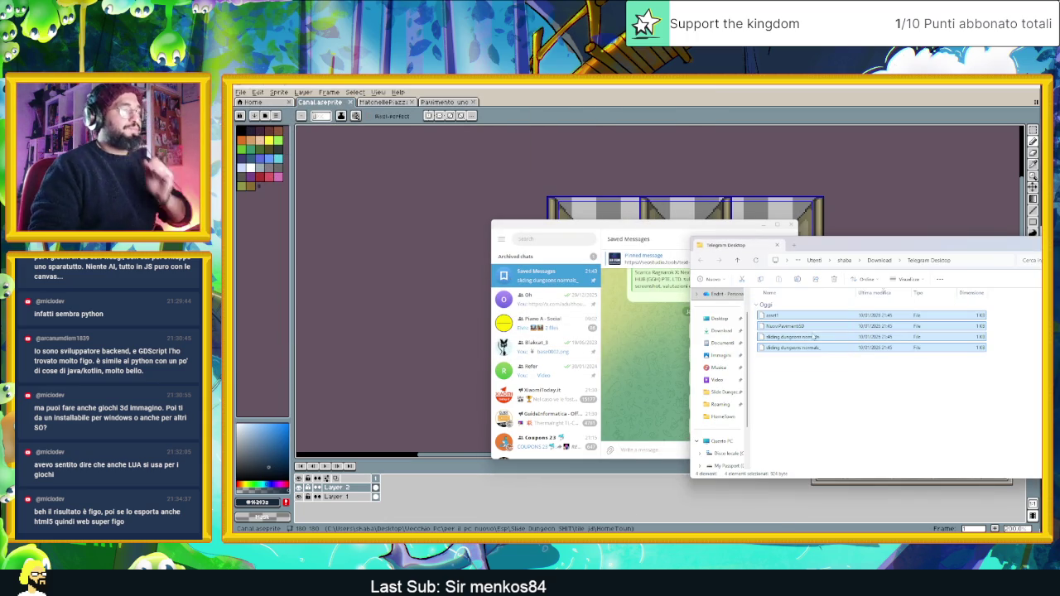
drag(1039, 248, 684, 251)
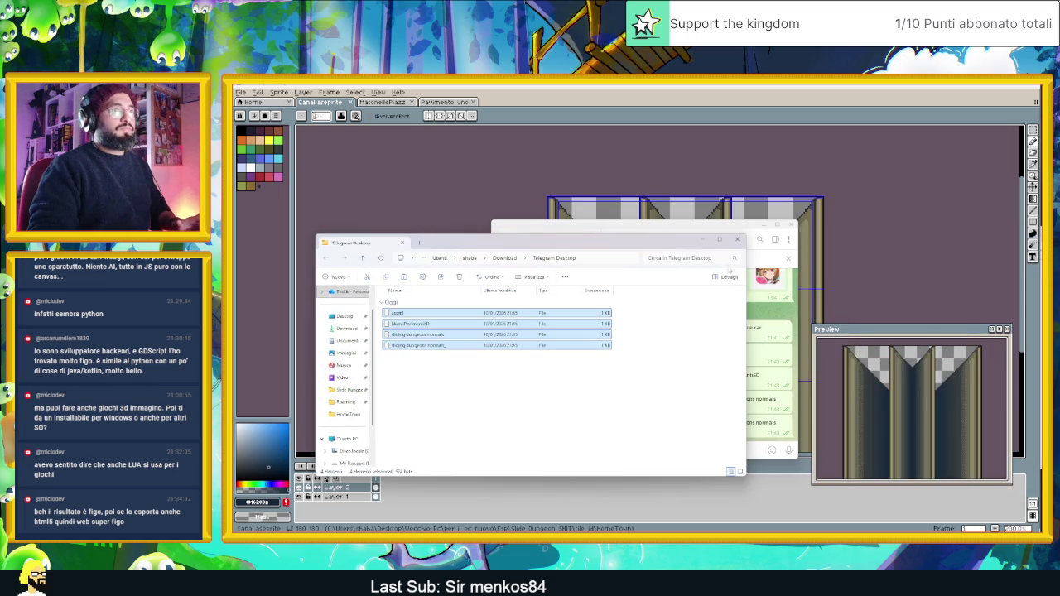
key(ctrl+c)
key(alt+Tab)
key(ctrl+v)
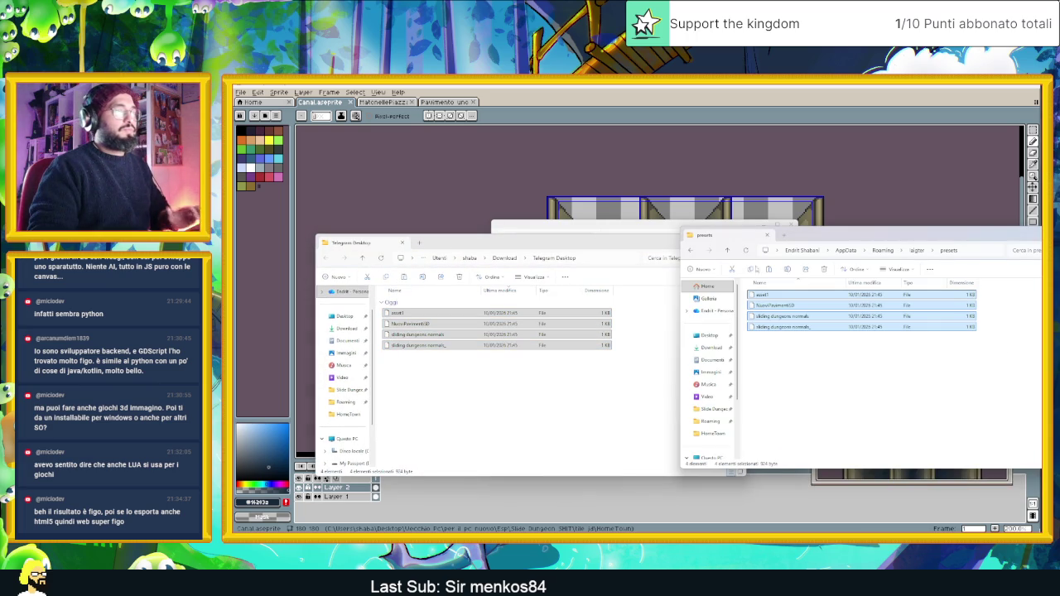
Close the downloads folder, the presets folder and the Telegram window.
click(650, 242)
click(738, 240)
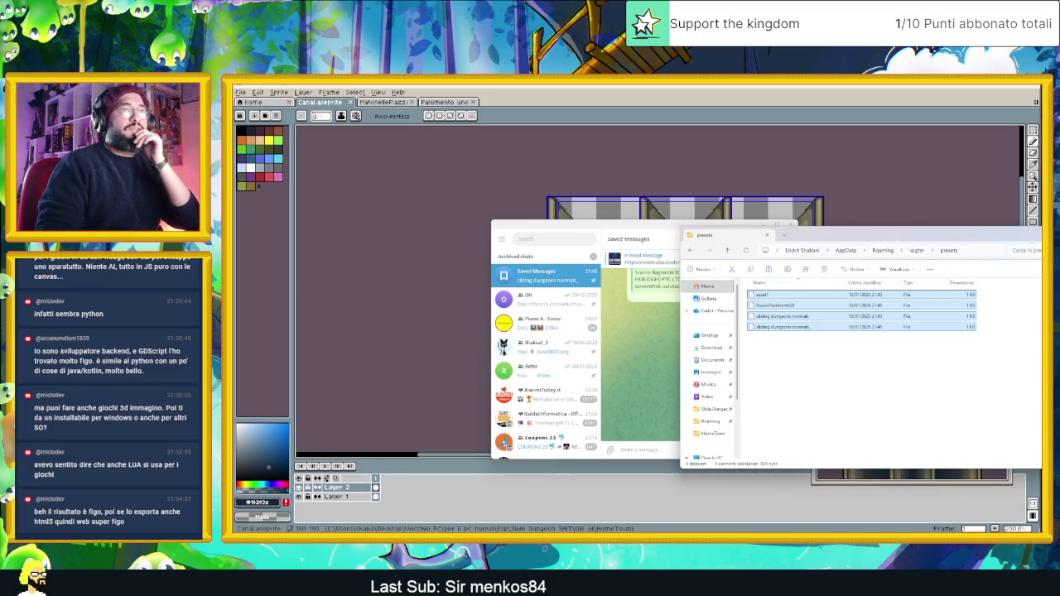
click(767, 235)
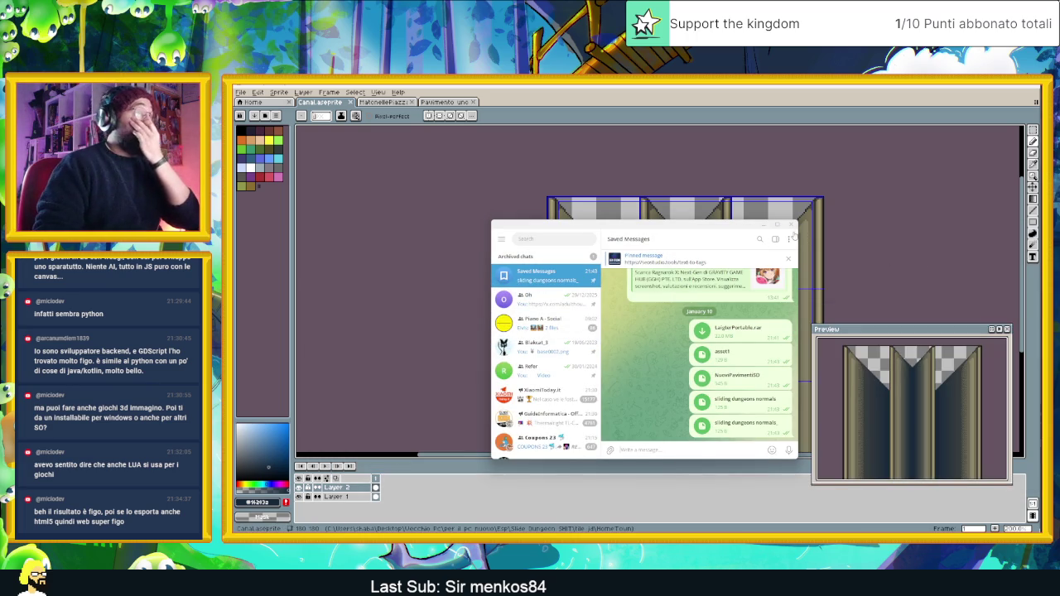
click(791, 226)
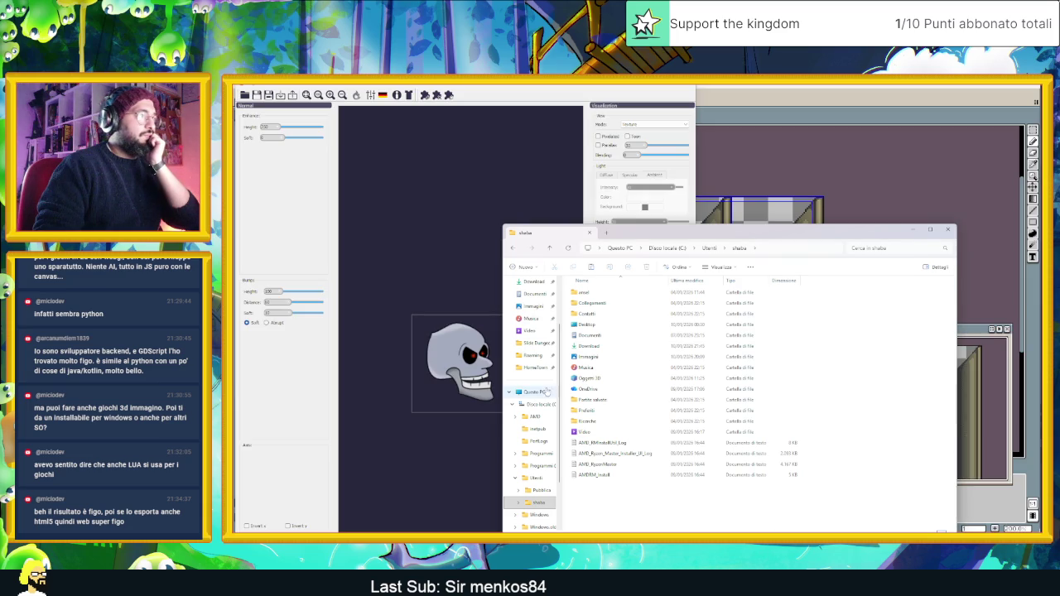
Drag Canal from Slide Dungeon SHIT > HomeTown onto the Laigter canvas to load it.
scroll(530, 378, up, 1)
click(529, 379)
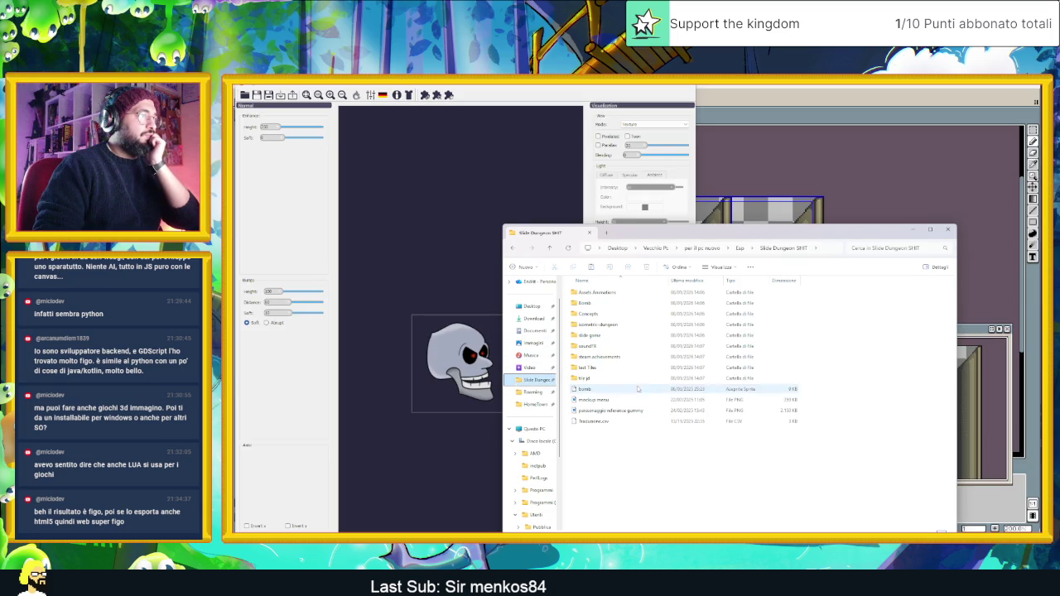
drag(534, 406, 535, 380)
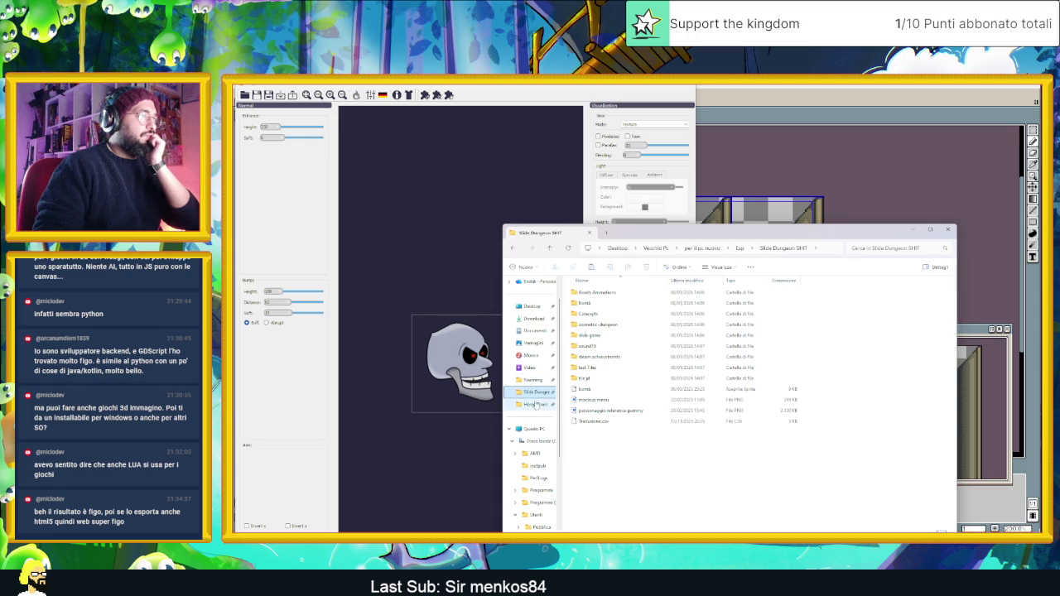
click(535, 404)
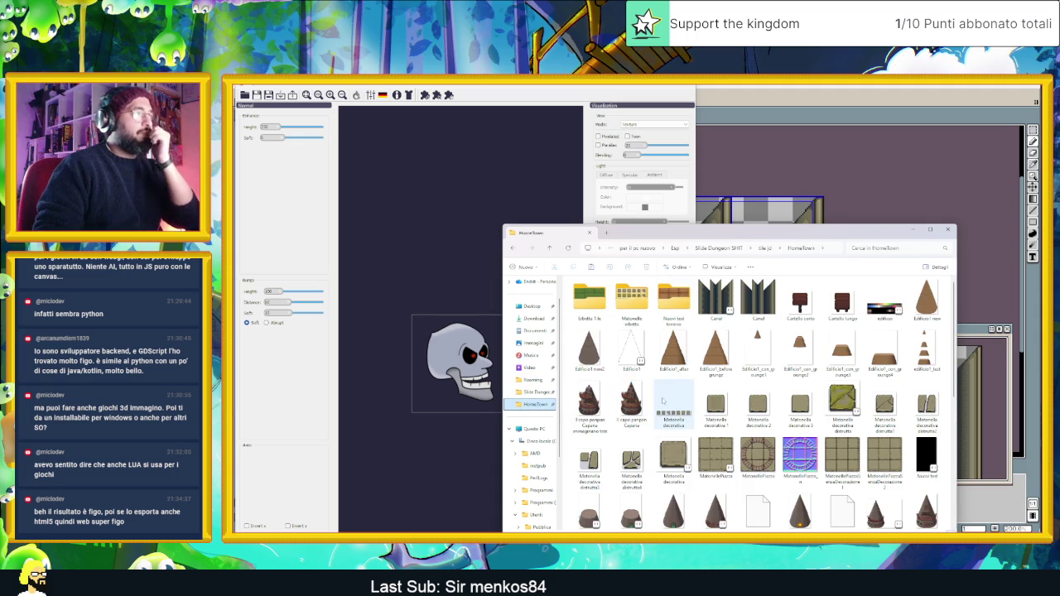
mouse_move(755, 308)
mouse_down()
mouse_move(379, 255)
mouse_move(389, 277)
mouse_up()
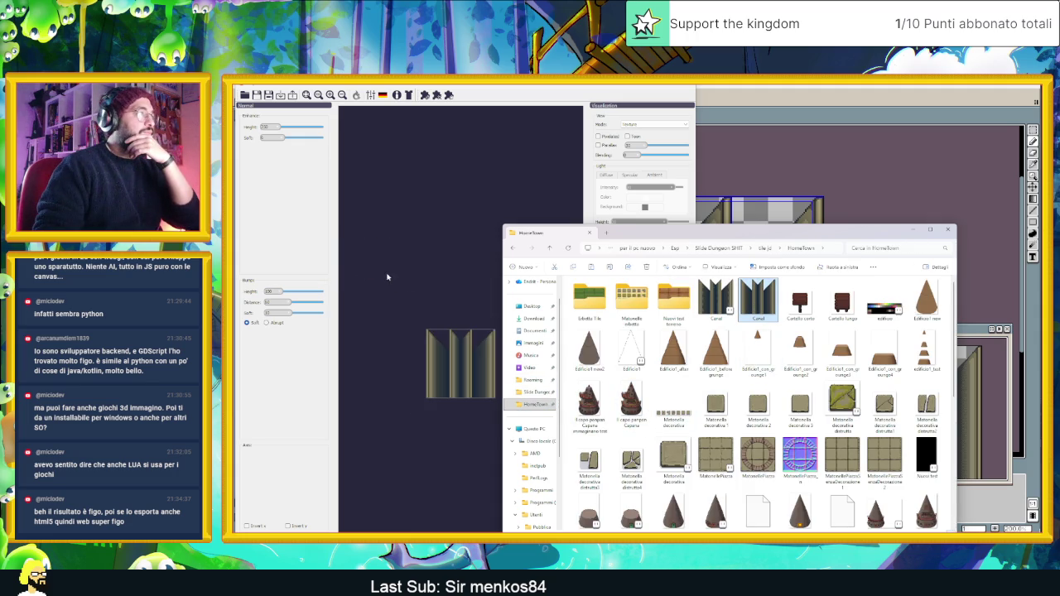
Minimize the Explorer window and maximize Laigter to fill the screen.
click(915, 232)
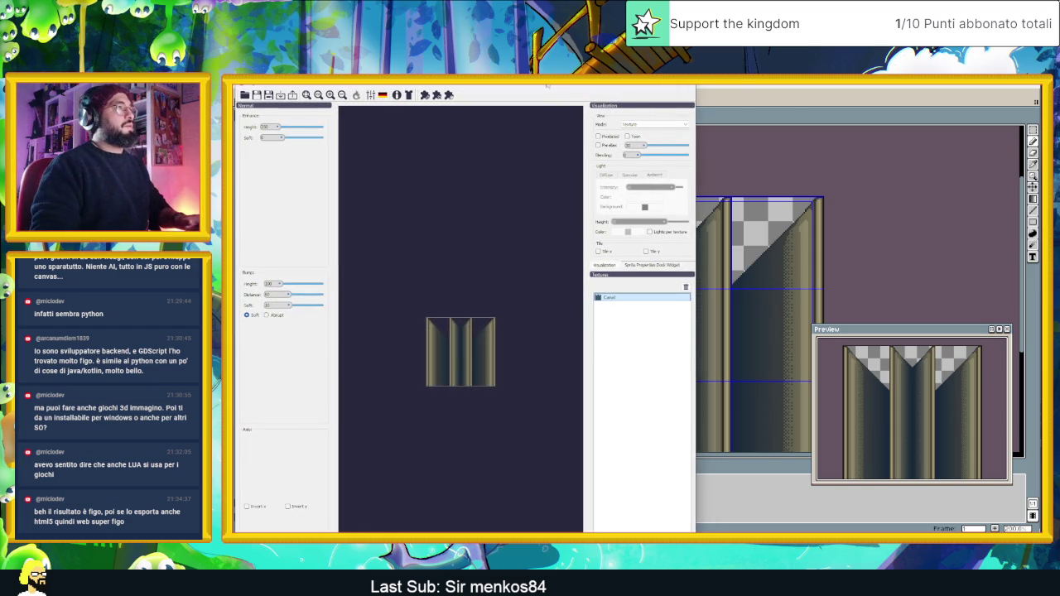
key(super+Up)
scroll(653, 318, up, 5)
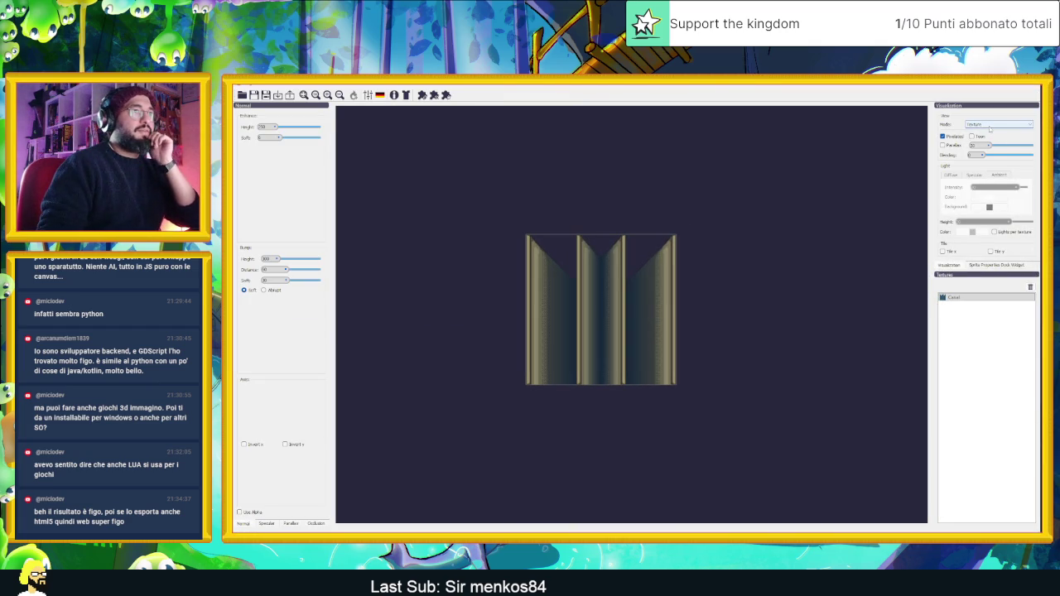
Apply the NuovoPavimento3D preset to the Canal texture, then close the Presets Manager.
click(368, 96)
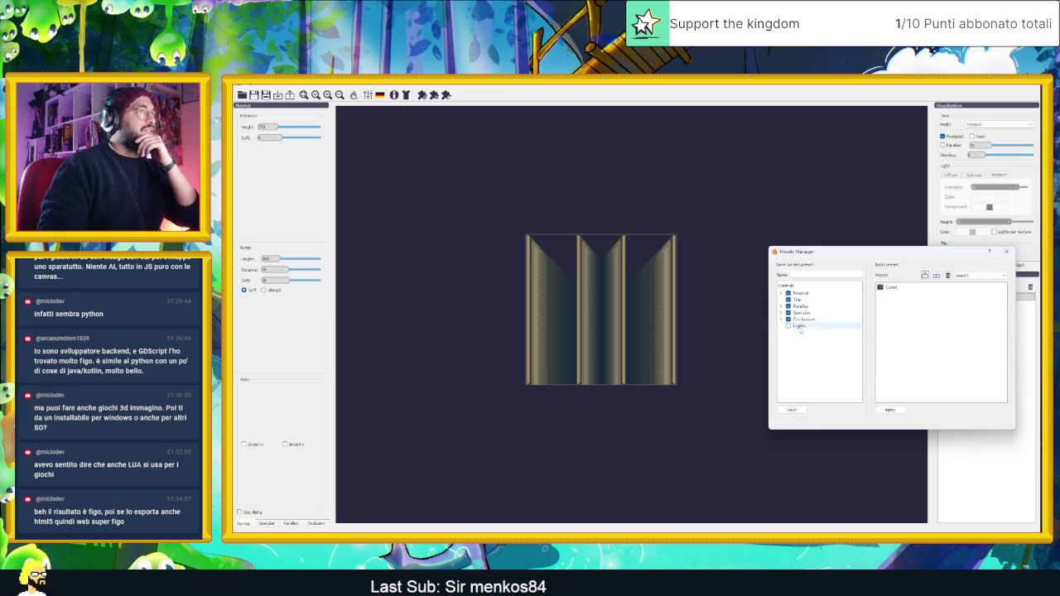
click(966, 276)
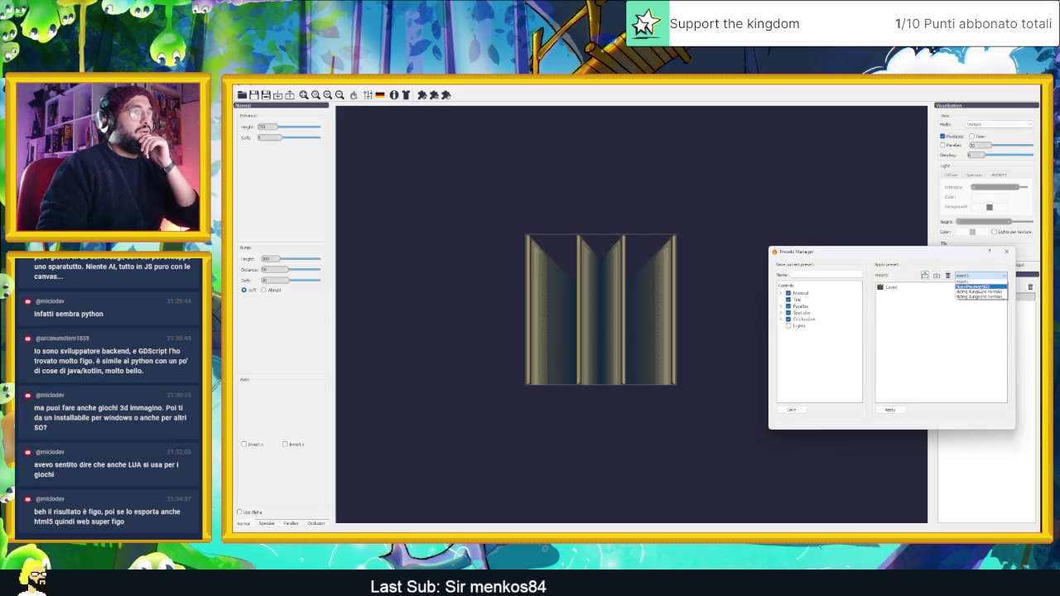
click(965, 285)
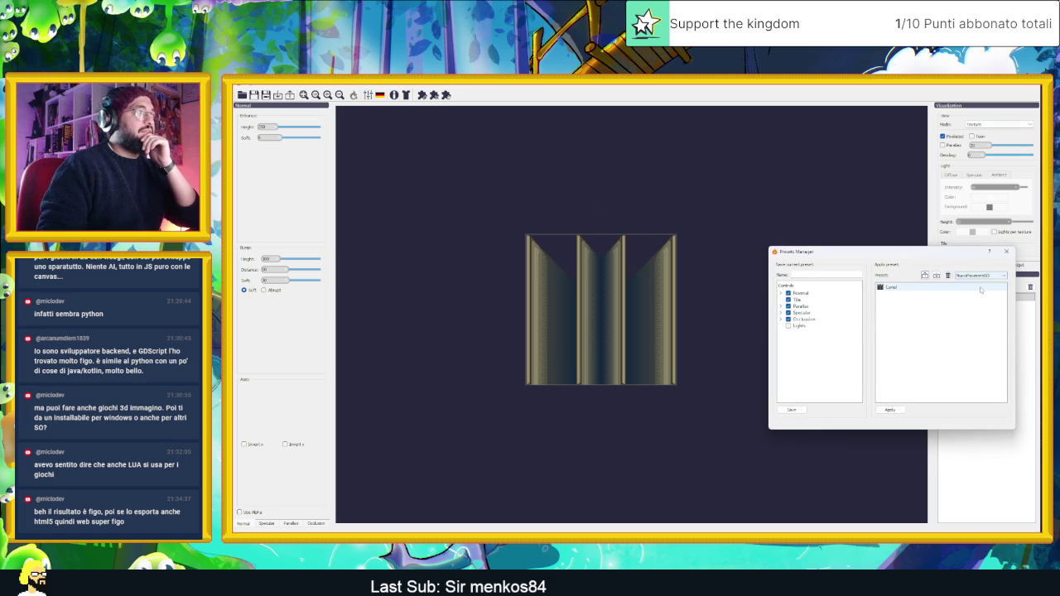
click(900, 288)
click(896, 411)
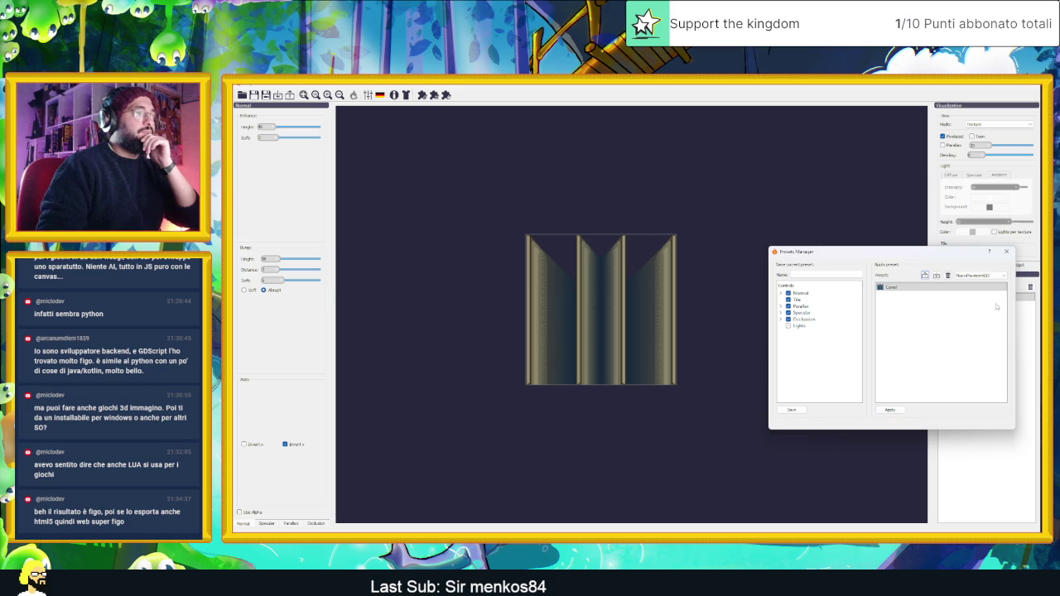
click(1007, 253)
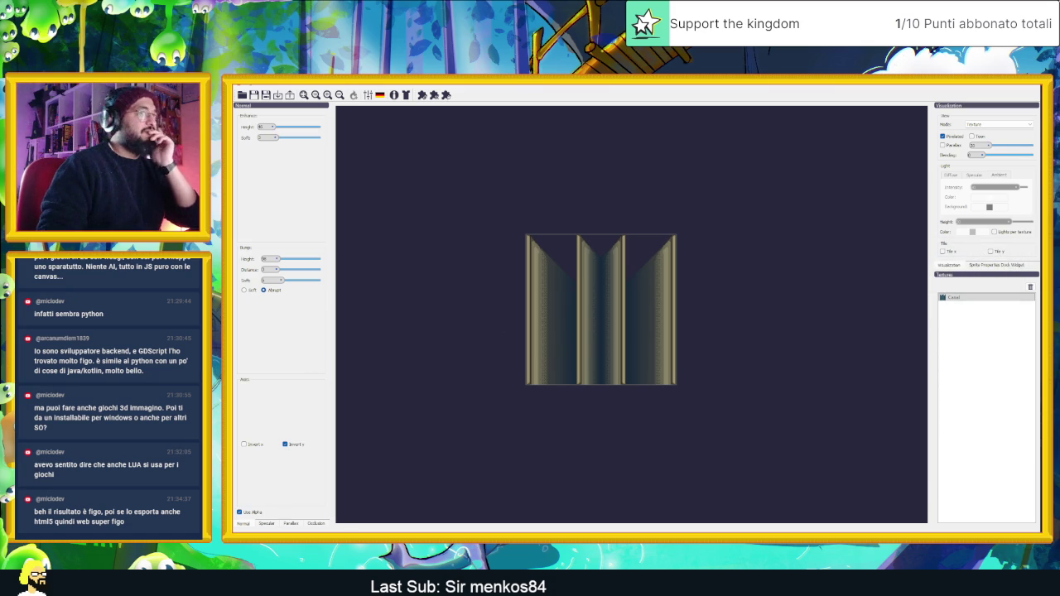
Switch the View Mode from Texture to Normal Map.
click(1005, 123)
click(997, 138)
scroll(597, 293, up, 3)
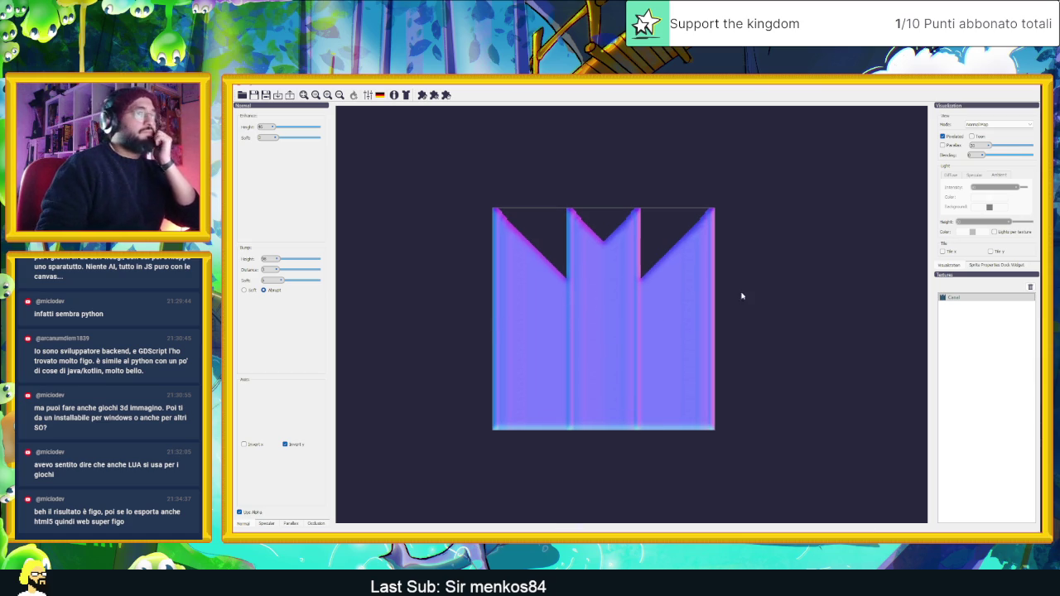
Switch to Preview mode, place the light at the sprite's top-left, and uncheck Toon shading.
click(994, 123)
click(981, 157)
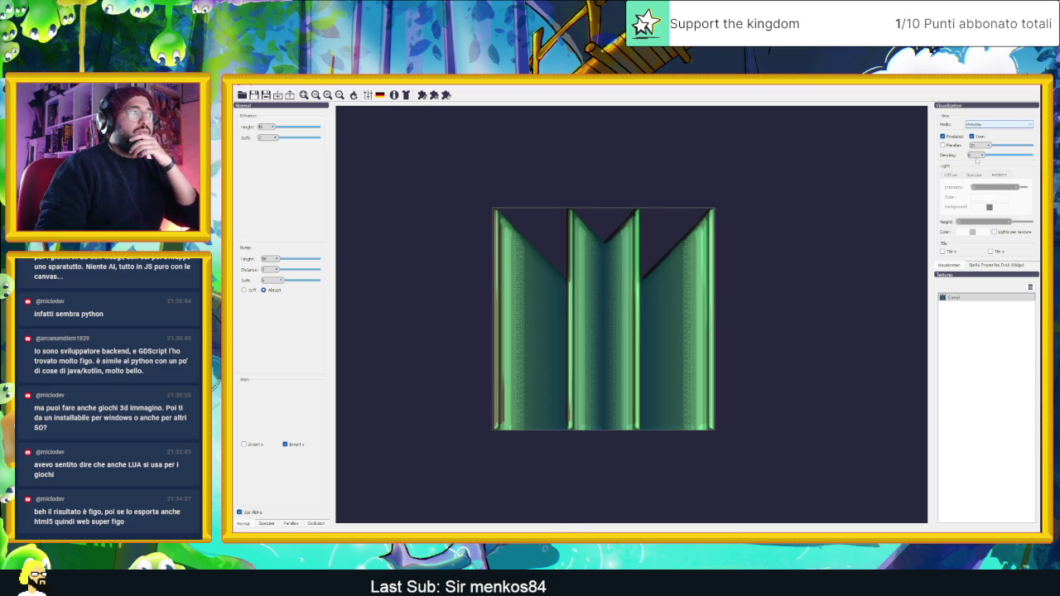
scroll(740, 203, down, 2)
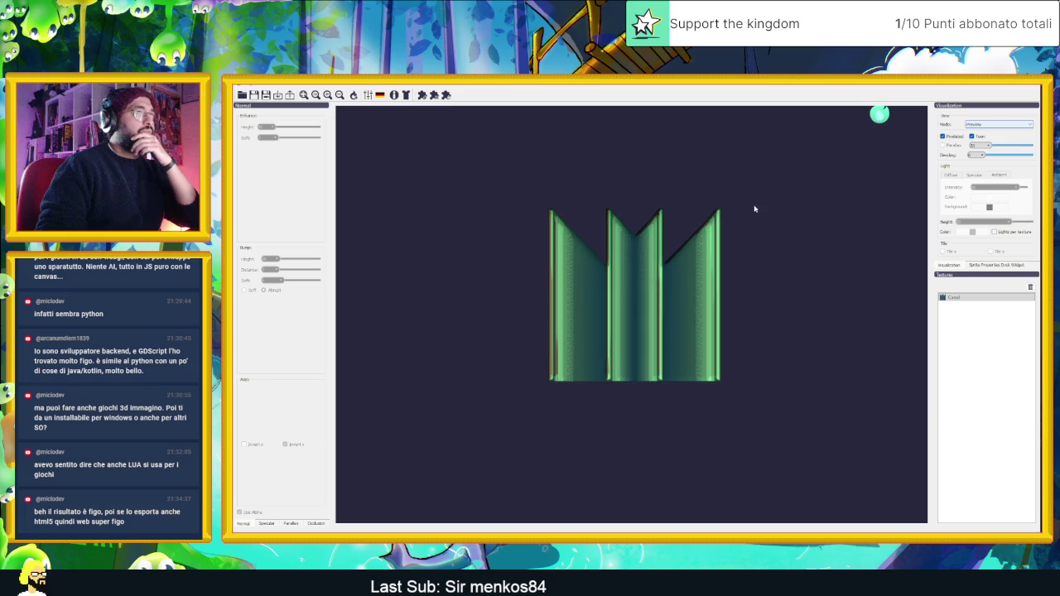
mouse_move(850, 142)
mouse_down()
mouse_move(766, 200)
mouse_move(644, 190)
mouse_move(502, 199)
mouse_move(472, 211)
mouse_move(459, 277)
mouse_move(433, 301)
mouse_move(407, 282)
mouse_move(842, 305)
mouse_move(778, 212)
mouse_move(661, 167)
mouse_move(538, 166)
mouse_move(477, 224)
mouse_move(436, 293)
mouse_move(472, 307)
mouse_move(796, 308)
mouse_move(436, 287)
mouse_move(472, 202)
mouse_move(617, 167)
mouse_move(774, 190)
mouse_move(836, 297)
mouse_move(718, 346)
mouse_move(544, 331)
mouse_move(449, 290)
mouse_move(736, 204)
mouse_move(869, 239)
mouse_move(771, 239)
mouse_move(663, 173)
mouse_move(537, 183)
mouse_move(514, 220)
mouse_move(769, 260)
mouse_move(770, 270)
mouse_move(546, 182)
mouse_move(469, 257)
mouse_up()
click(978, 137)
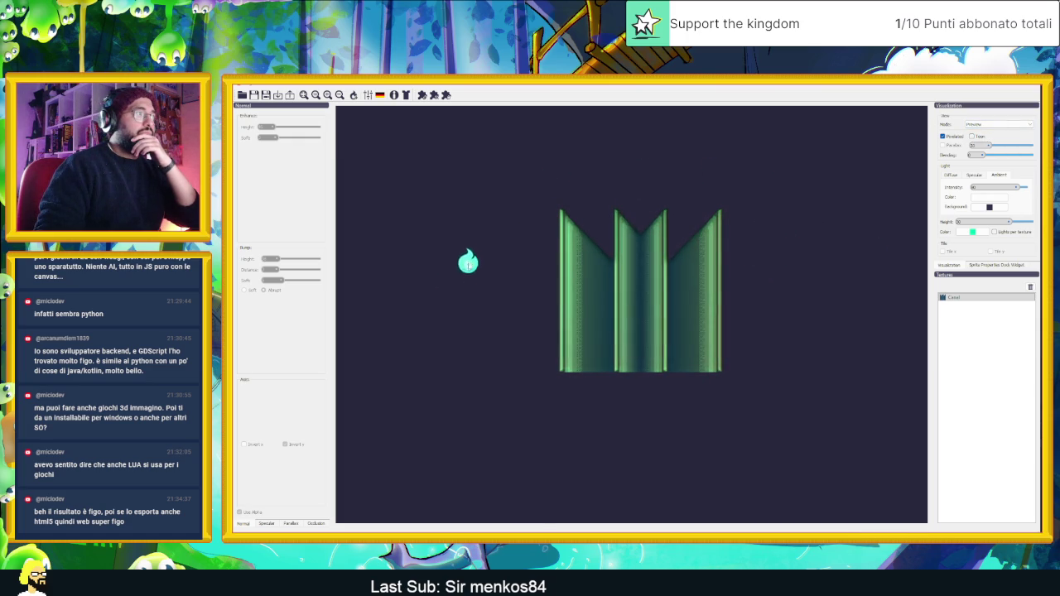
Make the light golden orange, lower Ambient Intensity, and position the light on the canal's left.
click(983, 232)
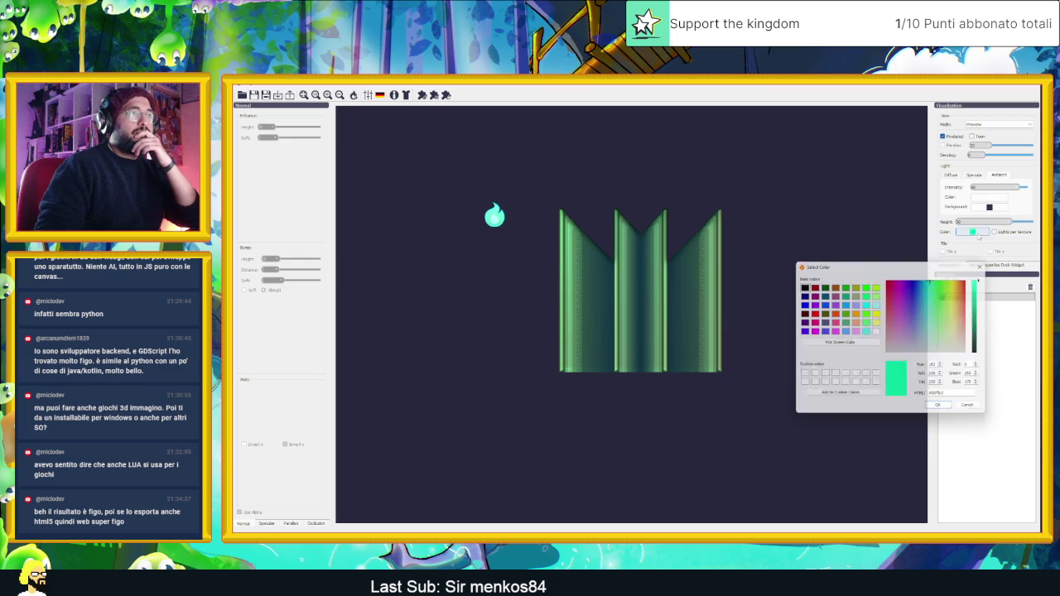
mouse_move(965, 284)
mouse_down()
mouse_move(943, 287)
mouse_move(964, 290)
mouse_up()
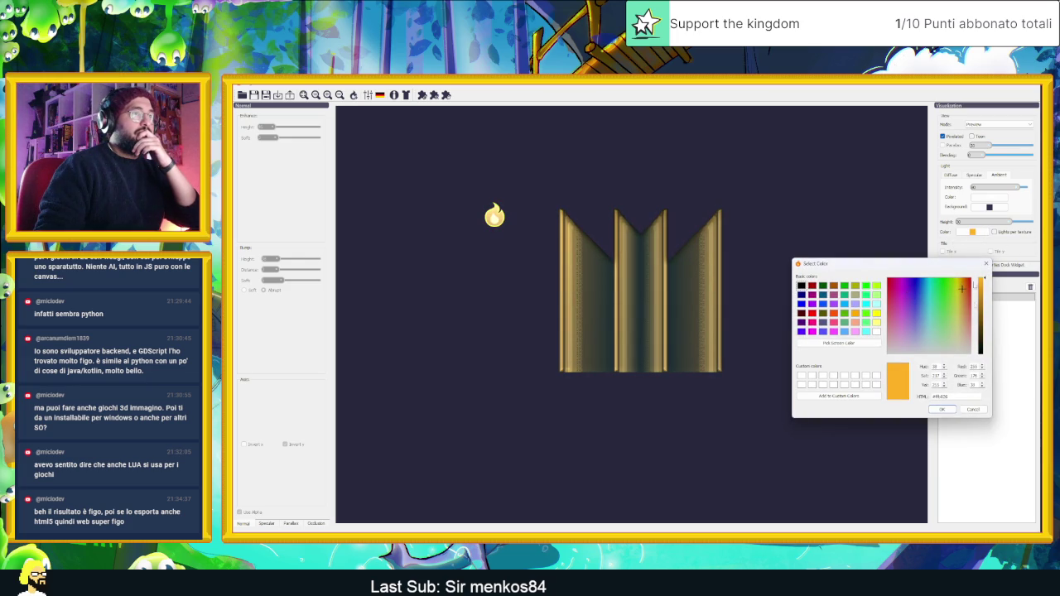
click(942, 410)
mouse_move(494, 216)
mouse_down()
mouse_move(397, 240)
mouse_move(505, 128)
mouse_move(719, 178)
mouse_up()
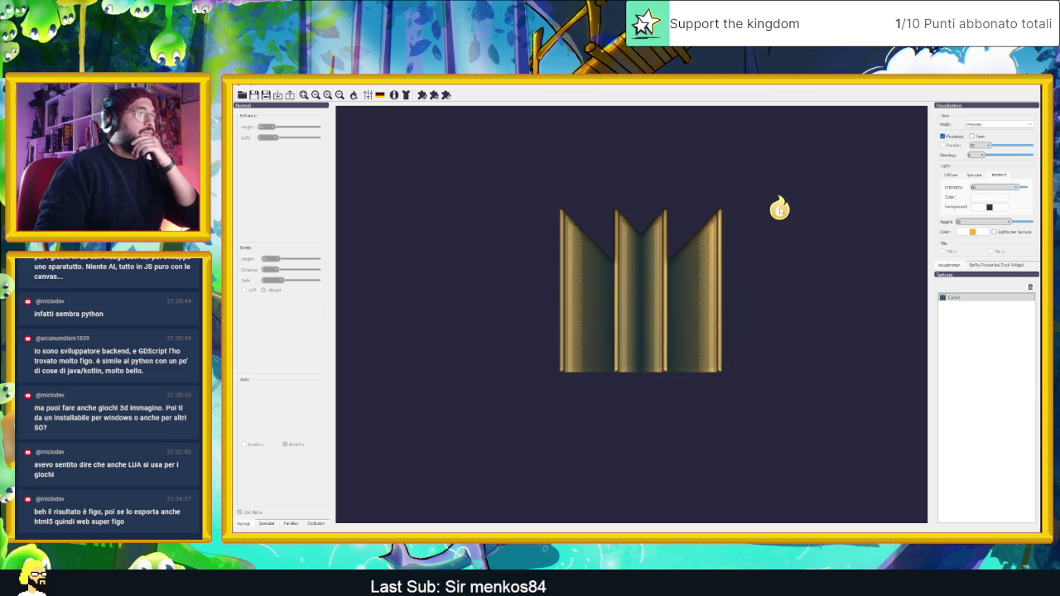
drag(1019, 189, 993, 193)
mouse_move(779, 207)
mouse_down()
mouse_move(525, 185)
mouse_move(473, 233)
mouse_move(491, 292)
mouse_move(490, 216)
mouse_move(688, 177)
mouse_move(776, 241)
mouse_move(675, 254)
mouse_move(531, 240)
mouse_move(522, 210)
mouse_move(518, 339)
mouse_move(525, 301)
mouse_move(623, 179)
mouse_move(783, 296)
mouse_up()
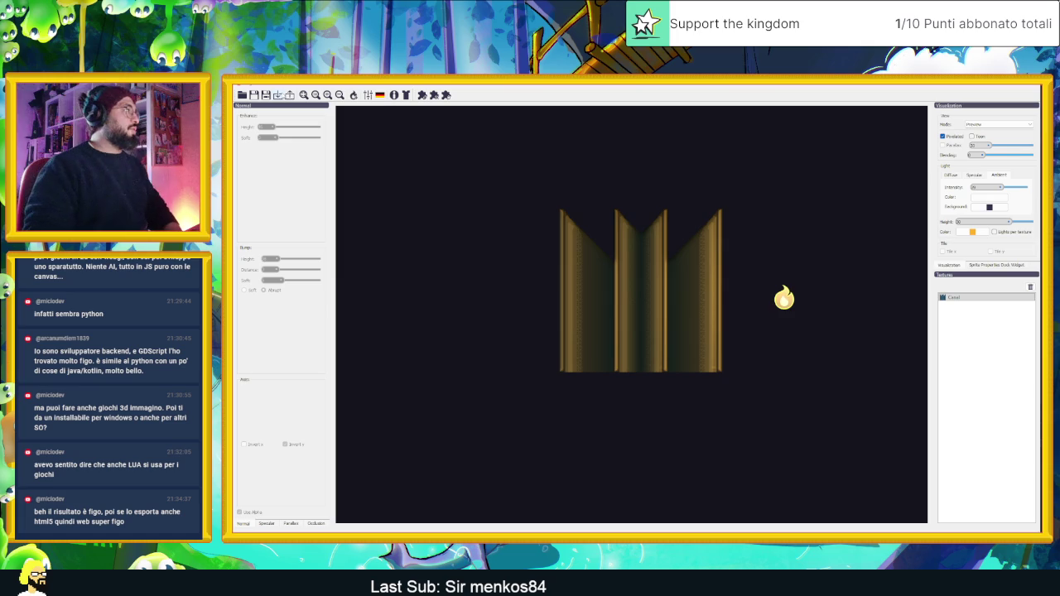
Export the canal's normal map to the original image's directory.
key(ctrl+e)
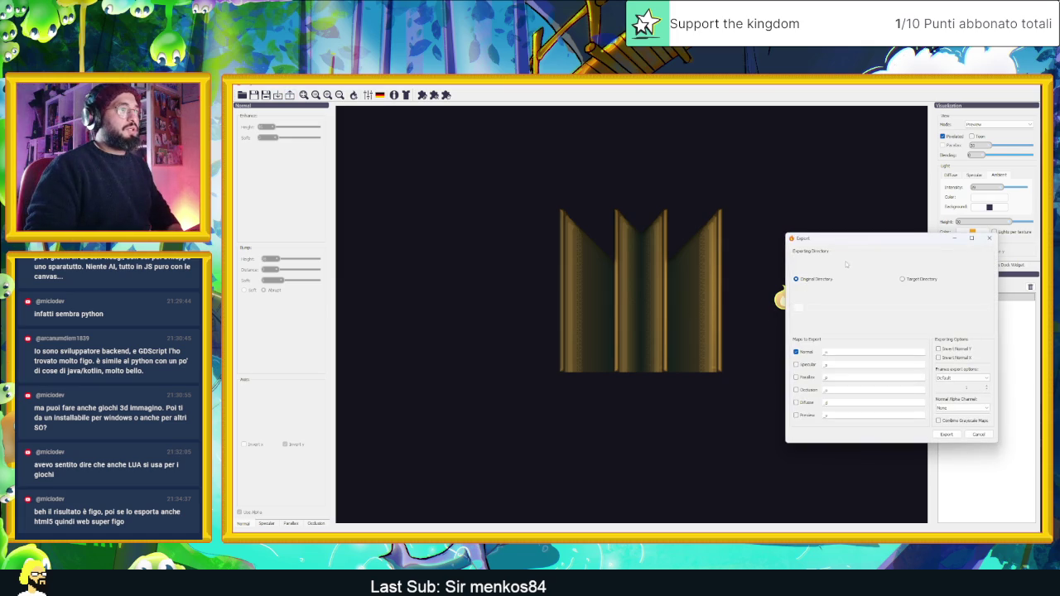
click(809, 423)
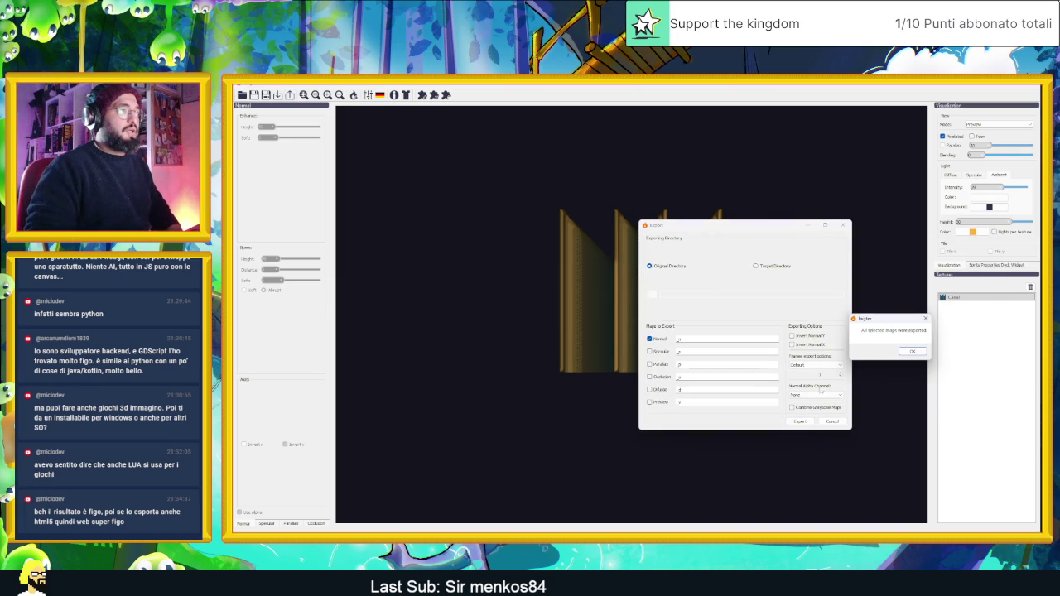
click(912, 350)
key(alt+Tab)
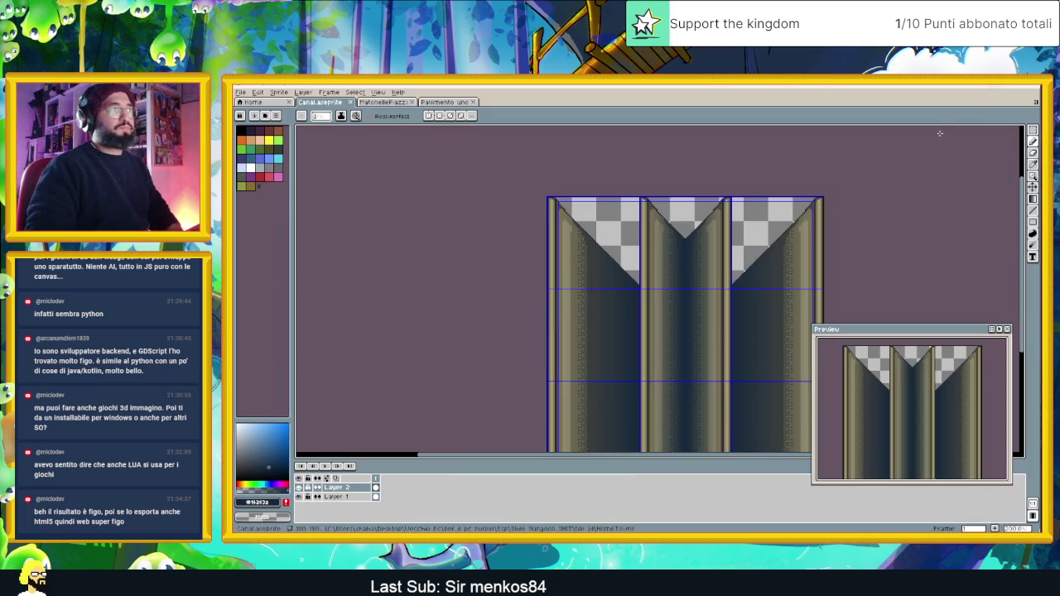
Minimize Aseprite and the browser to bring Godot back.
mouse_move(977, 86)
mouse_down()
mouse_move(744, 135)
mouse_move(737, 148)
mouse_up()
double_click(738, 148)
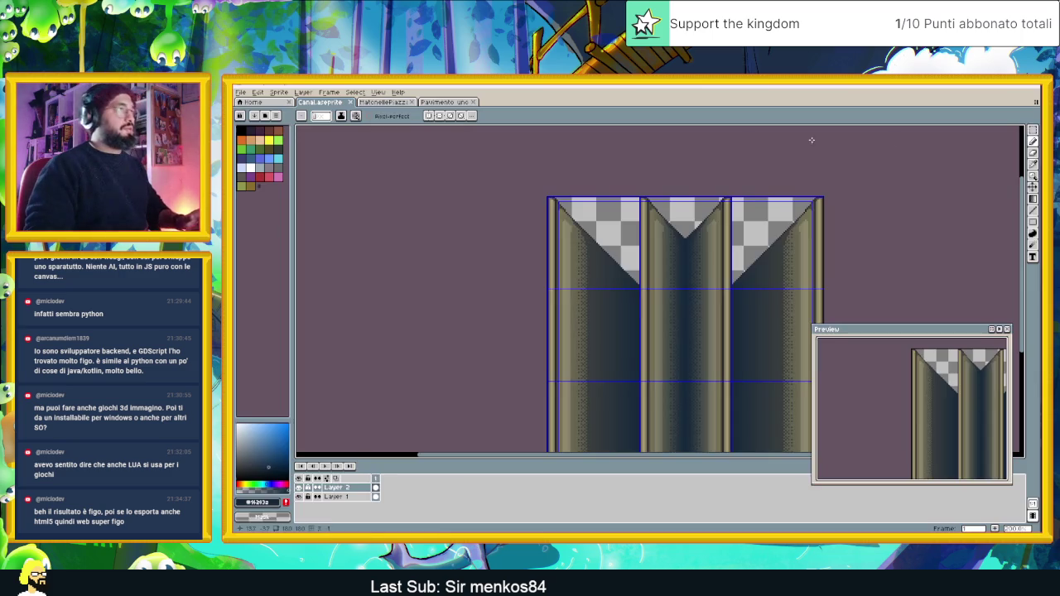
click(990, 89)
click(990, 88)
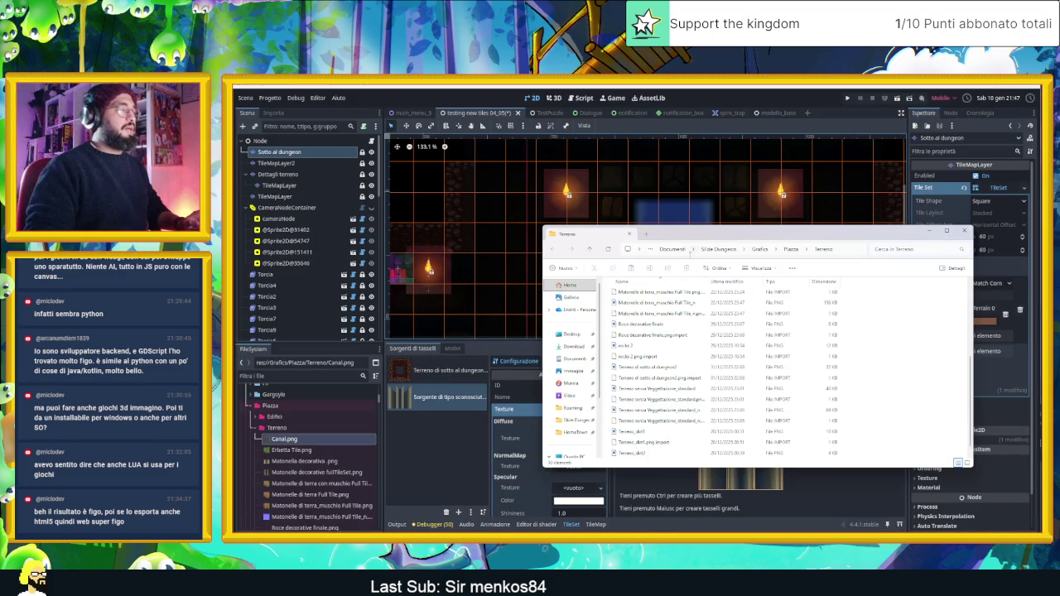
Confirm Canal_n sits beside Canal in Terreno with Large icons, then drop it into Godot's normal map.
scroll(814, 422, down, 1)
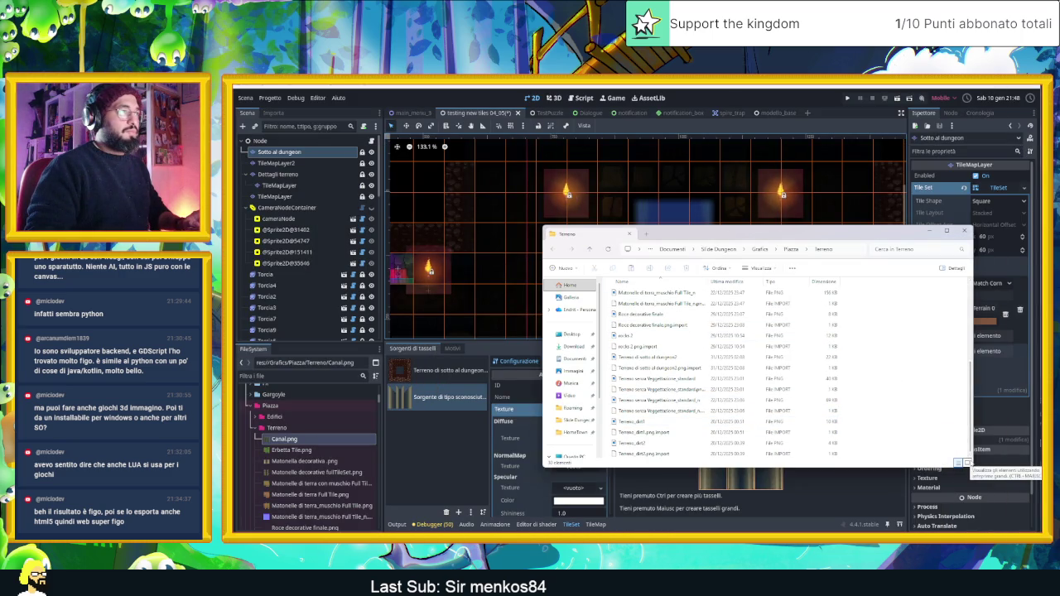
click(968, 463)
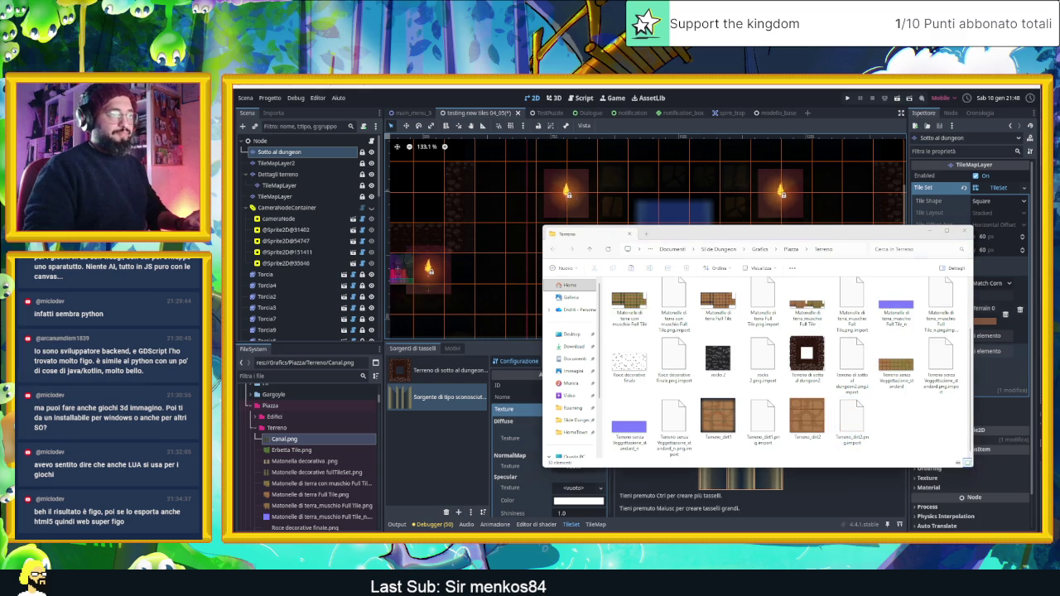
key(alt+Tab)
drag(828, 234, 1042, 234)
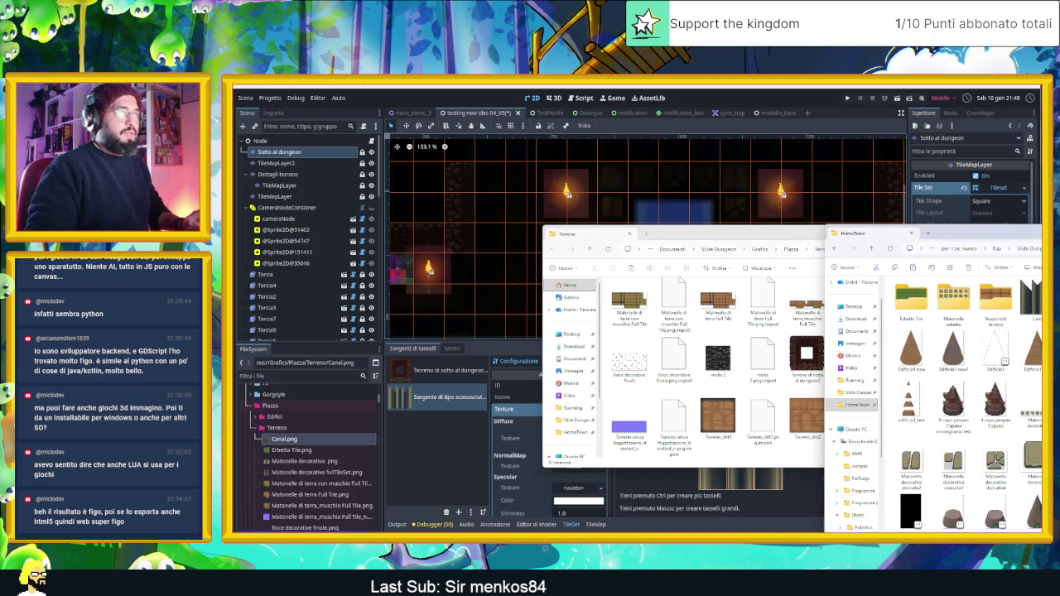
click(729, 402)
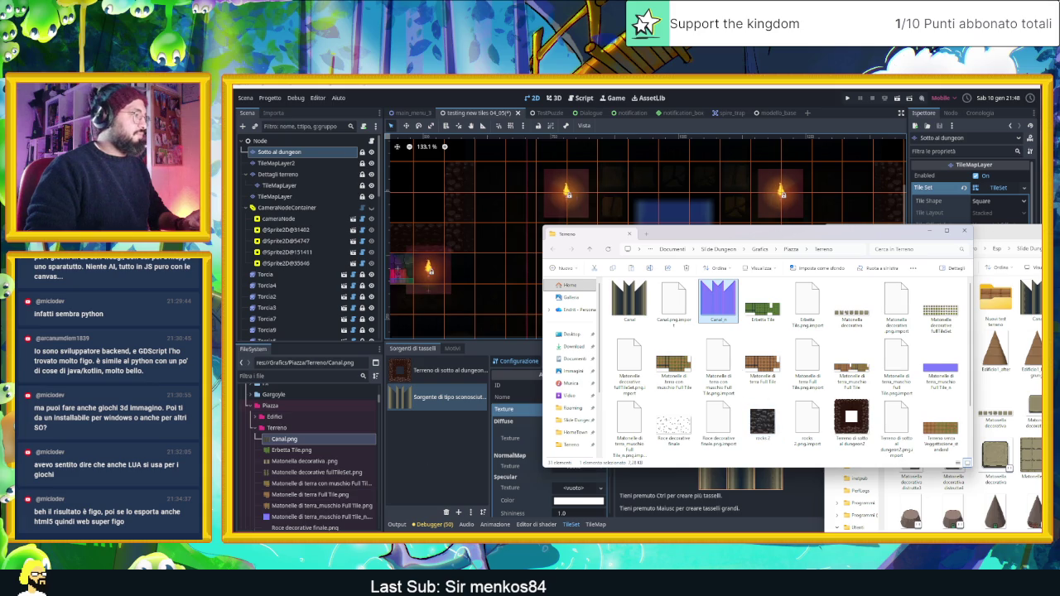
click(422, 451)
mouse_move(286, 450)
mouse_down()
mouse_move(547, 439)
mouse_move(561, 469)
mouse_up()
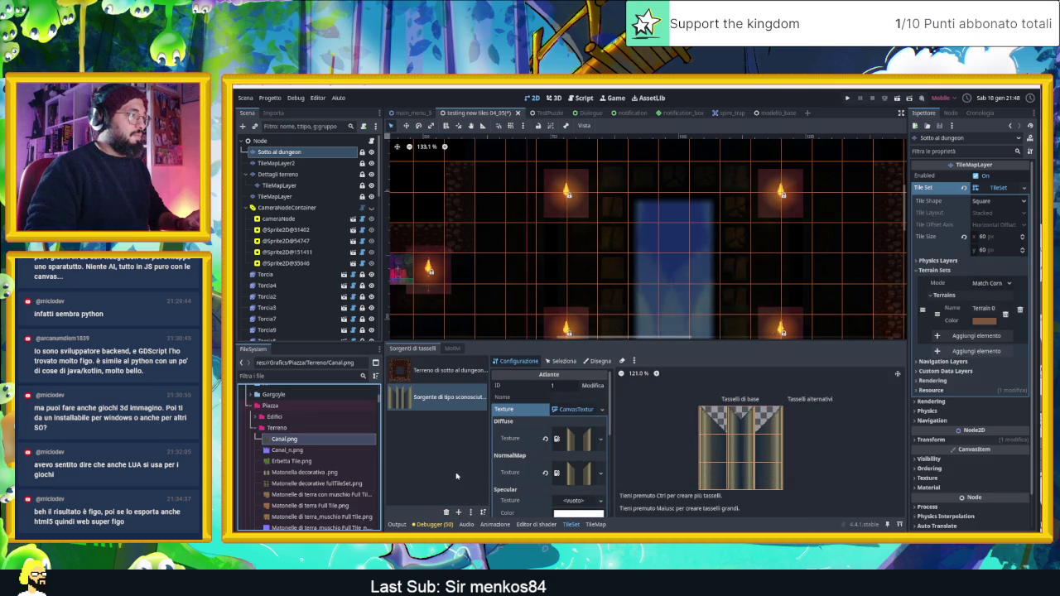
Assign Canal_n.png as the CanvasTexture normal map and Canal.png as its diffuse texture, then enlarge the TileMap panel.
mouse_move(286, 450)
mouse_down()
mouse_move(513, 460)
mouse_move(571, 477)
mouse_up()
drag(357, 438, 570, 445)
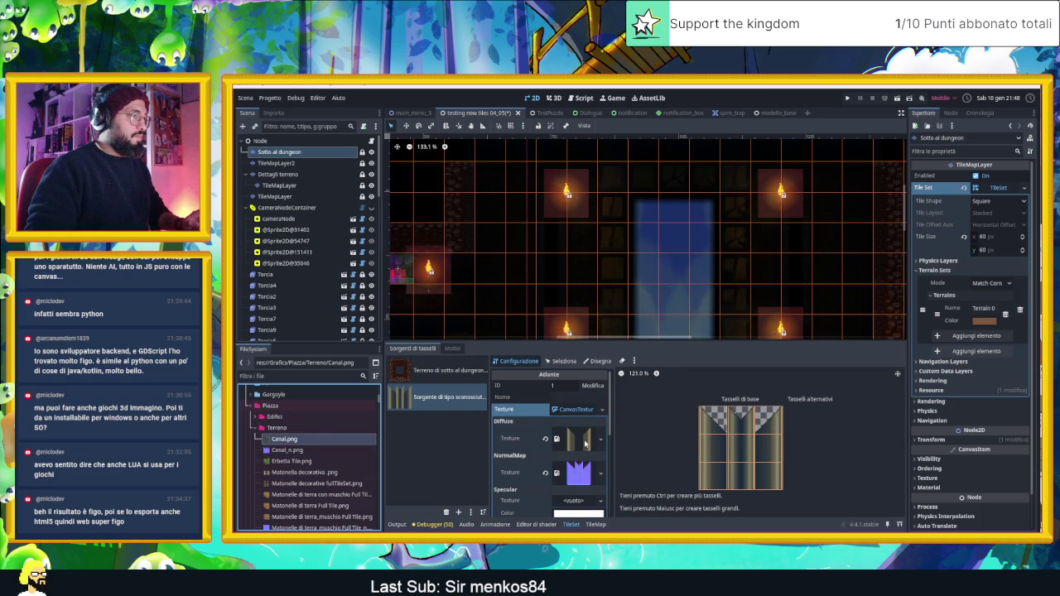
click(459, 461)
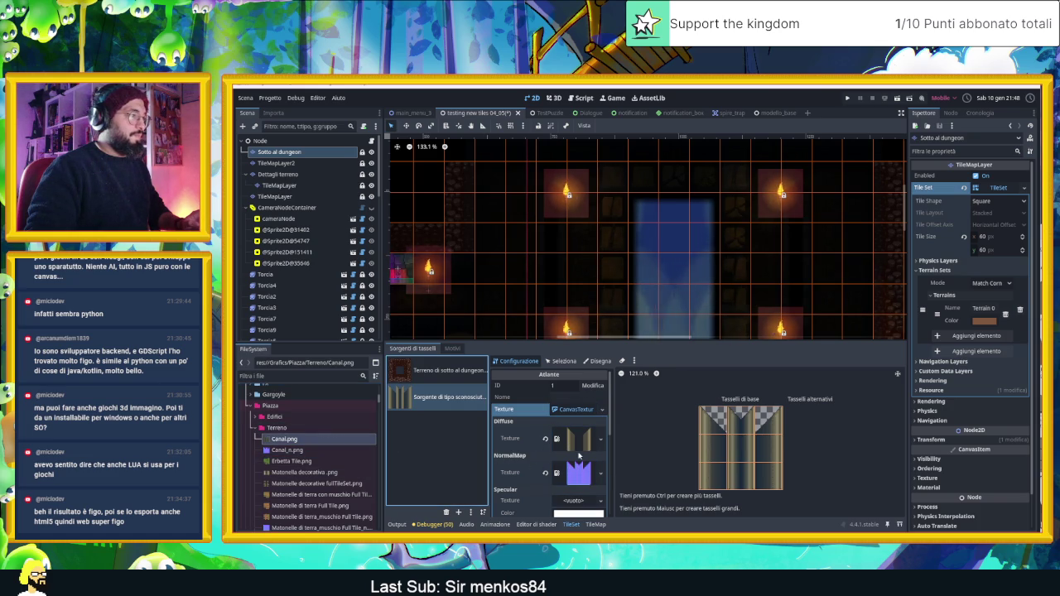
click(617, 283)
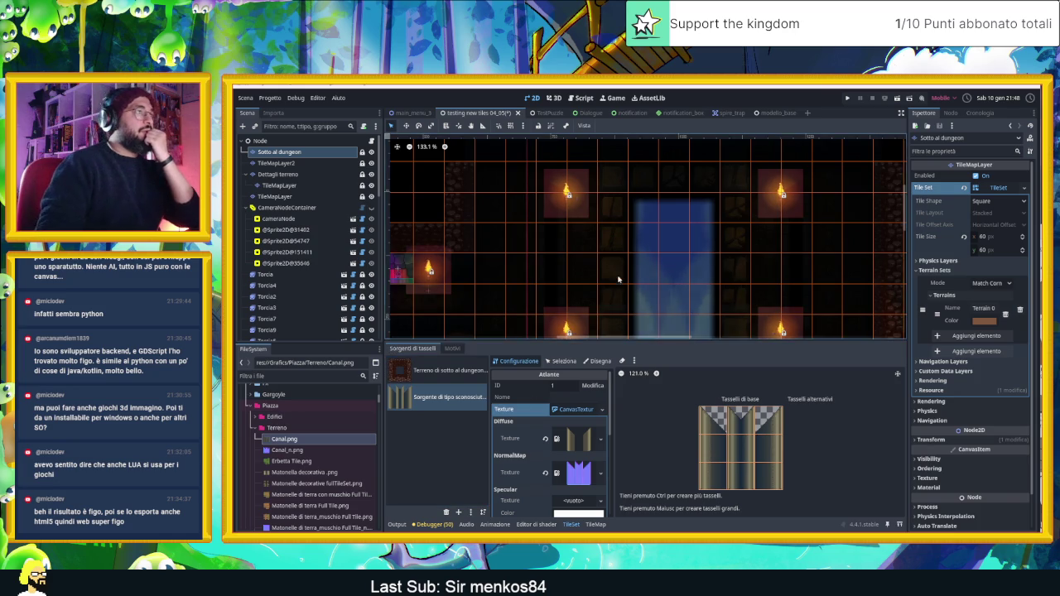
scroll(617, 282, down, 7)
scroll(641, 259, up, 7)
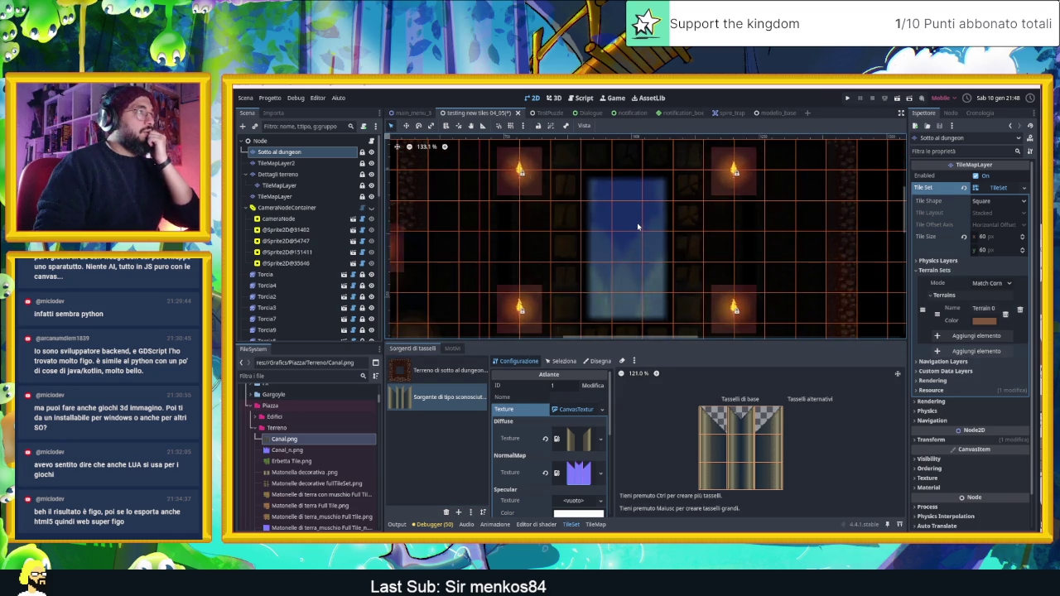
drag(631, 337, 624, 435)
Enter tile painting mode and try picking individual canal tiles in the atlas.
click(595, 525)
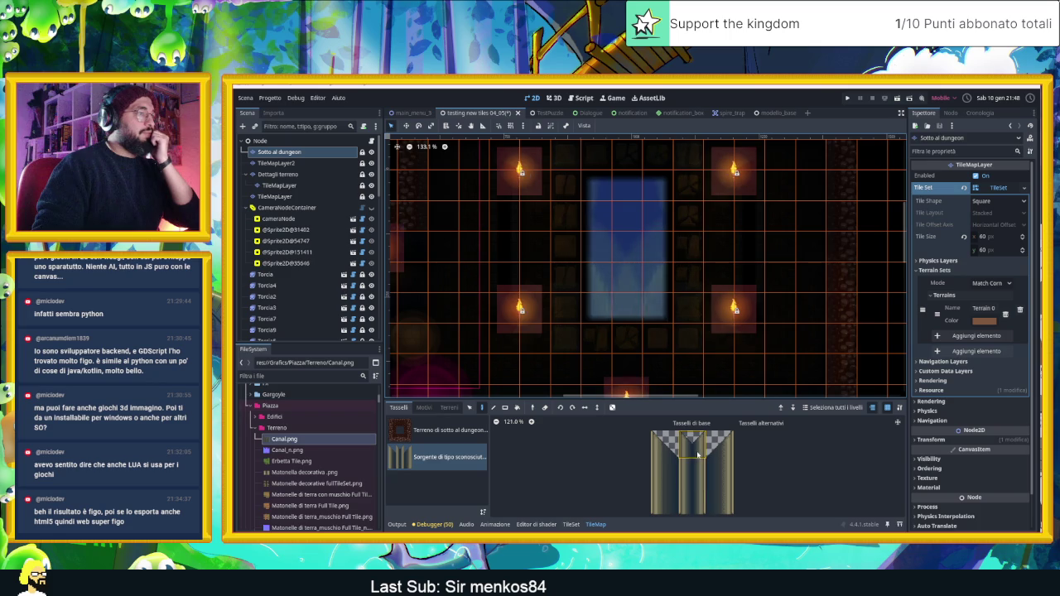
click(665, 451)
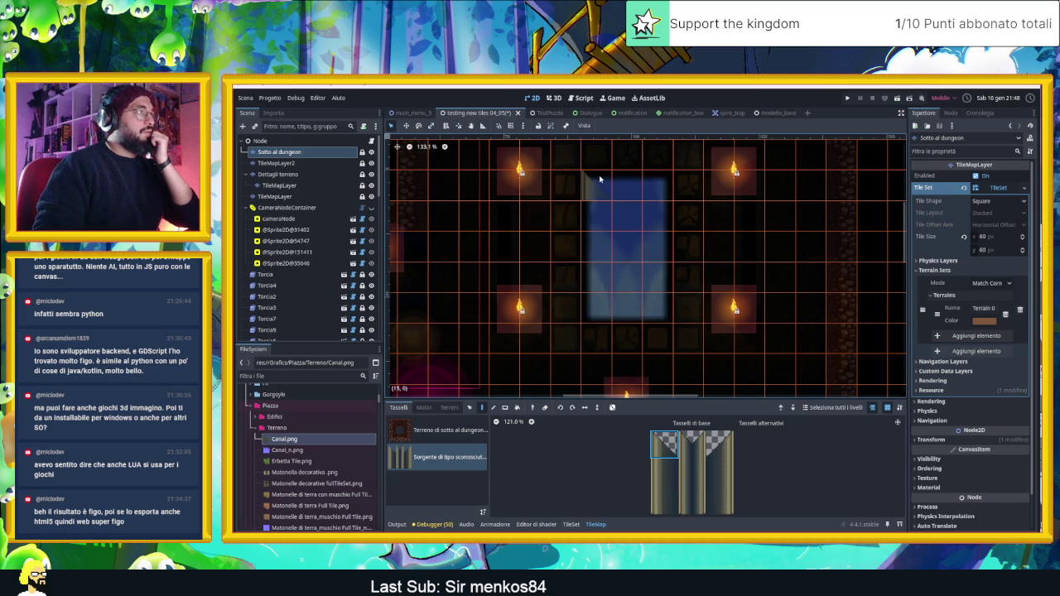
click(719, 444)
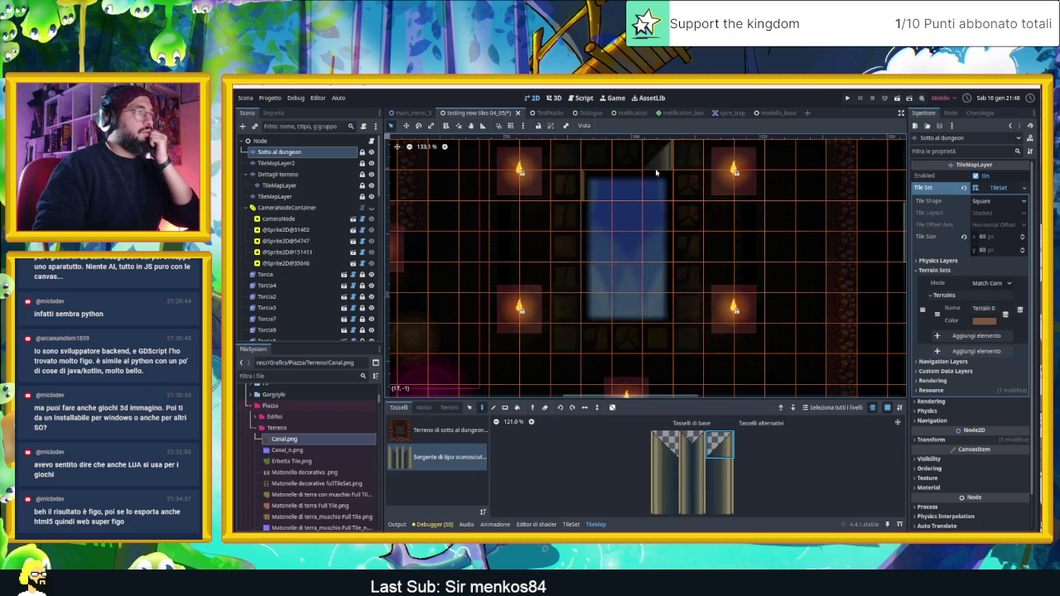
click(717, 472)
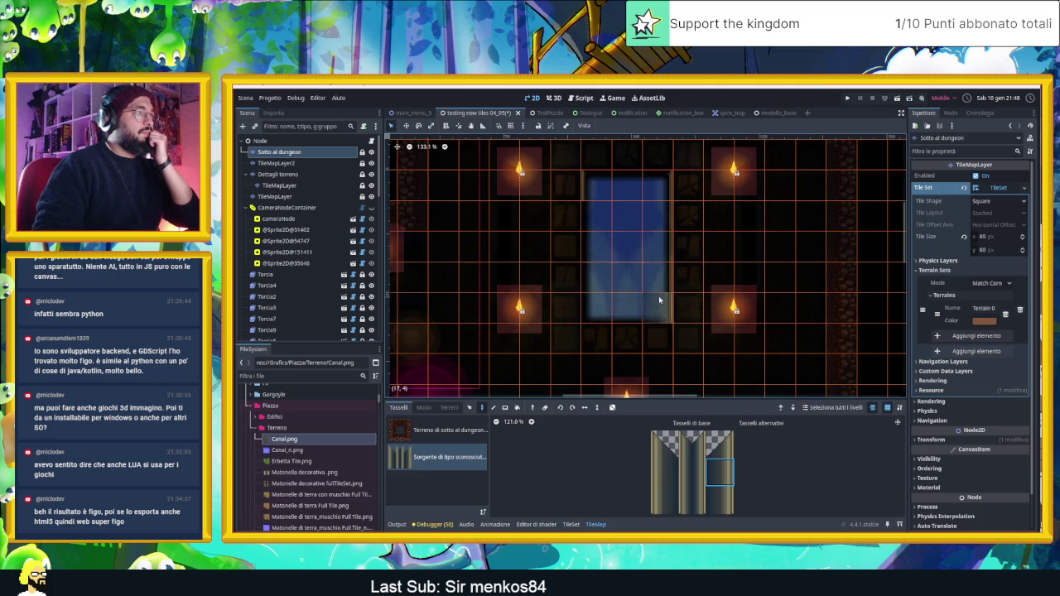
click(668, 464)
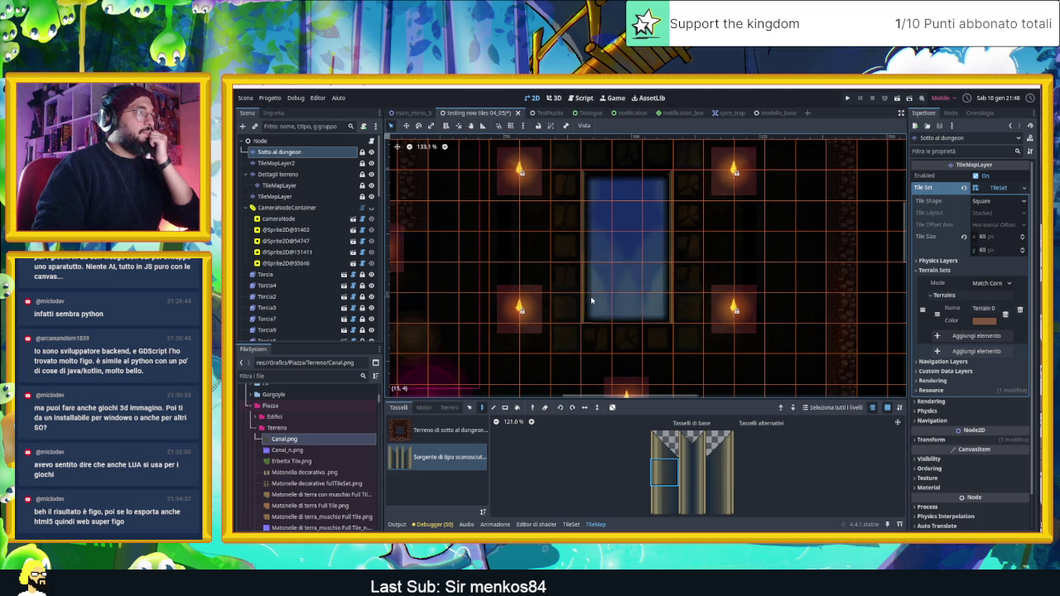
scroll(667, 240, up, 5)
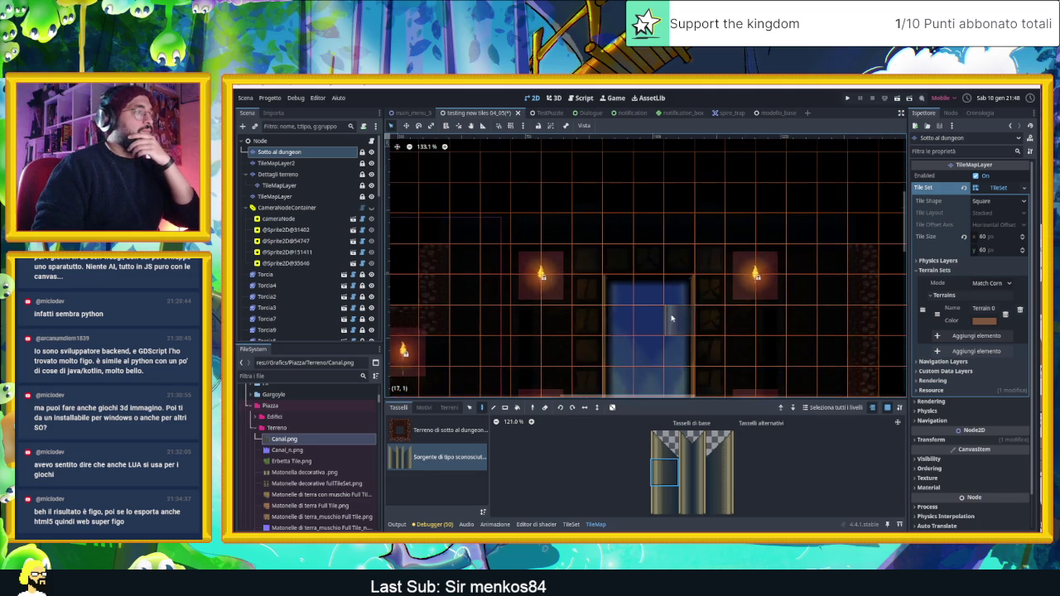
scroll(542, 294, down, 10)
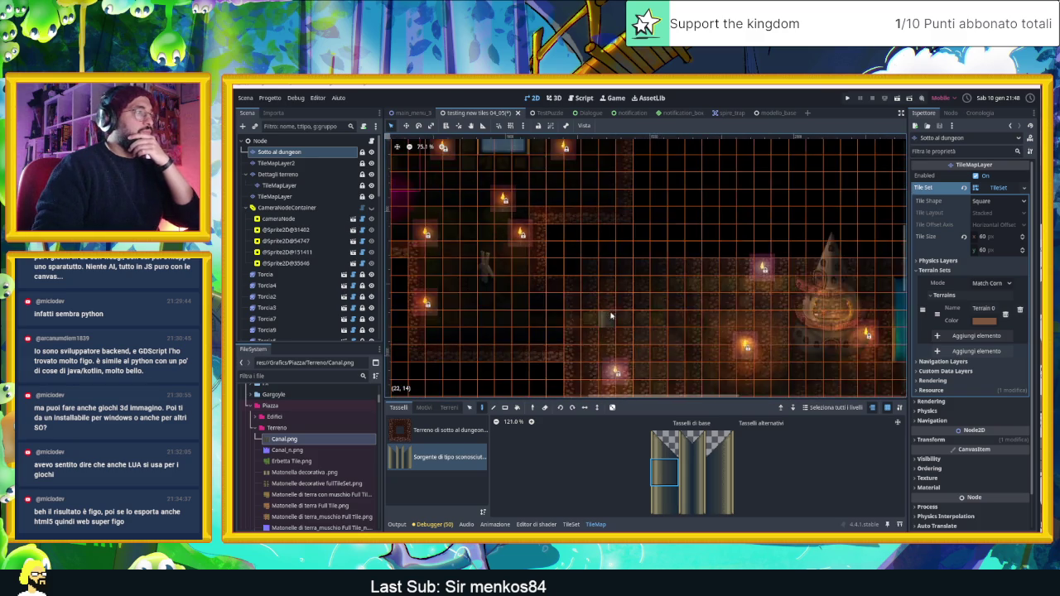
scroll(780, 357, up, 11)
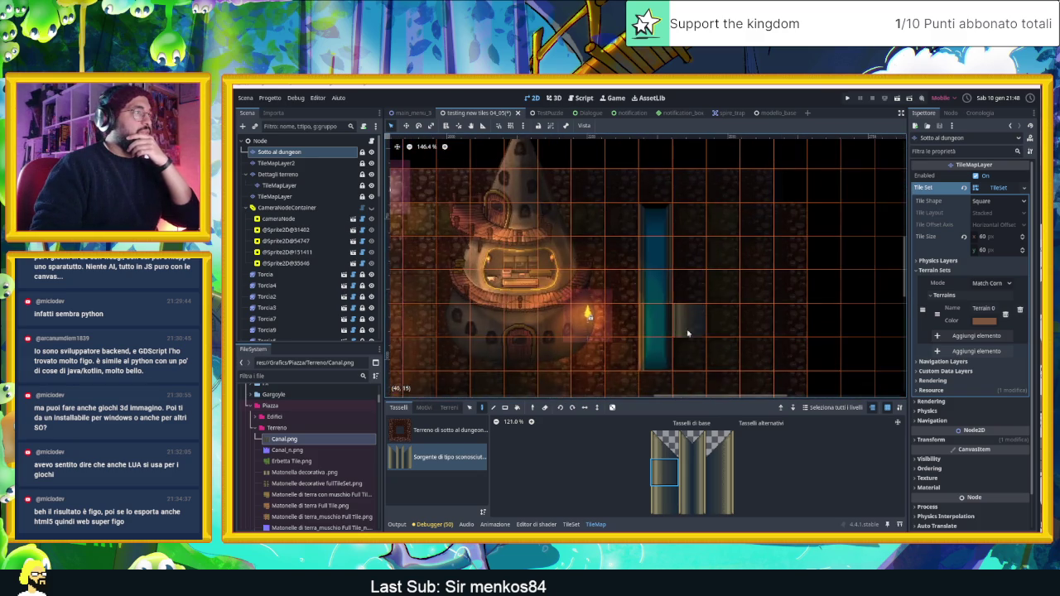
Paint the three-tile canal column onto the map and fill the gap with the middle tile.
drag(698, 512, 698, 512)
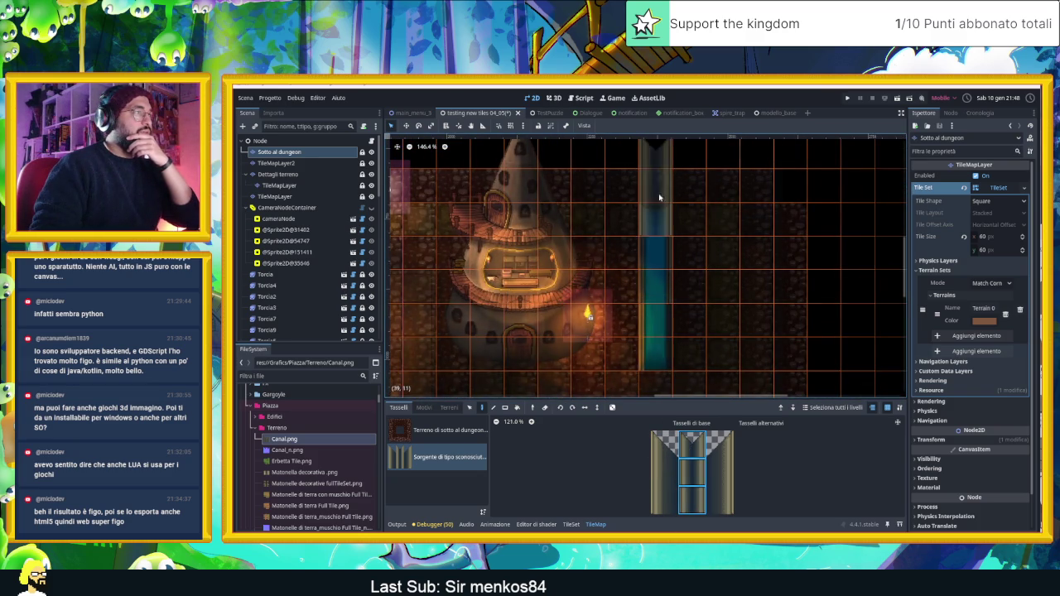
click(654, 254)
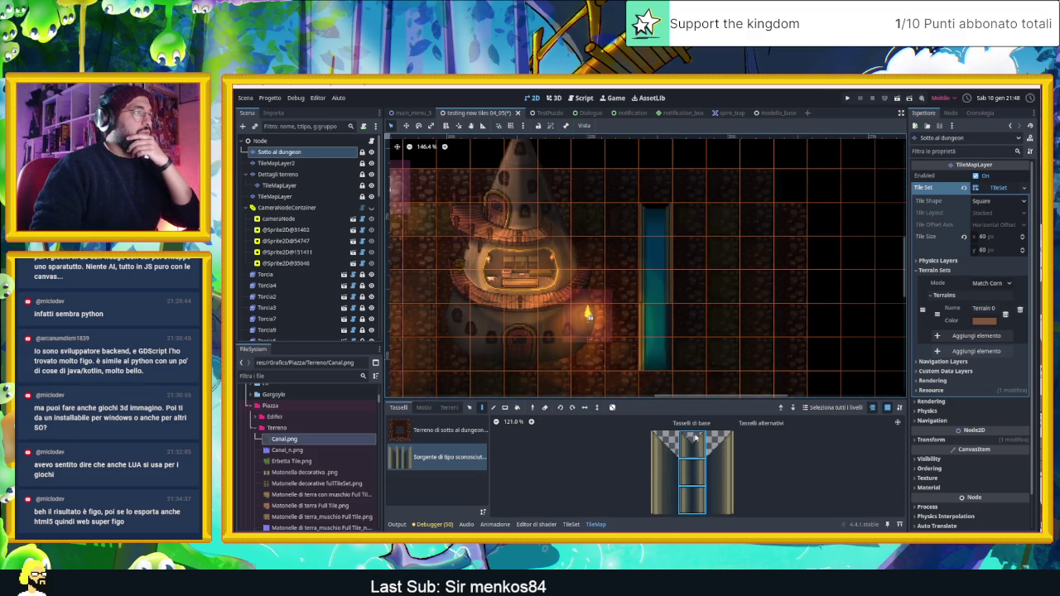
click(693, 473)
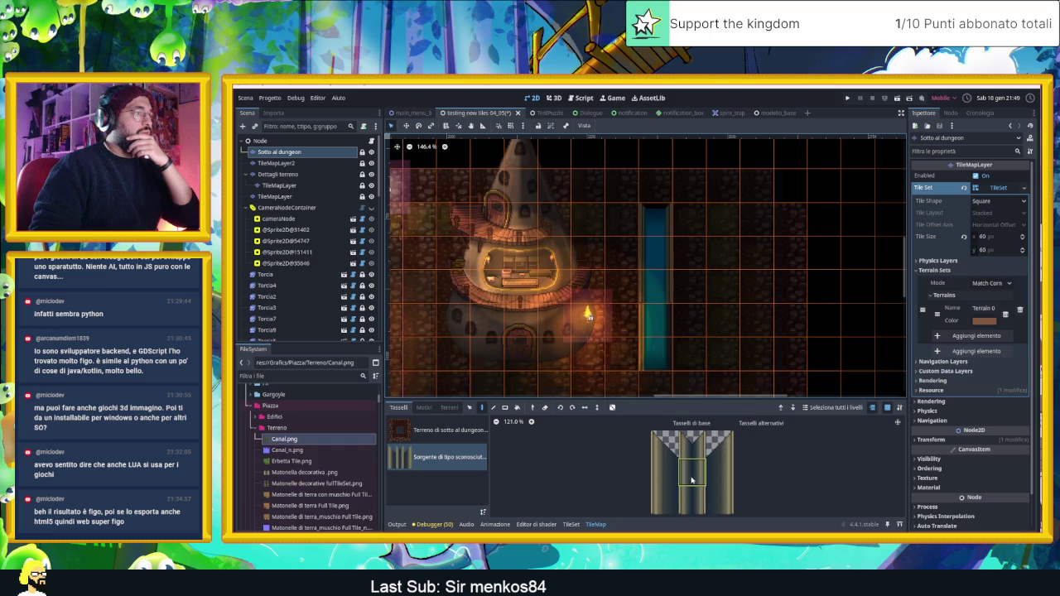
click(649, 319)
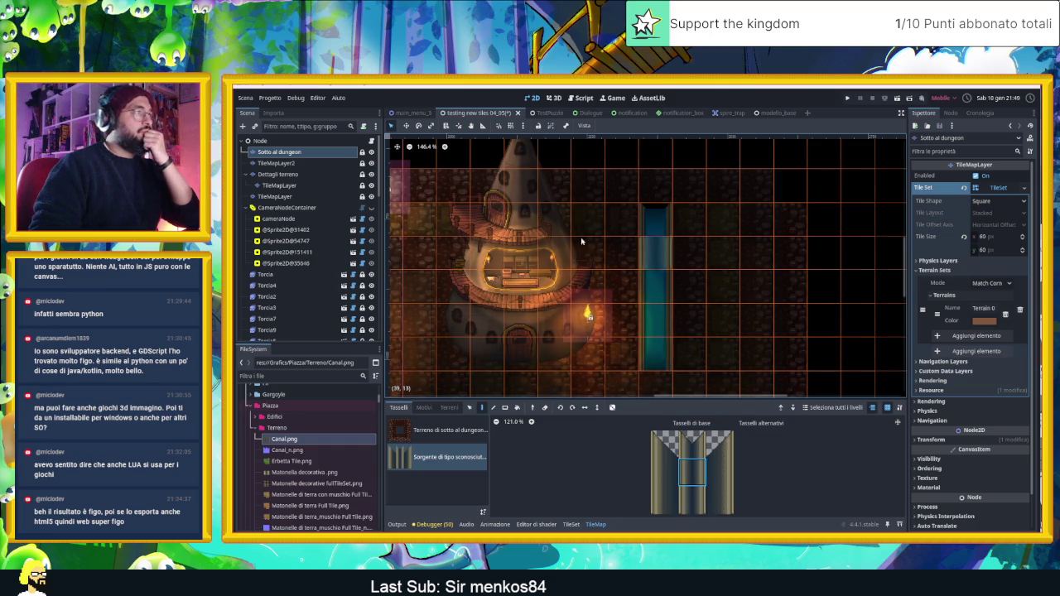
click(310, 144)
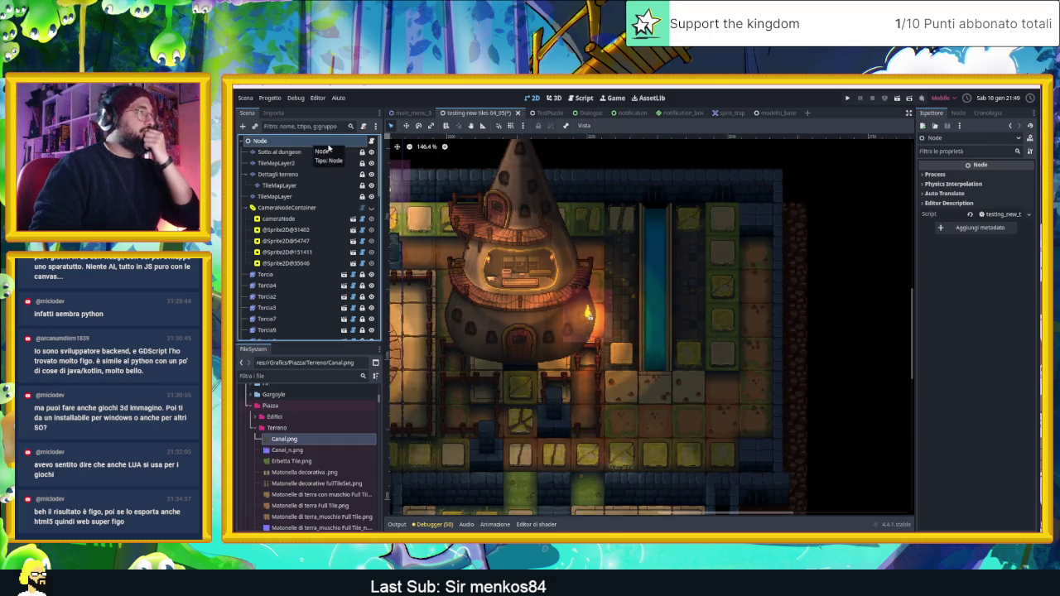
Zoom in on the blue fountain pool below the tower and select its ColorRect.
scroll(706, 326, up, 3)
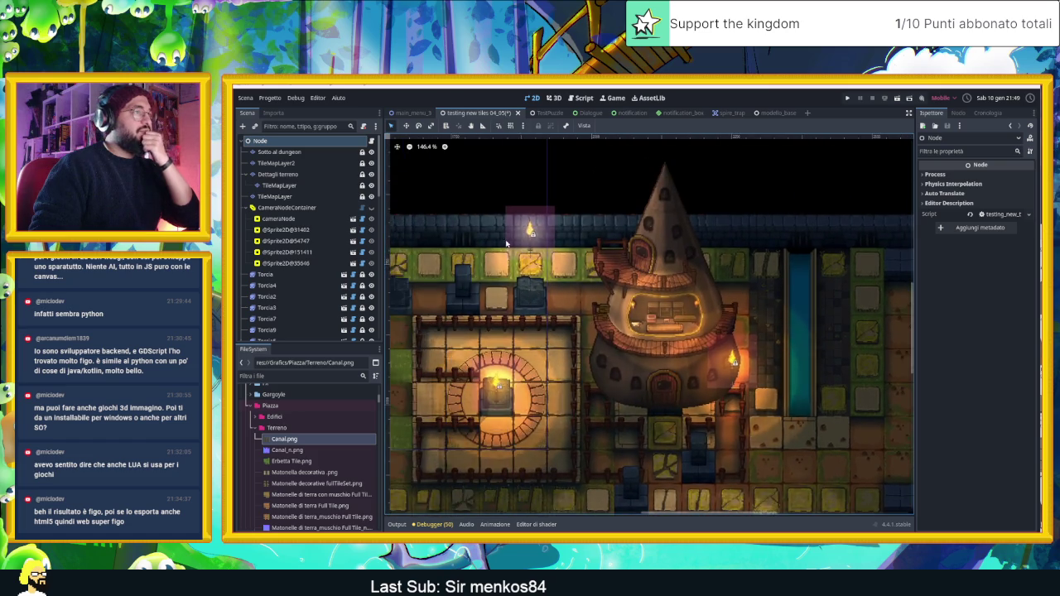
scroll(706, 326, down, 10)
scroll(664, 266, up, 2)
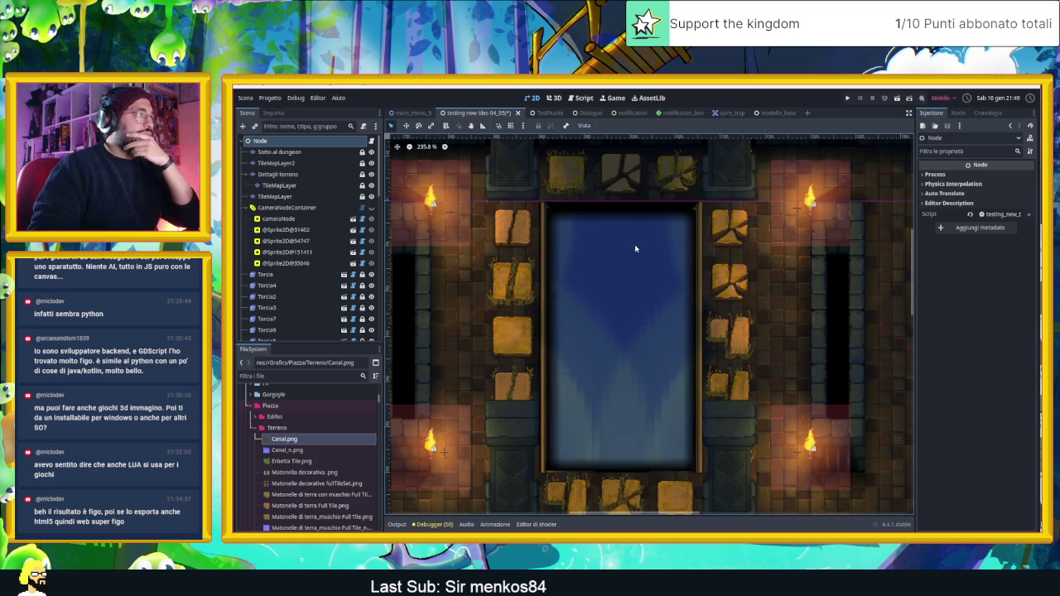
scroll(606, 222, up, 2)
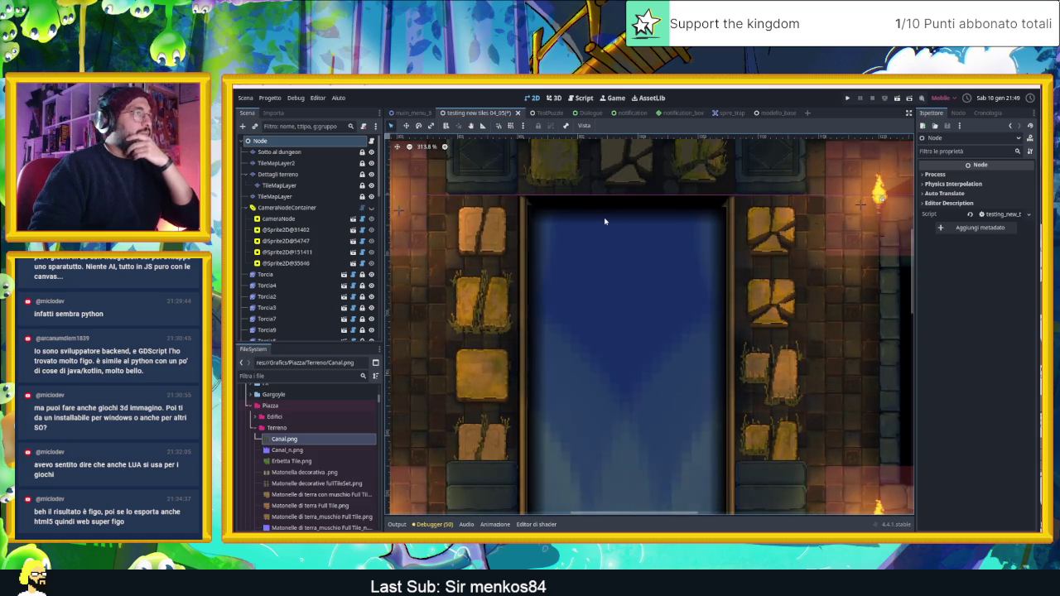
scroll(638, 224, down, 3)
click(618, 306)
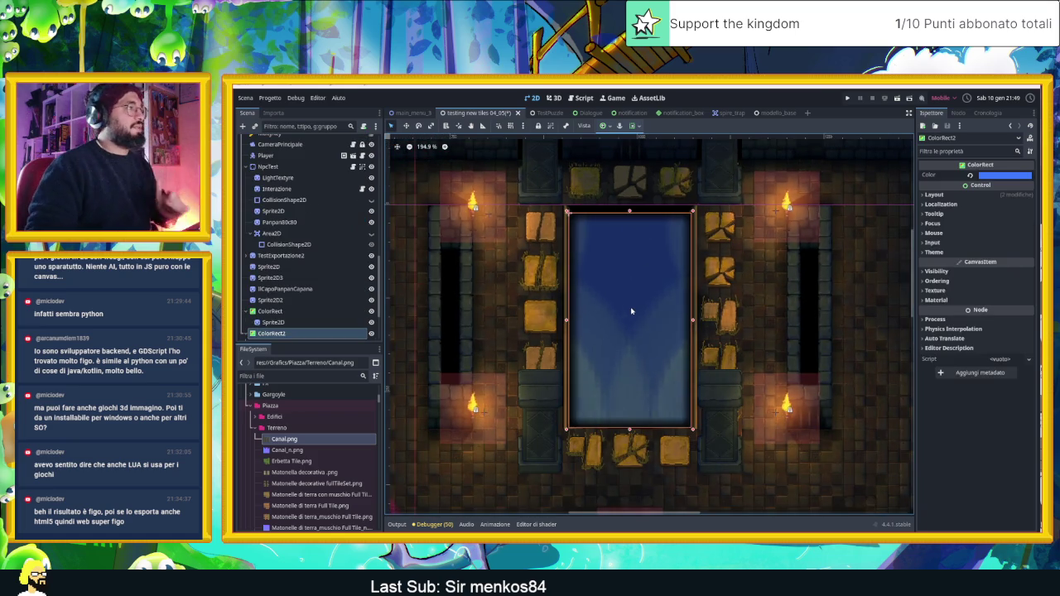
Scale the pool and its edge sprites to x 0.96 and y 0.995, nudging them down slightly.
scroll(306, 299, down, 2)
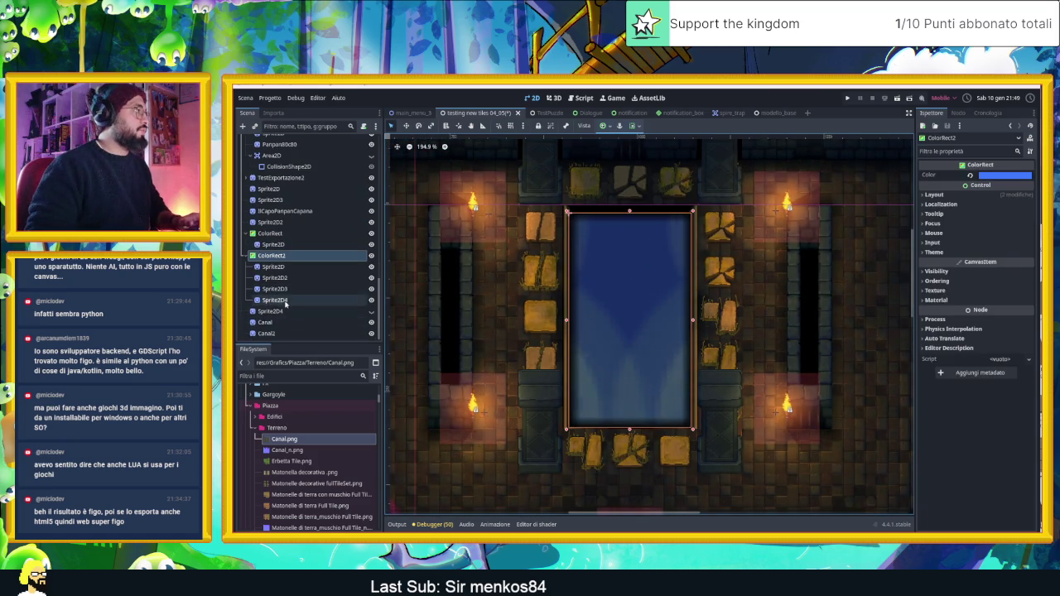
shift+click(278, 300)
key(s)
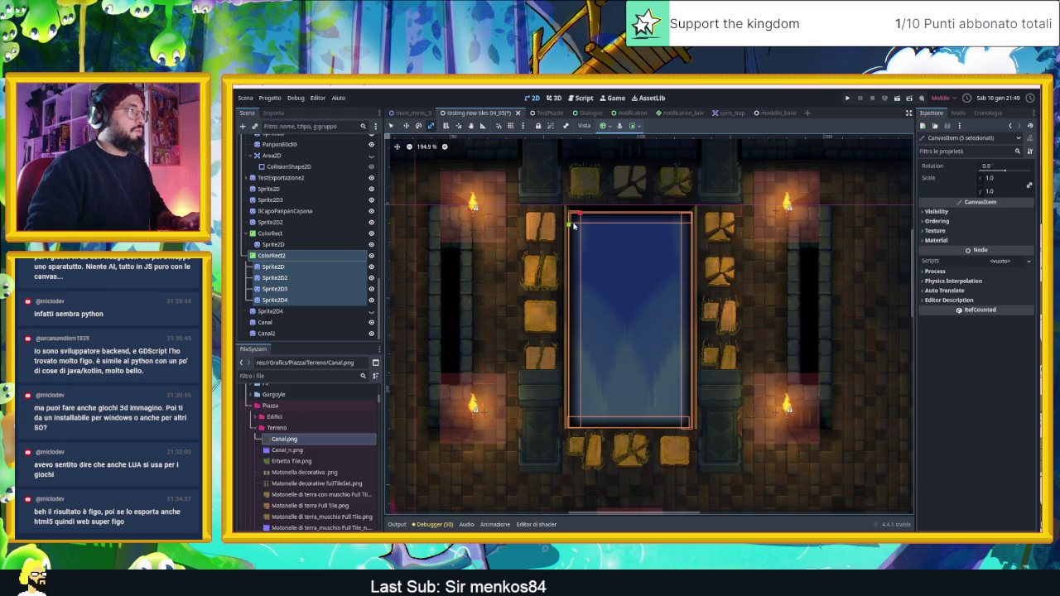
drag(580, 217, 571, 225)
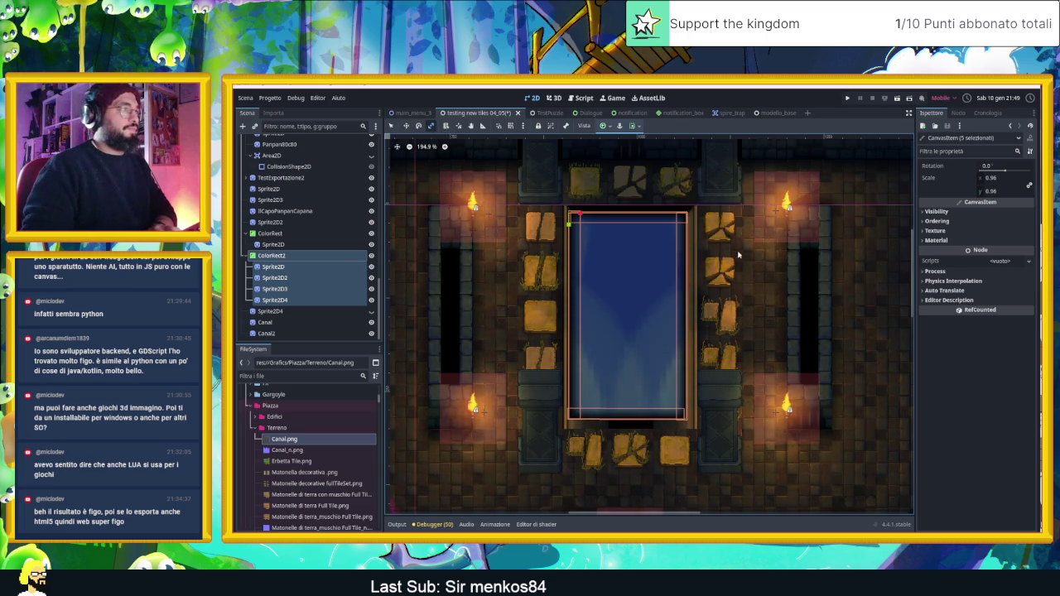
key(q)
key(shift+Down)
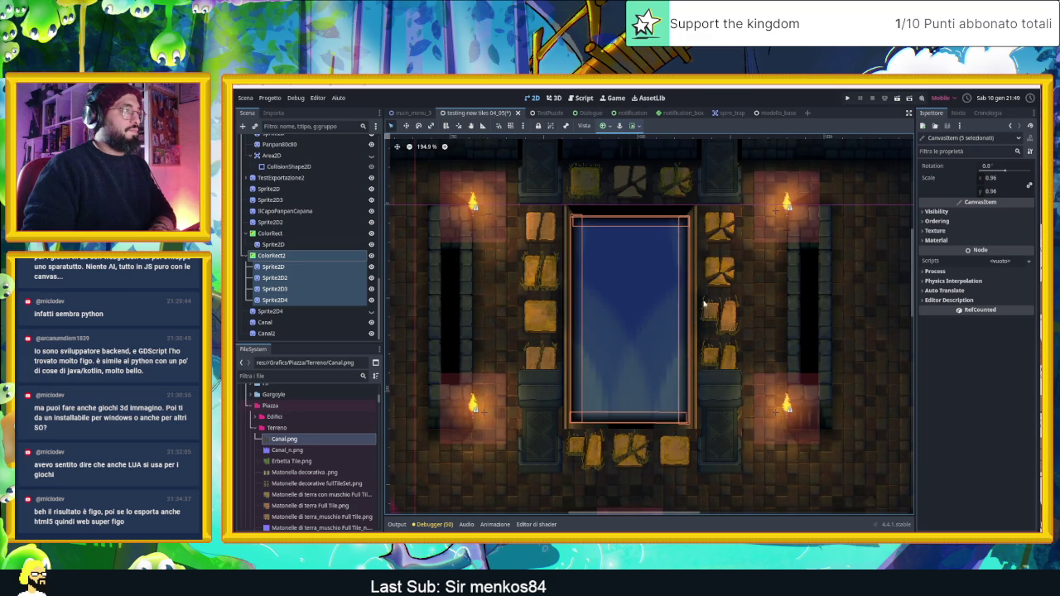
click(997, 192)
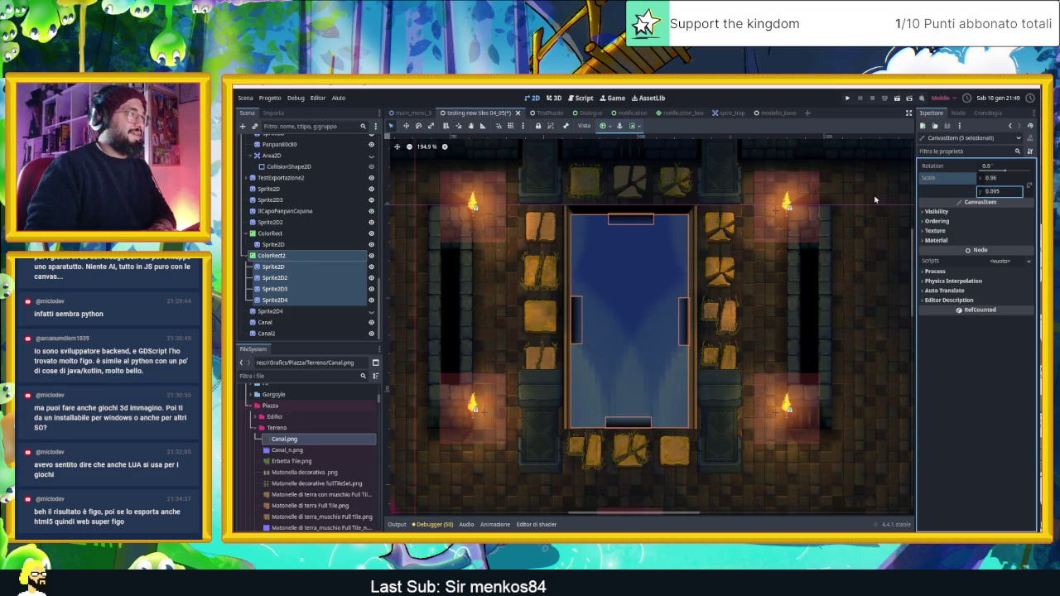
key(Return)
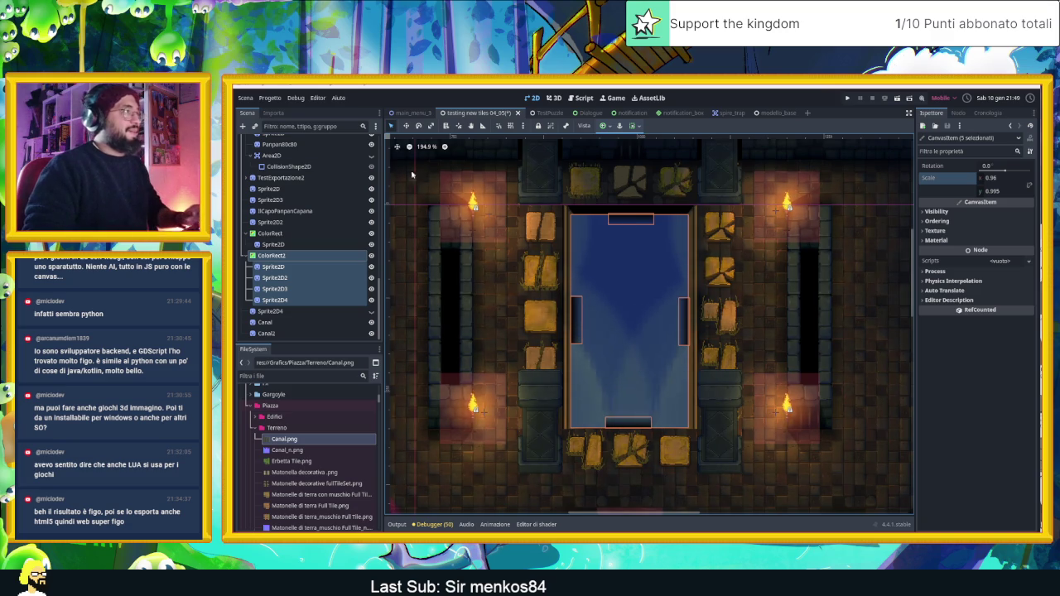
Stretch the left, right and top edge sprites to line the pool's sides.
click(287, 267)
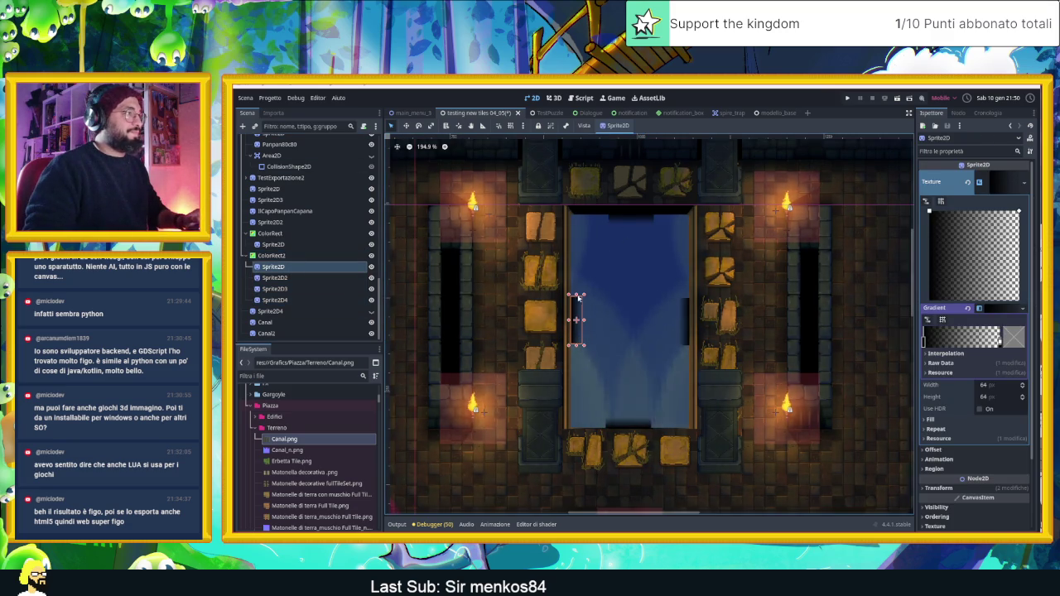
drag(576, 295, 572, 232)
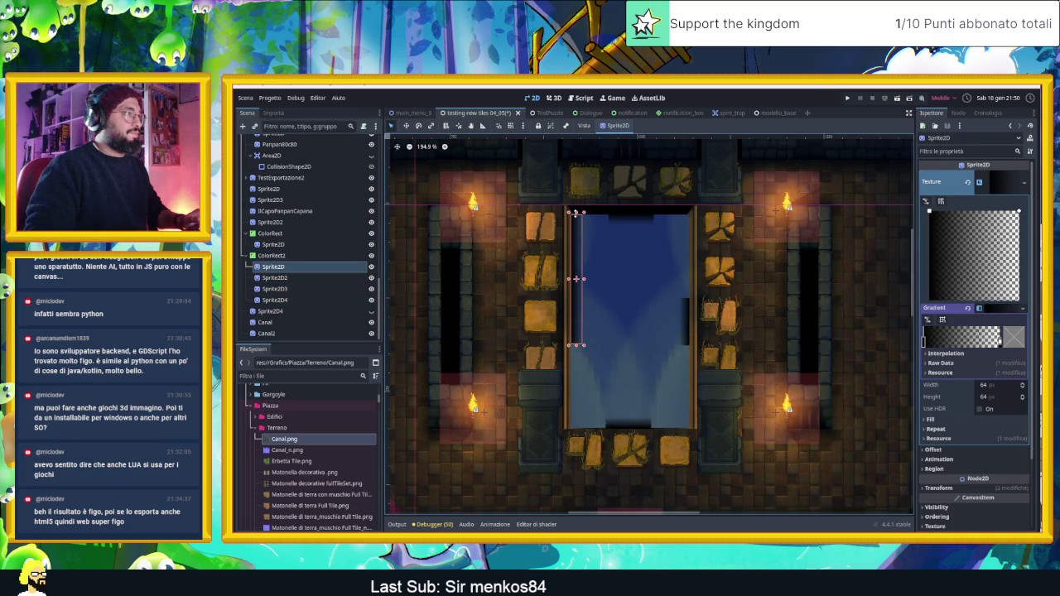
drag(576, 346, 591, 417)
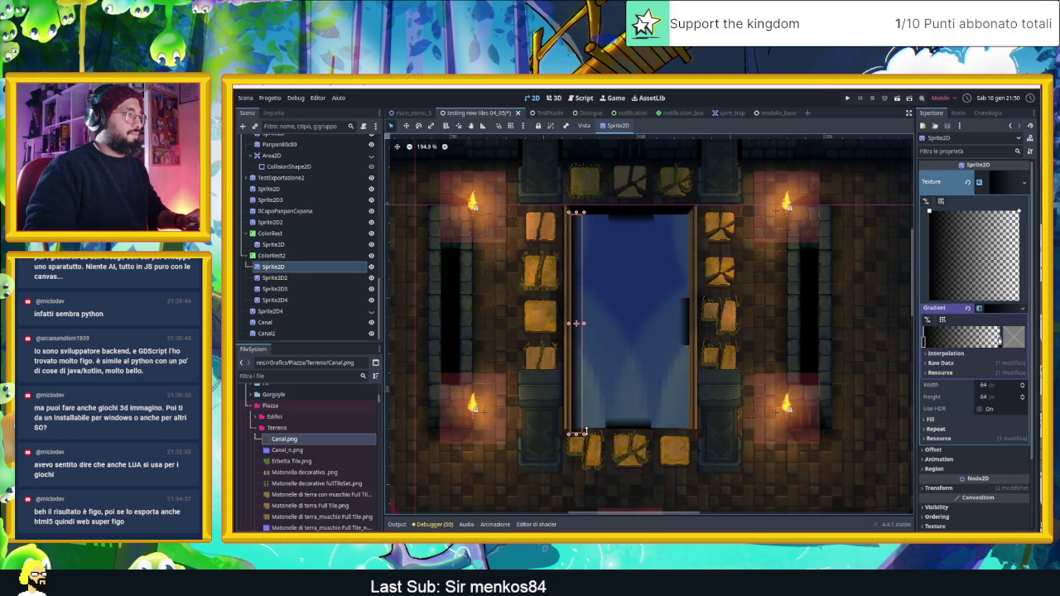
click(627, 429)
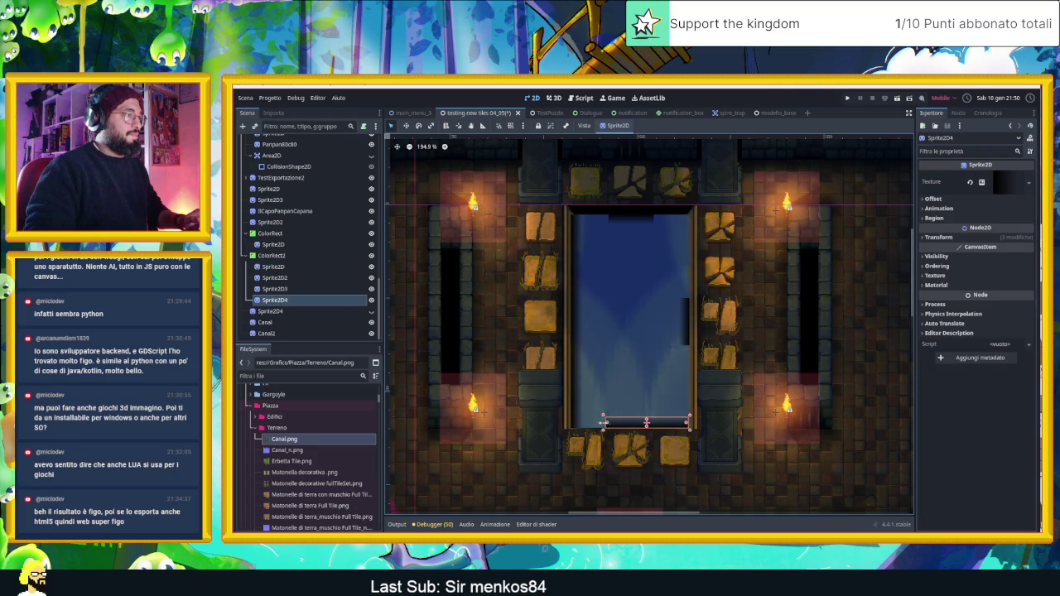
click(685, 311)
drag(685, 218, 684, 212)
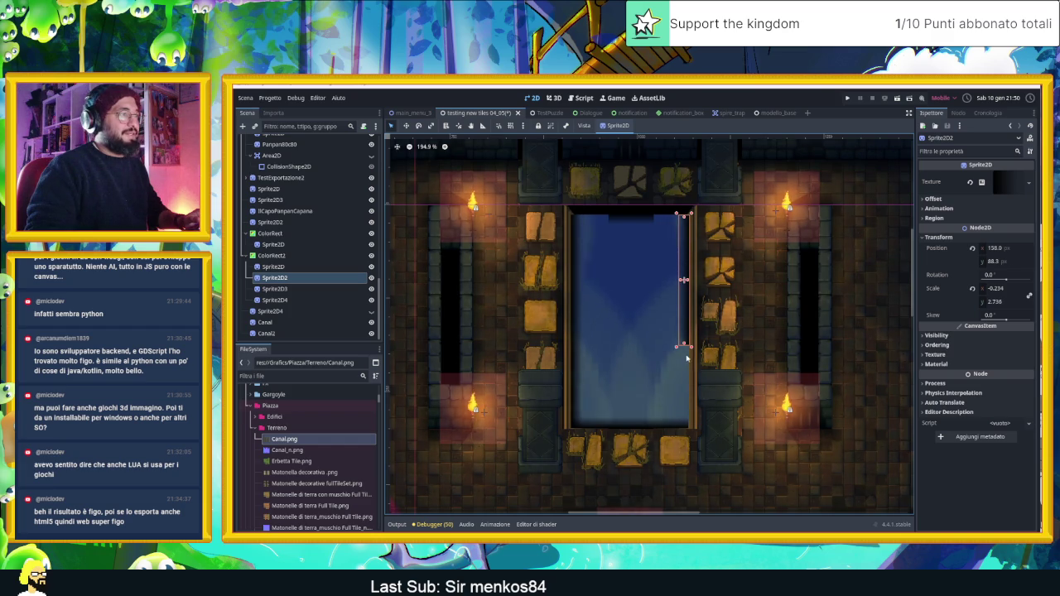
drag(684, 346, 684, 427)
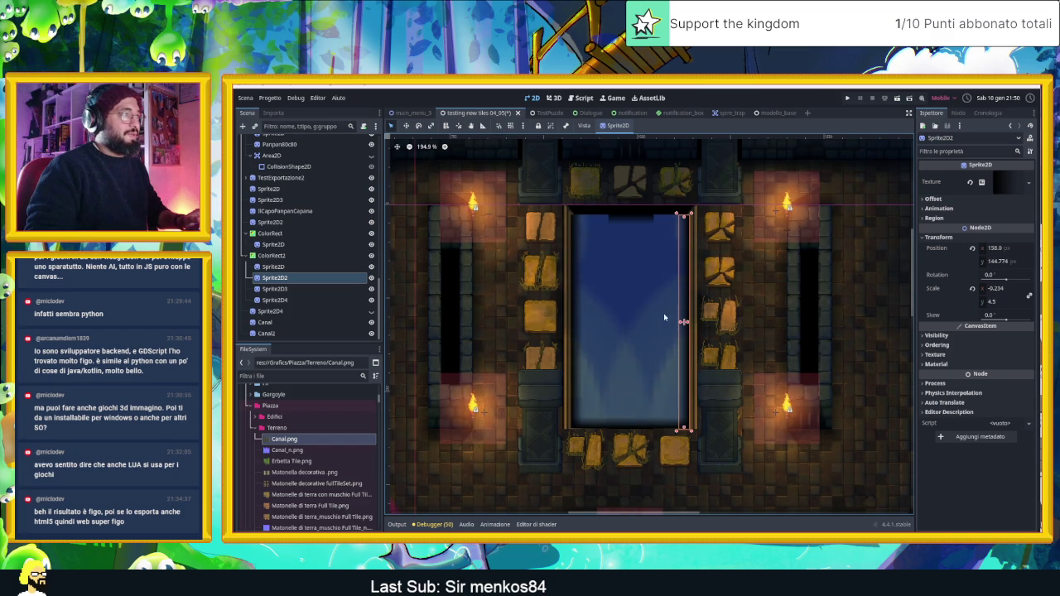
click(645, 219)
drag(654, 220, 680, 222)
drag(607, 221, 571, 220)
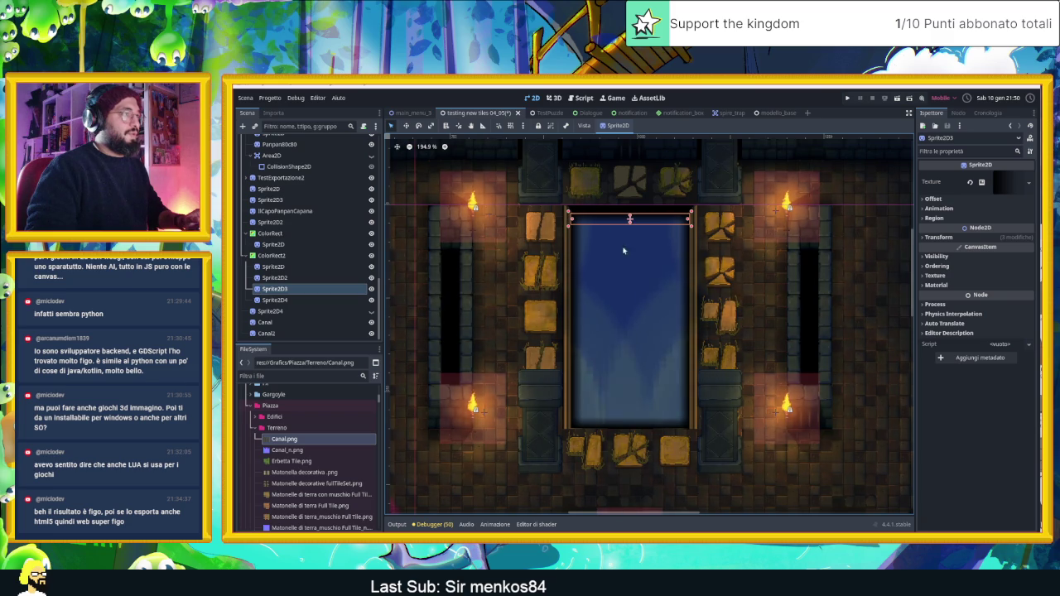
Clear the selection, frame the tilemap, select the scene root and save the dungeon scene.
scroll(800, 169, up, 2)
click(799, 169)
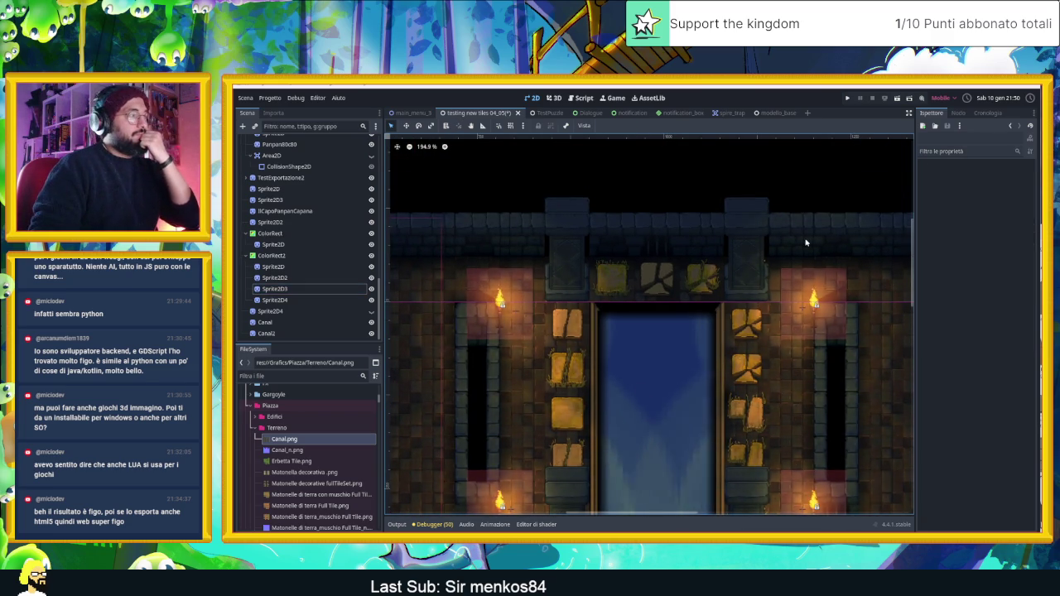
scroll(303, 186, up, 10)
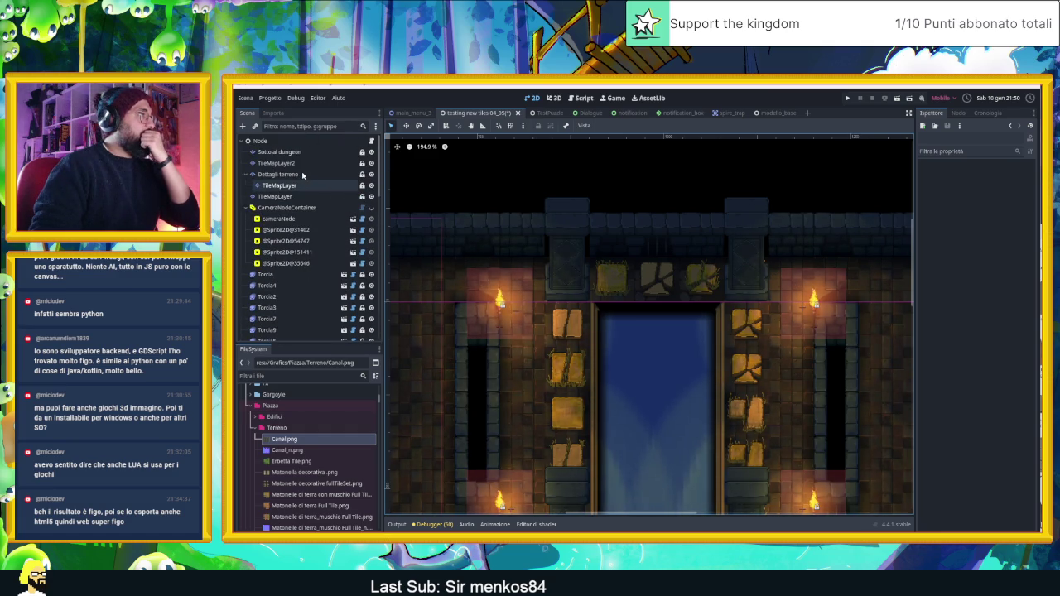
click(289, 154)
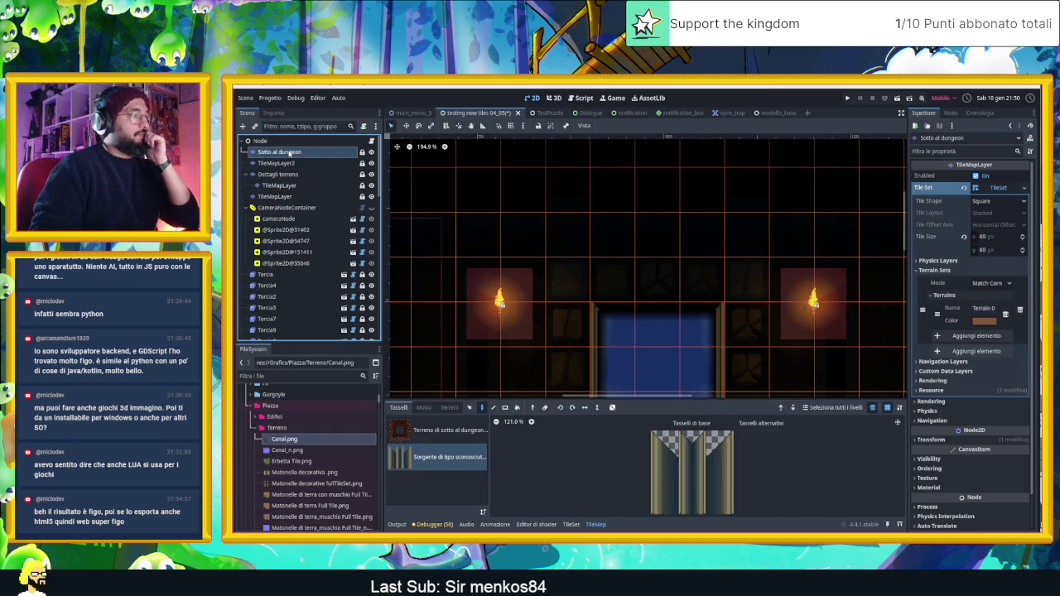
key(shift+f)
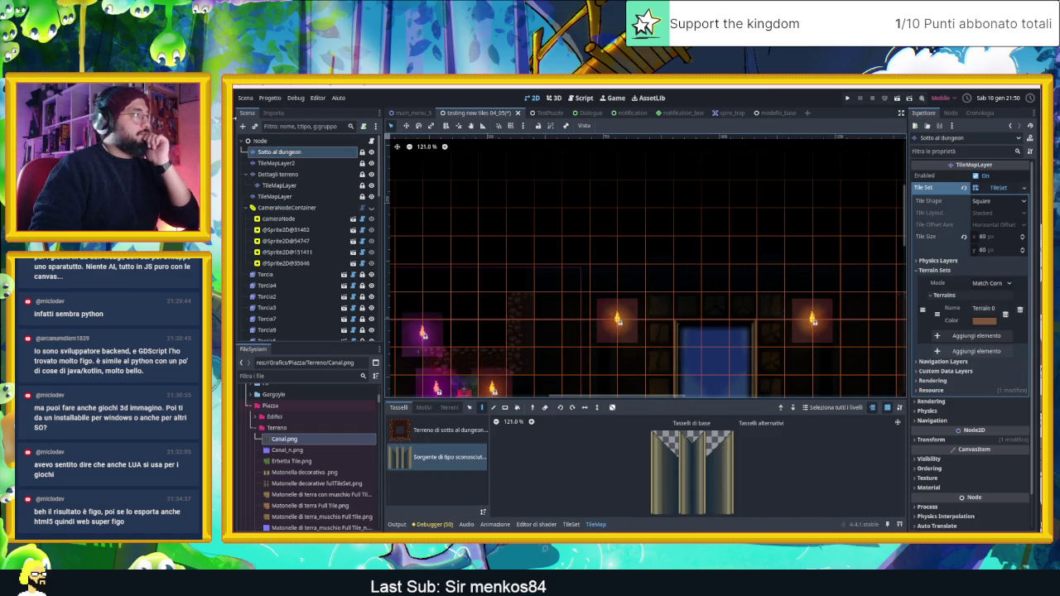
click(280, 140)
scroll(805, 394, down, 3)
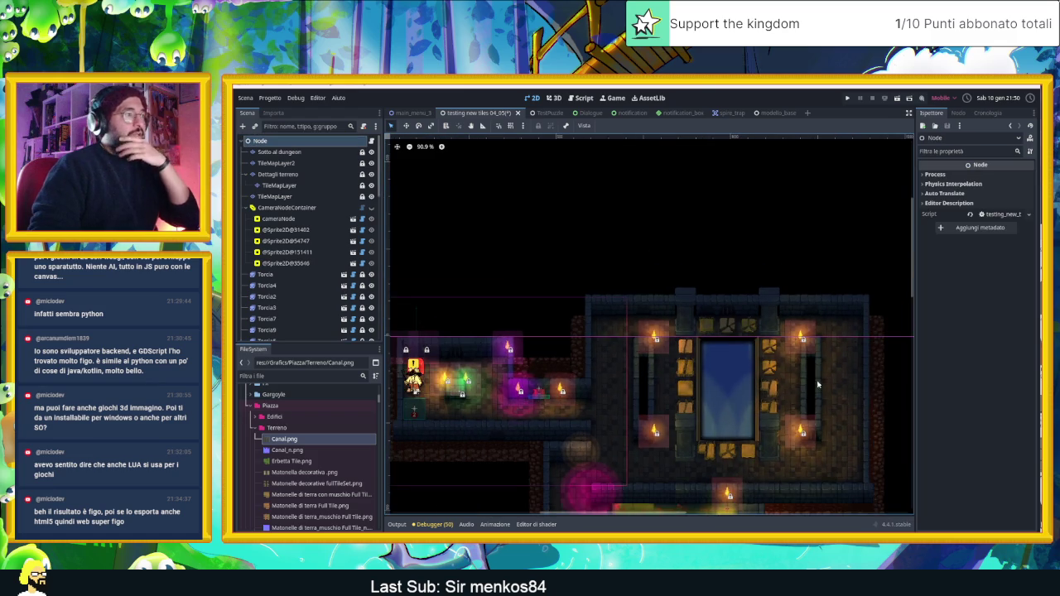
scroll(824, 423, down, 3)
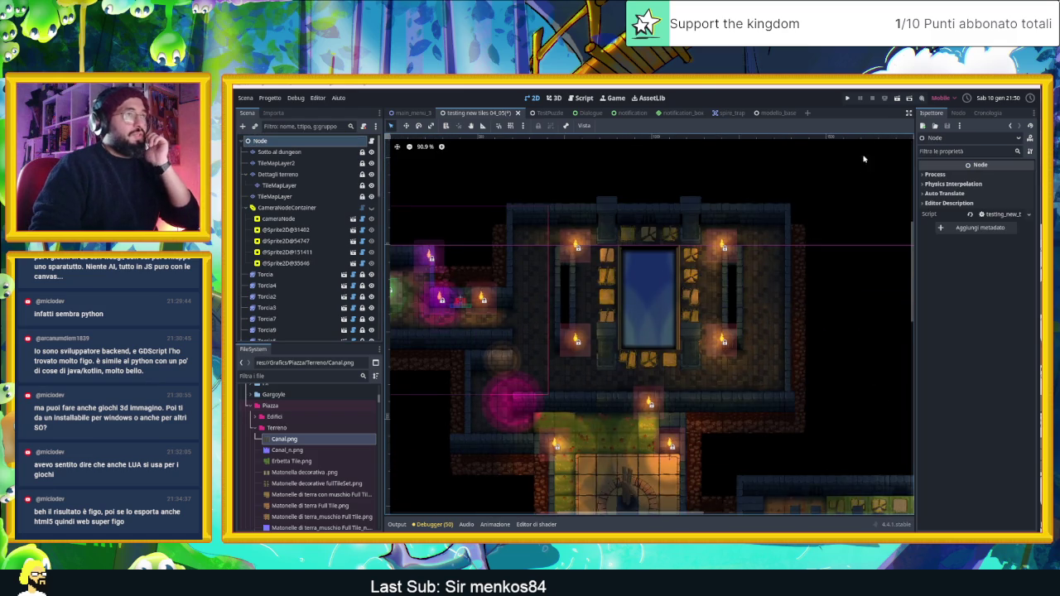
key(ctrl+s)
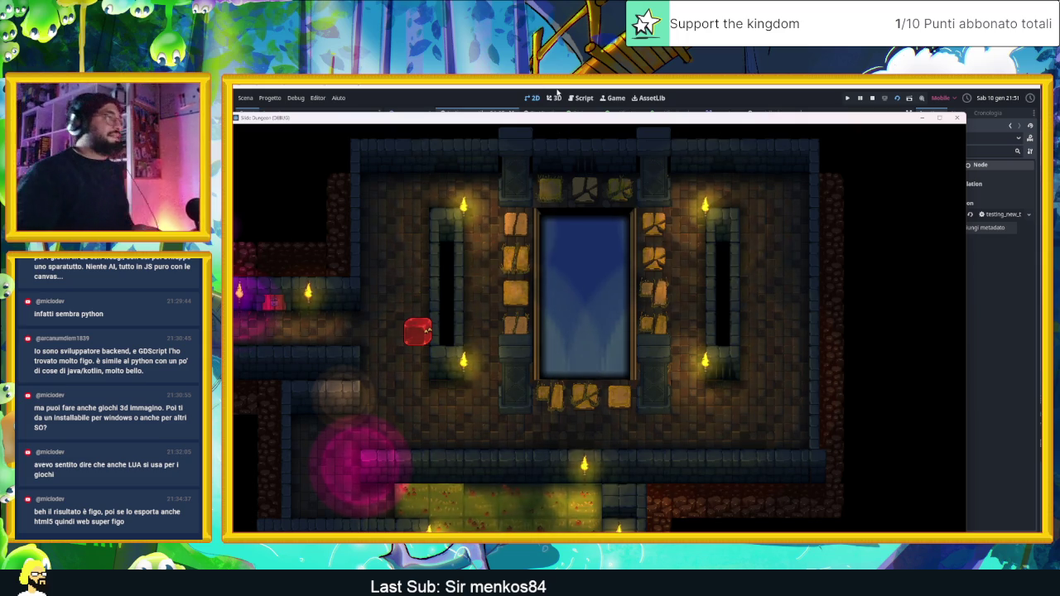
Walk the player through the dungeon past the canal tiles, then stop the game.
key(Down)
key(Left)
key(Down)
key(Right)
key(Down)
key(Right)
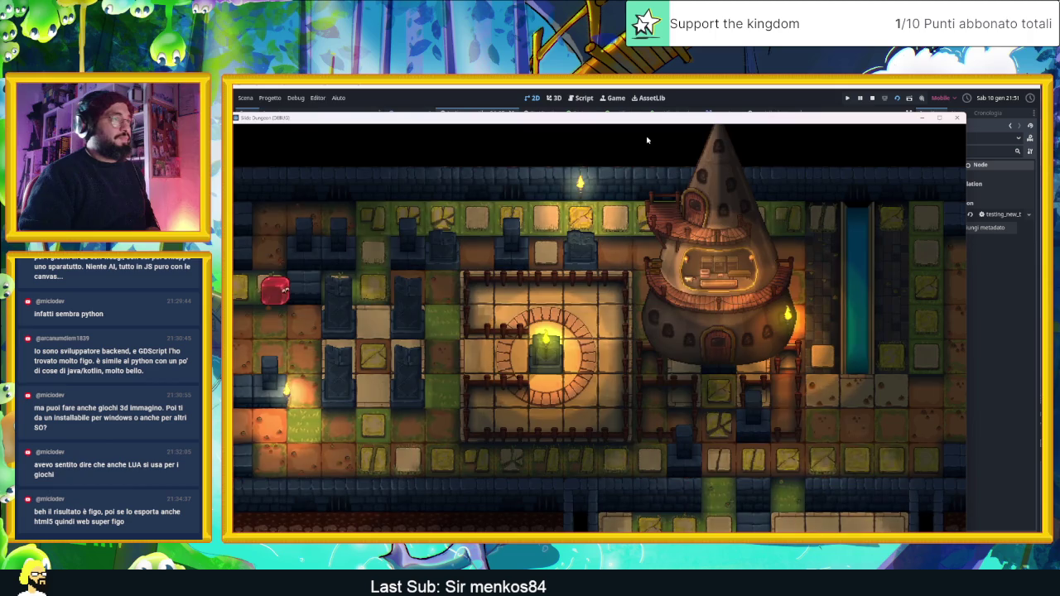
key(Right)
key(Up)
key(Right)
key(Down)
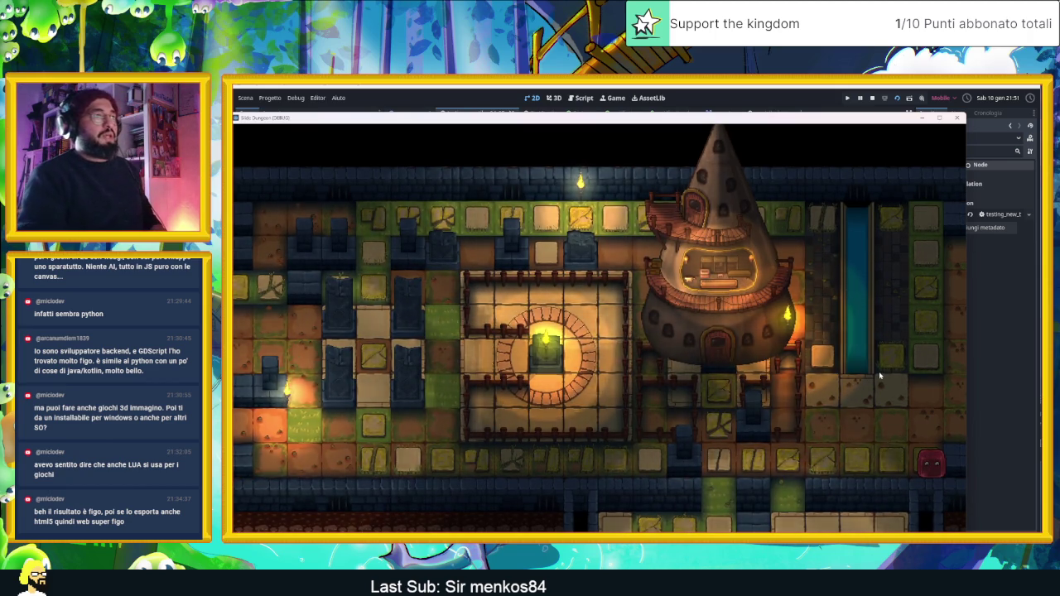
click(873, 98)
Select the wall tile layer that uses the Muro blue tileset.
scroll(675, 225, down, 2)
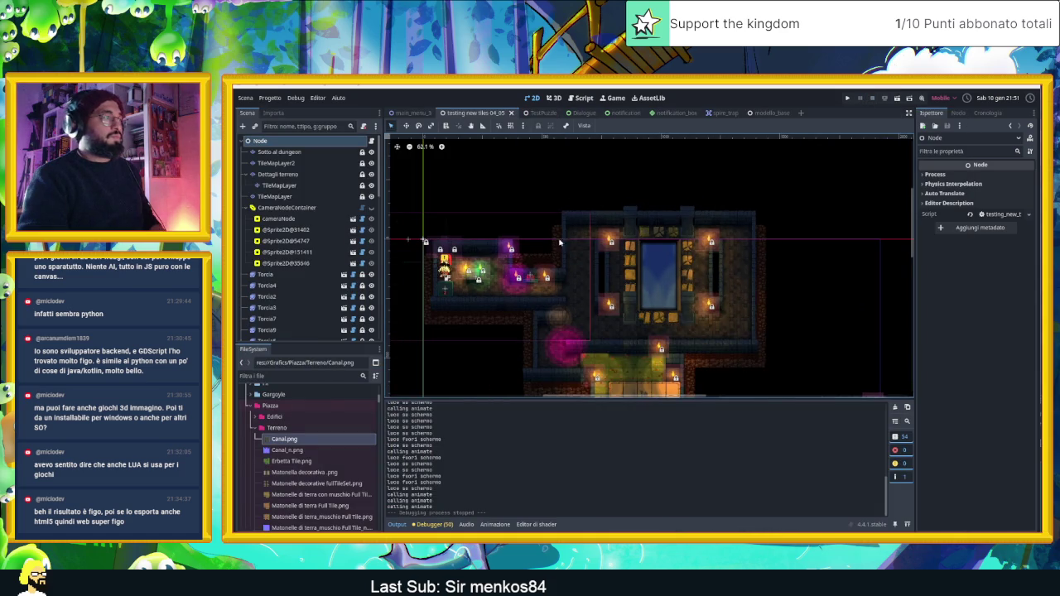
click(290, 154)
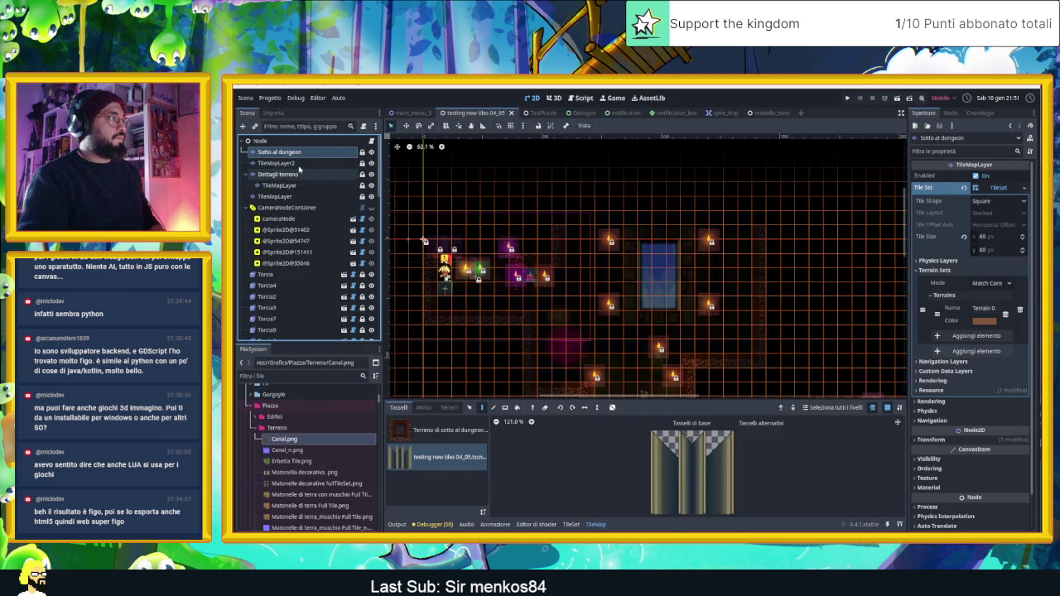
click(280, 174)
click(286, 196)
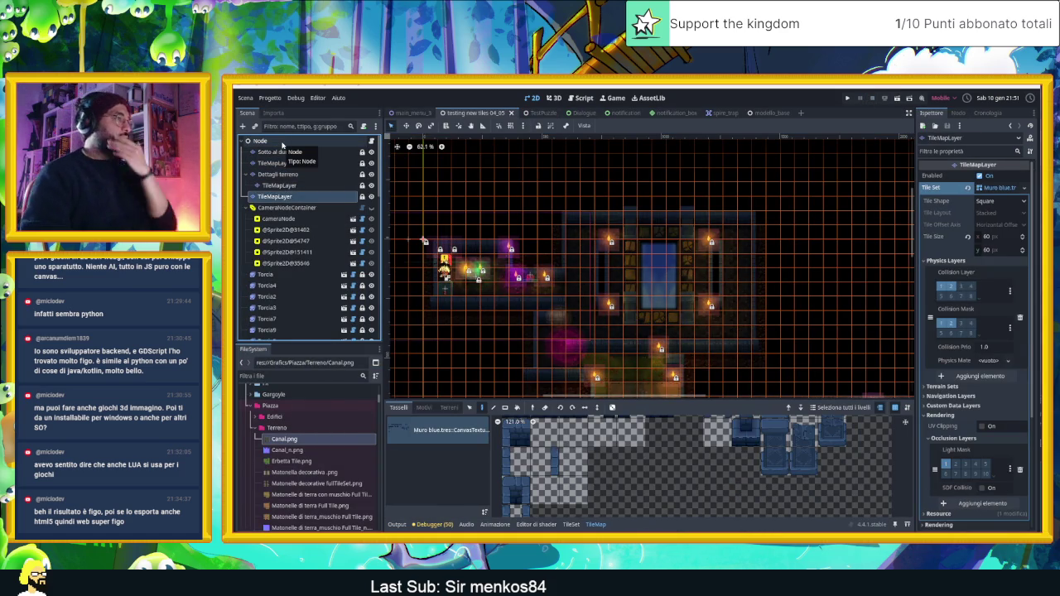
Zoom around the canvas and atlas panel to inspect the Muro blue wall tiles.
scroll(707, 312, down, 2)
scroll(714, 290, up, 5)
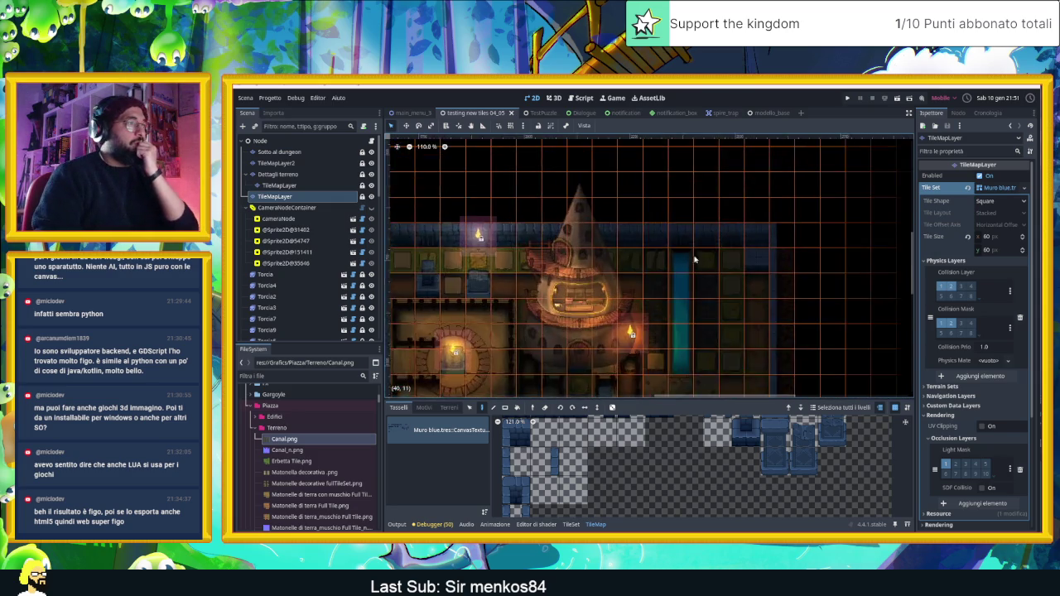
scroll(706, 251, up, 2)
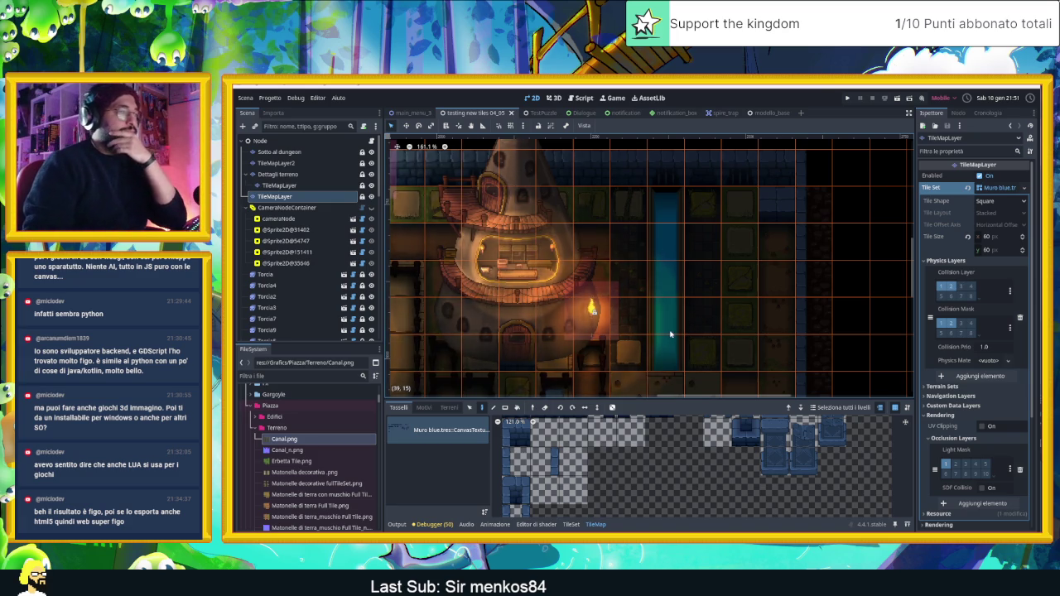
scroll(663, 333, down, 3)
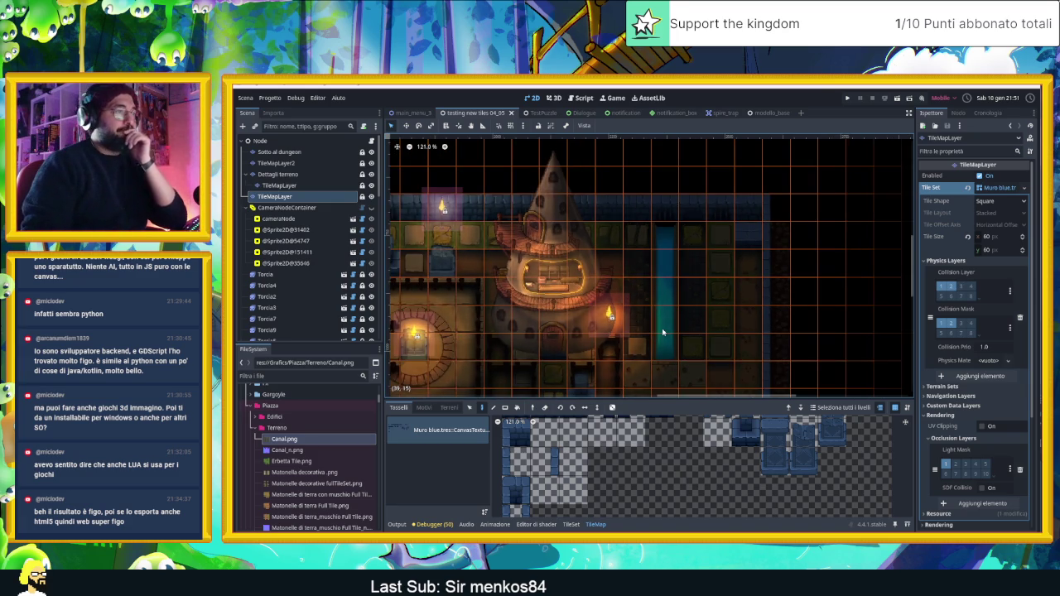
scroll(681, 321, down, 1)
scroll(703, 472, up, 2)
scroll(703, 472, down, 4)
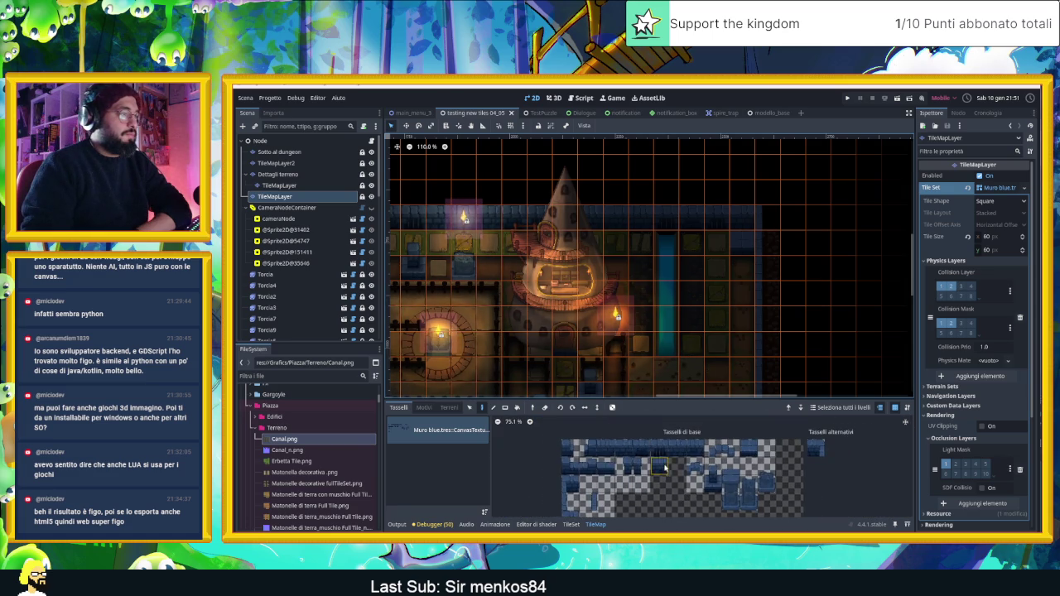
scroll(668, 469, up, 2)
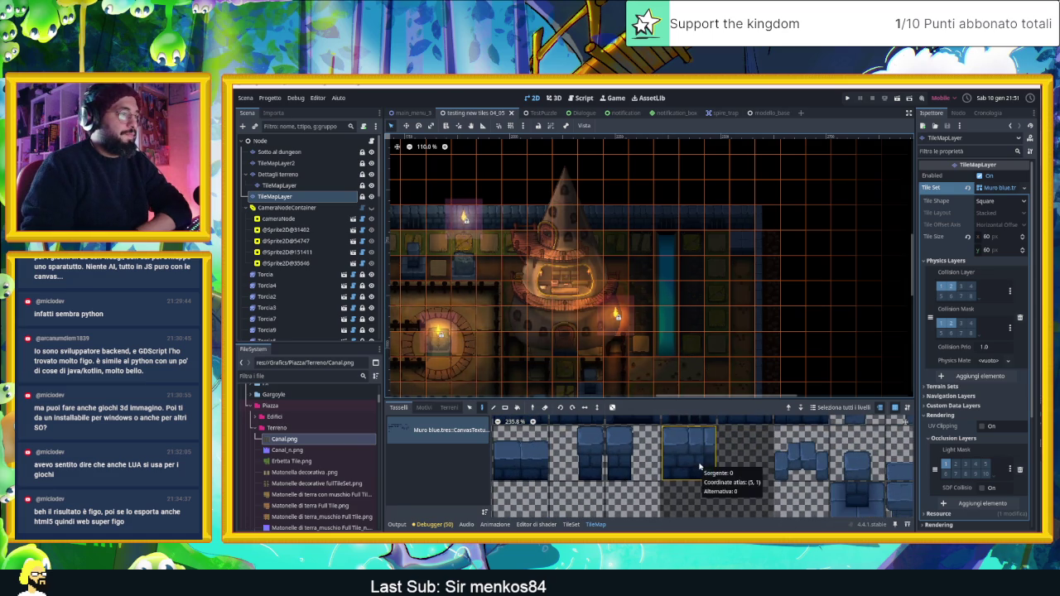
scroll(700, 466, up, 1)
scroll(699, 468, up, 1)
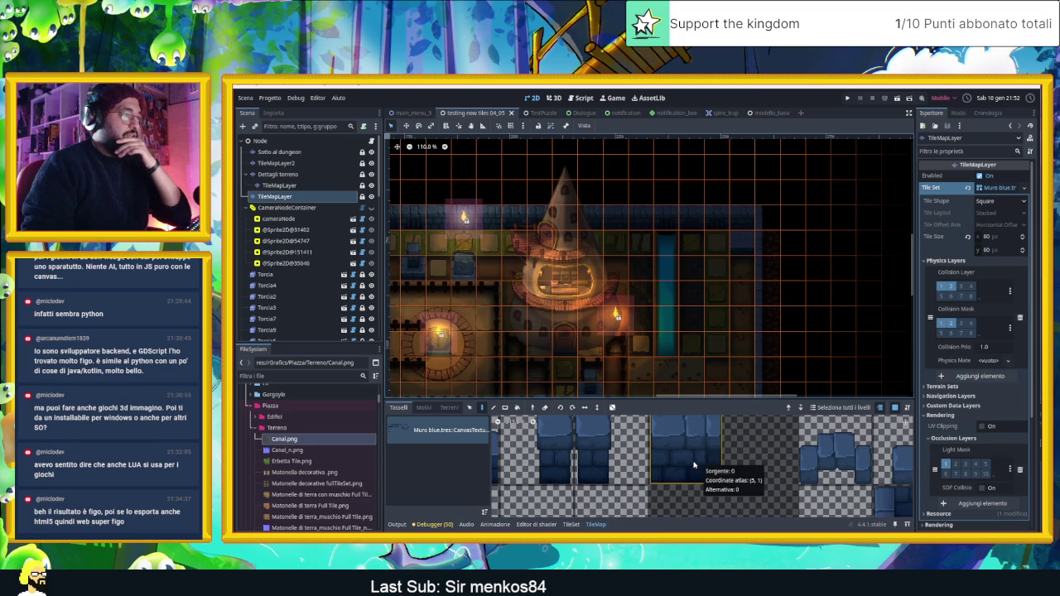
scroll(694, 465, up, 3)
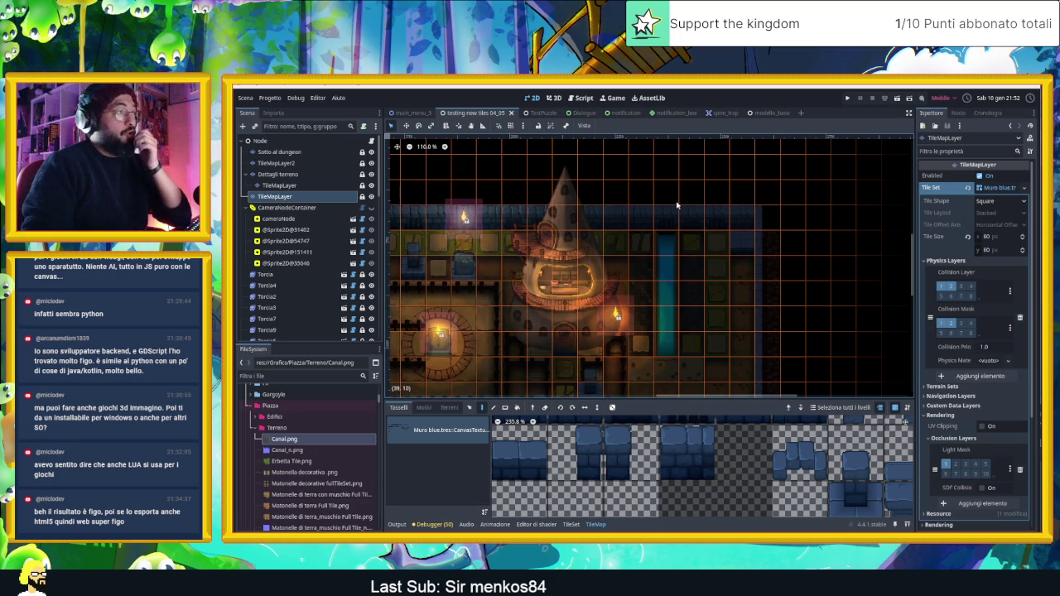
scroll(665, 240, up, 9)
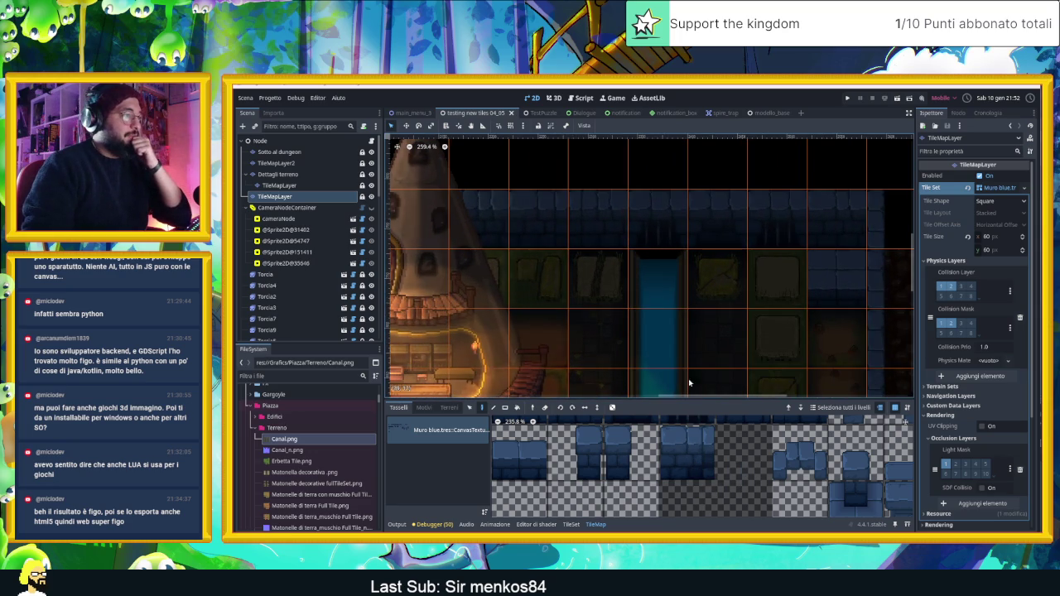
scroll(693, 464, down, 3)
scroll(693, 464, down, 1)
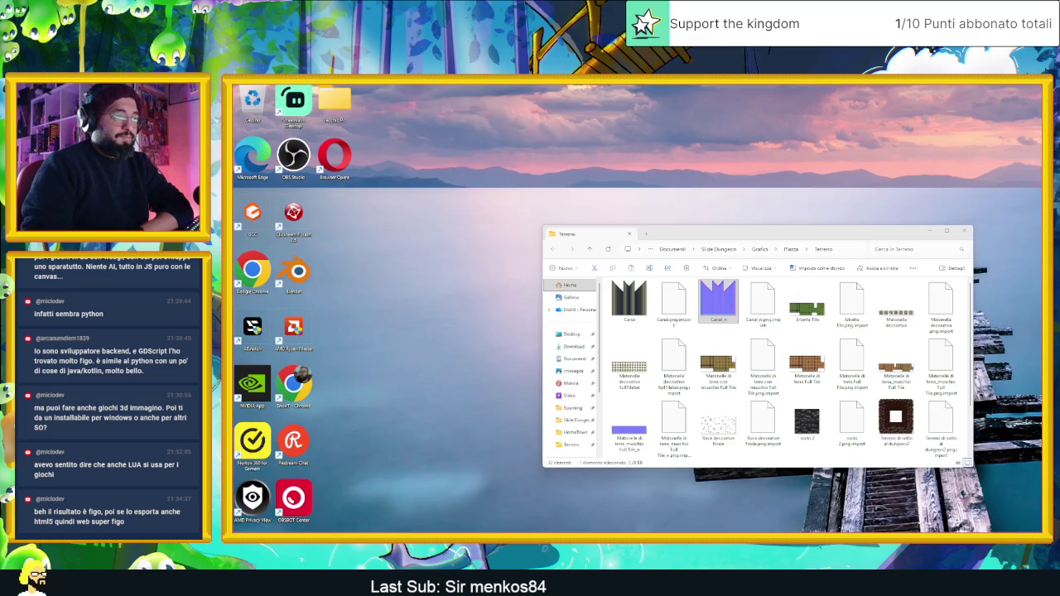
Look over the Terreno folder's canal images, then return to the wall layer in Godot.
click(717, 300)
scroll(795, 365, down, 1)
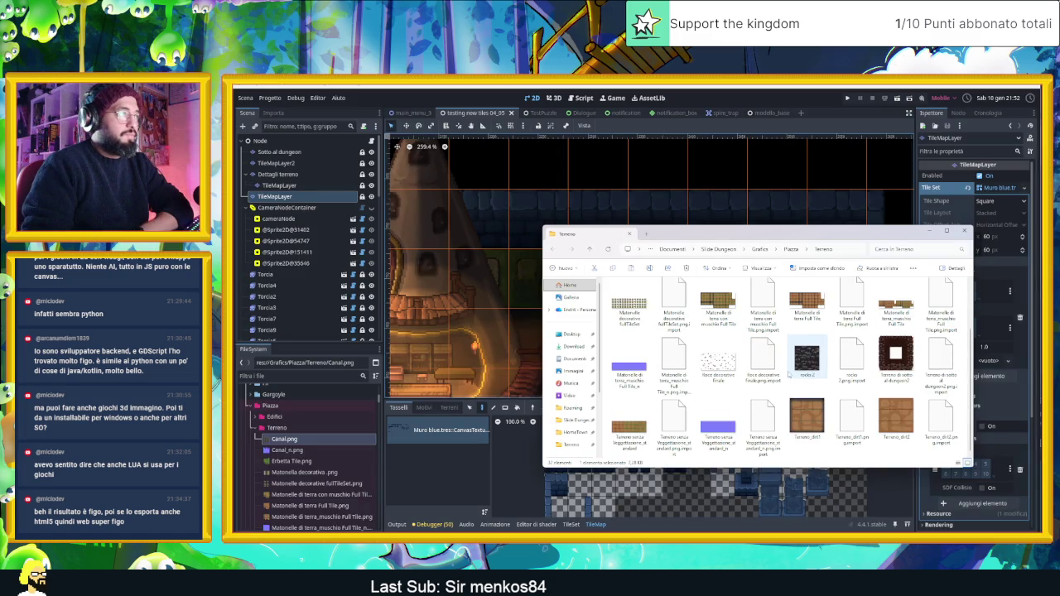
scroll(787, 366, up, 1)
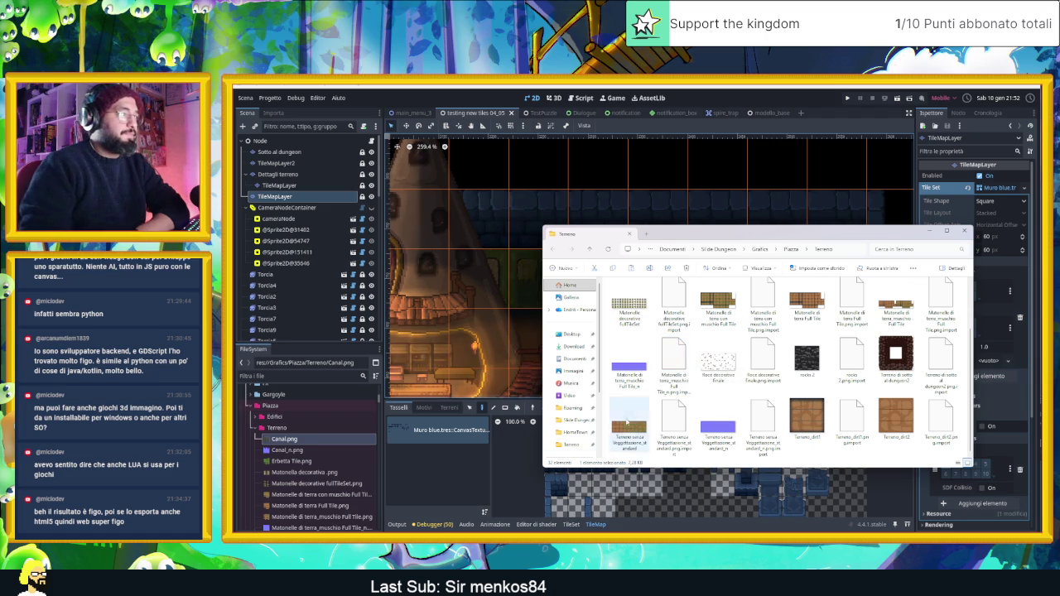
click(439, 424)
Reveal the wall tileset's atlas image in the system file manager.
click(571, 524)
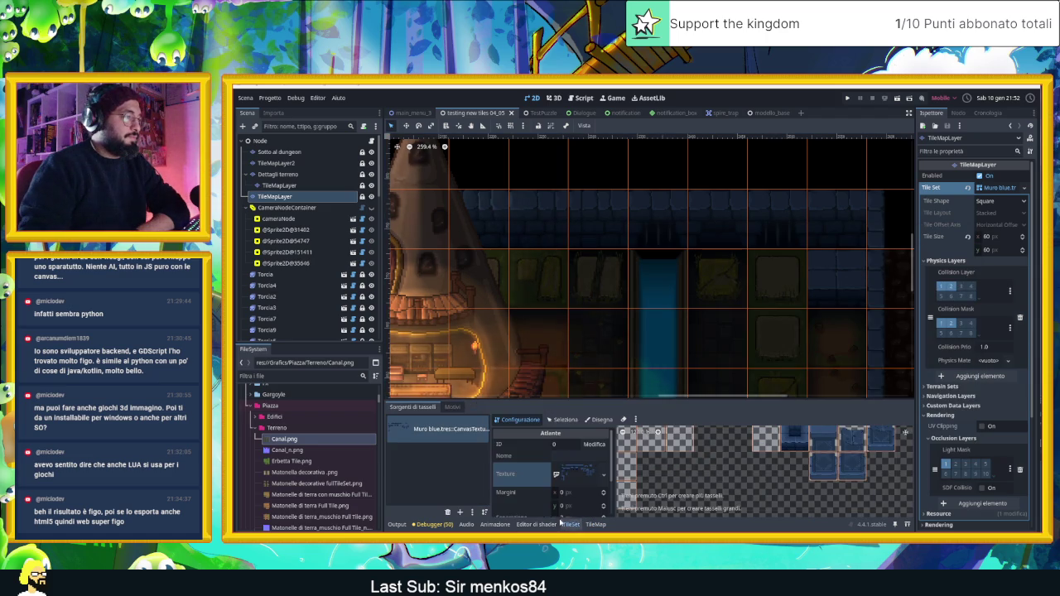
click(602, 480)
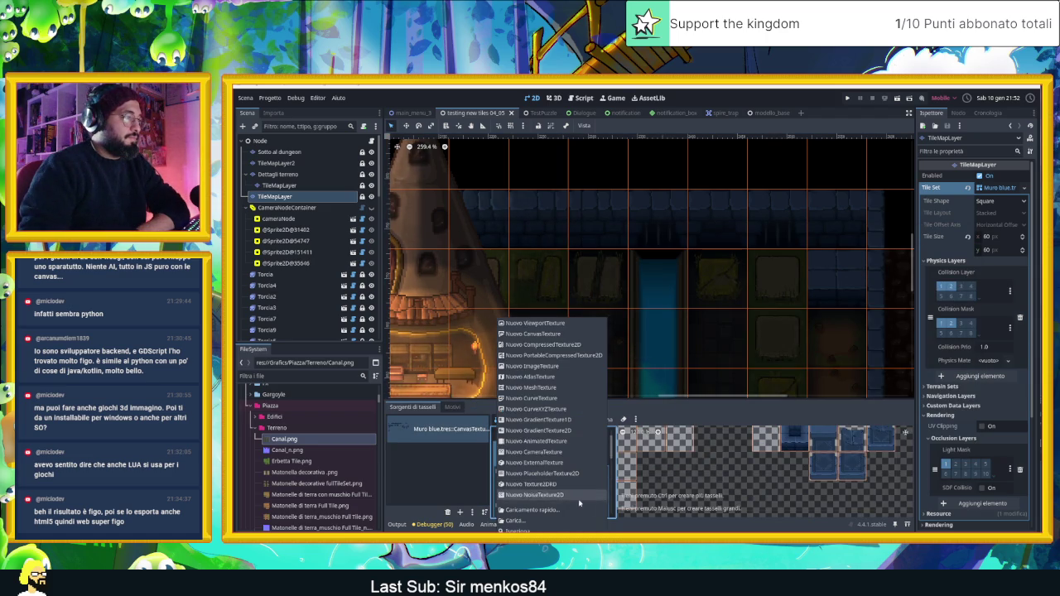
click(534, 531)
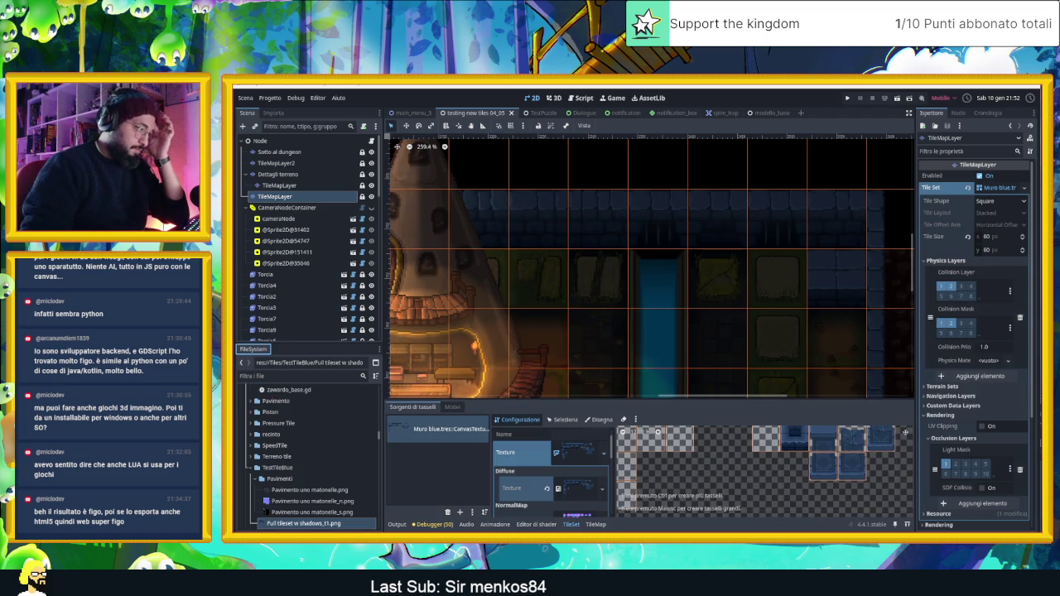
right_click(352, 524)
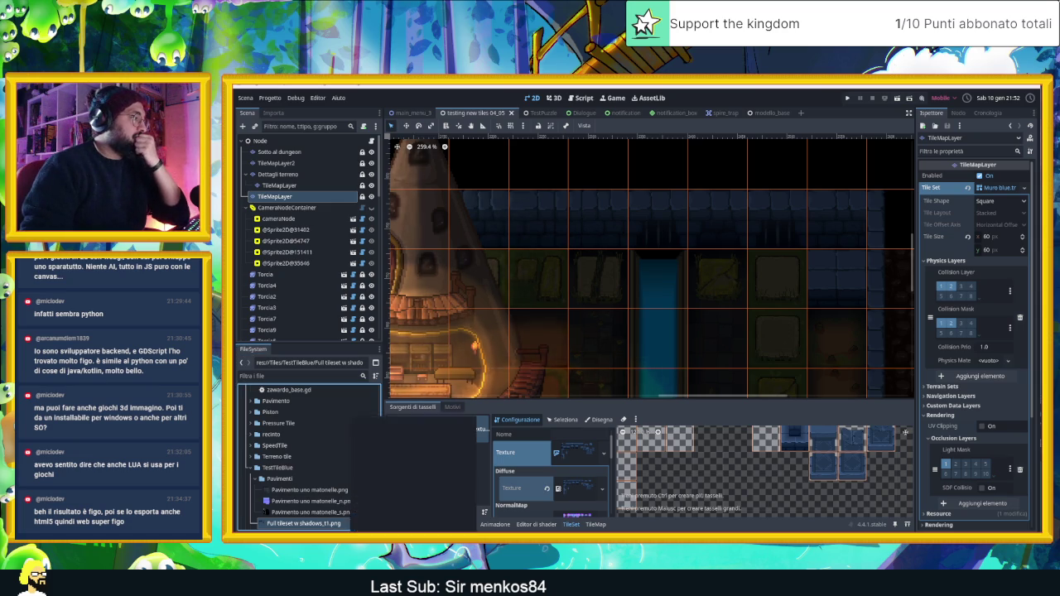
click(389, 531)
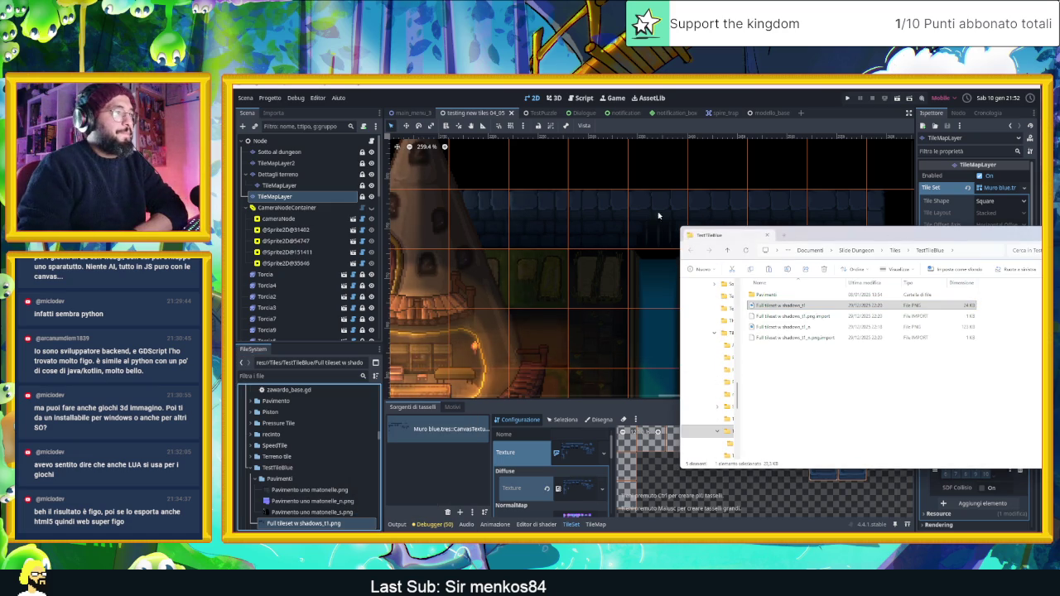
Show the TestTileBlue folder as icons and carry Full tileset w shadows_t1 over to Aseprite.
drag(906, 241, 600, 219)
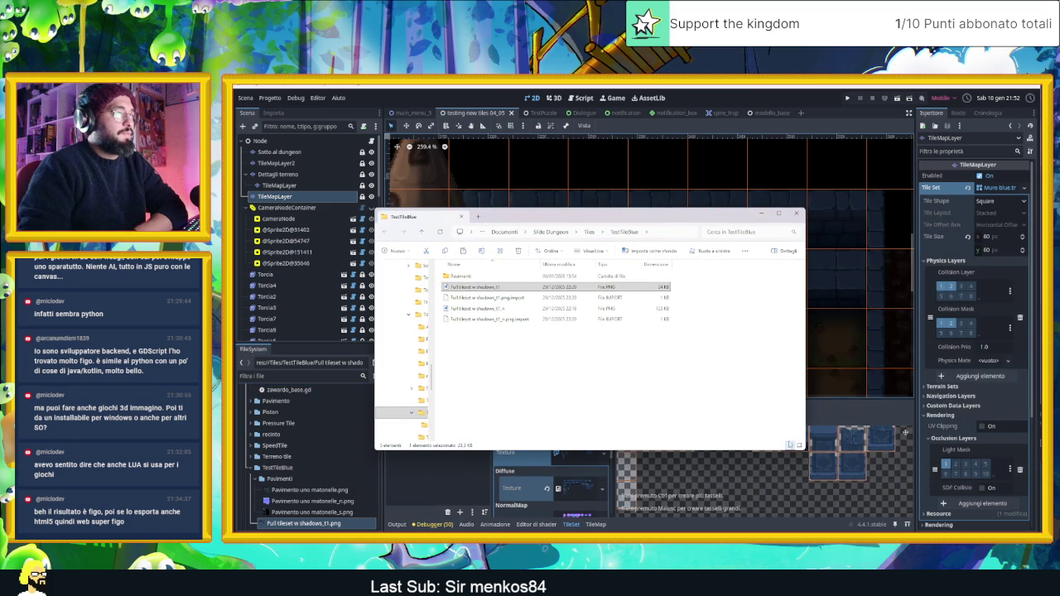
key(ctrl+shift+3)
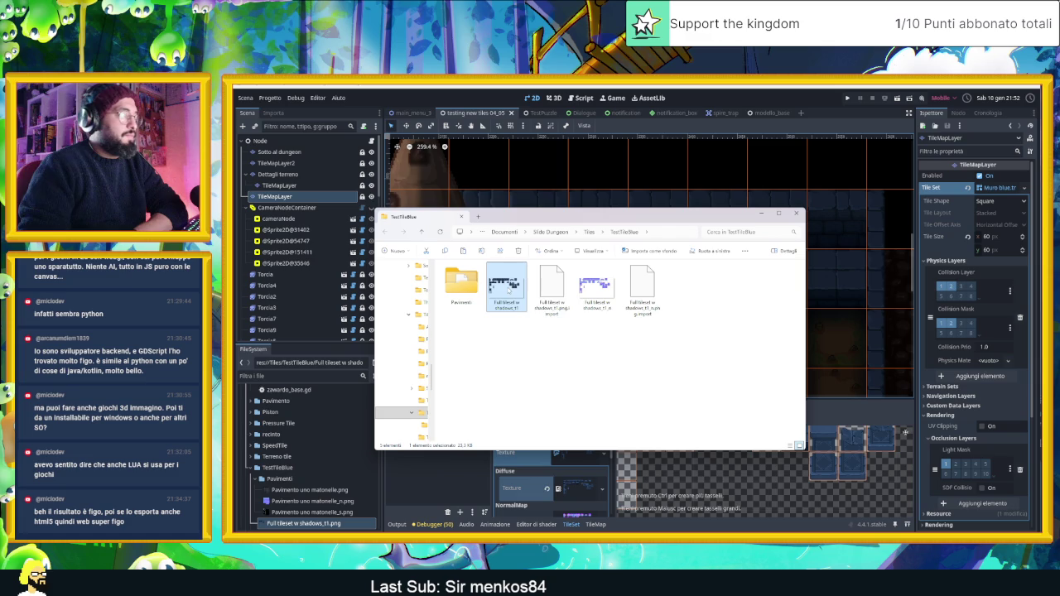
mouse_move(509, 285)
mouse_down()
mouse_move(580, 354)
mouse_move(406, 153)
mouse_up()
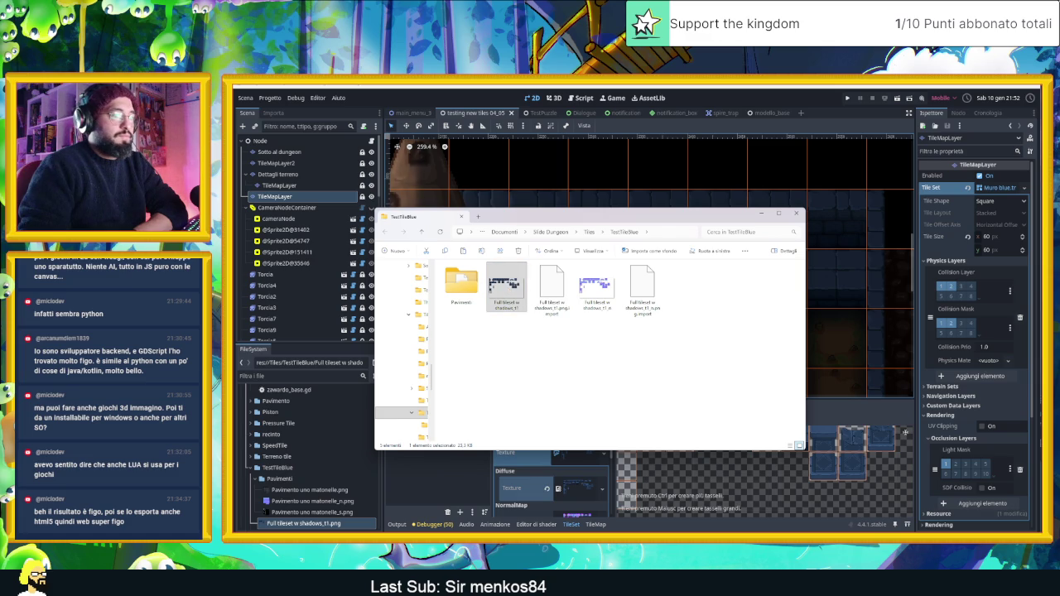
key(alt+Tab)
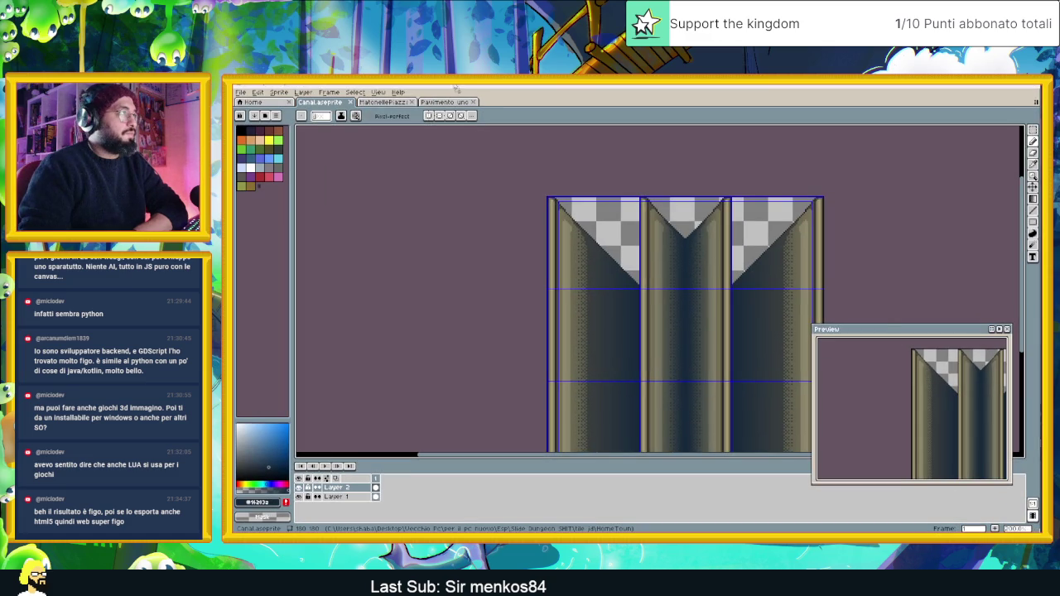
Drop Full tileset w shadows_t1.png into Aseprite, frame its tiles, and pick the Polygonal Lasso.
drag(495, 100, 497, 103)
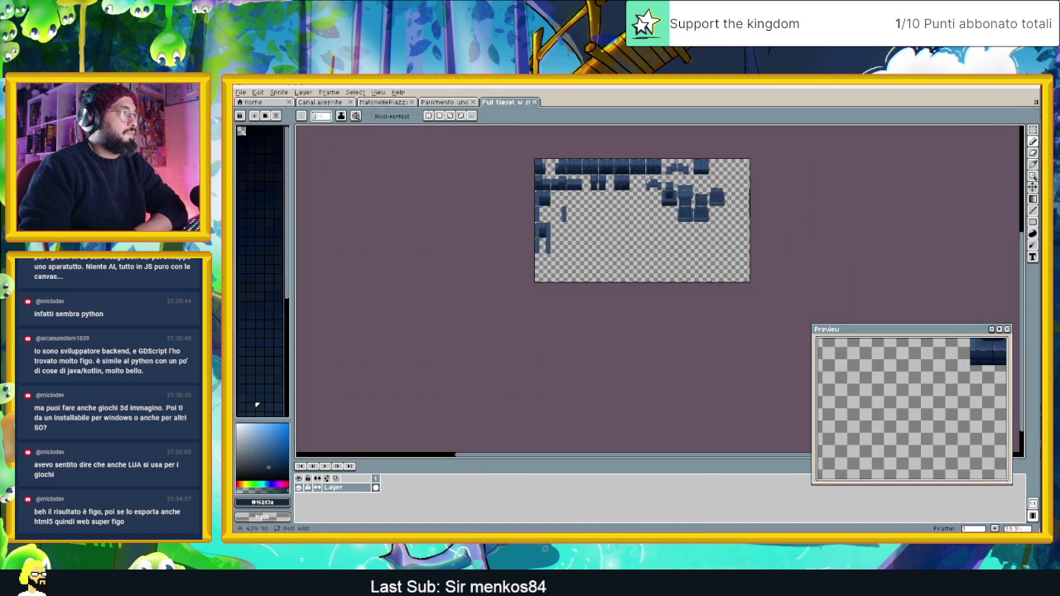
scroll(634, 222, up, 5)
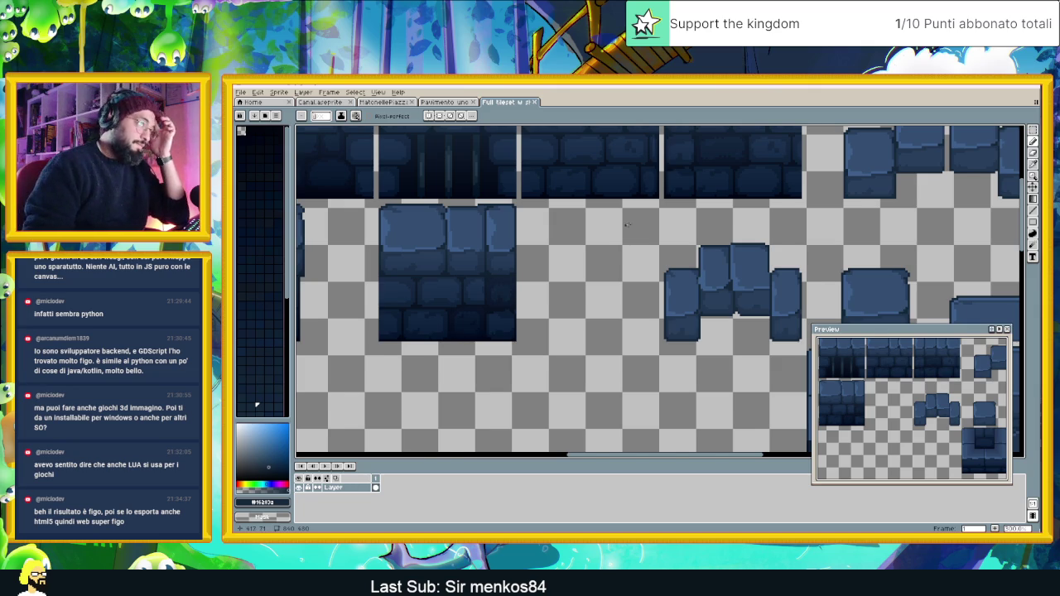
scroll(634, 240, down, 3)
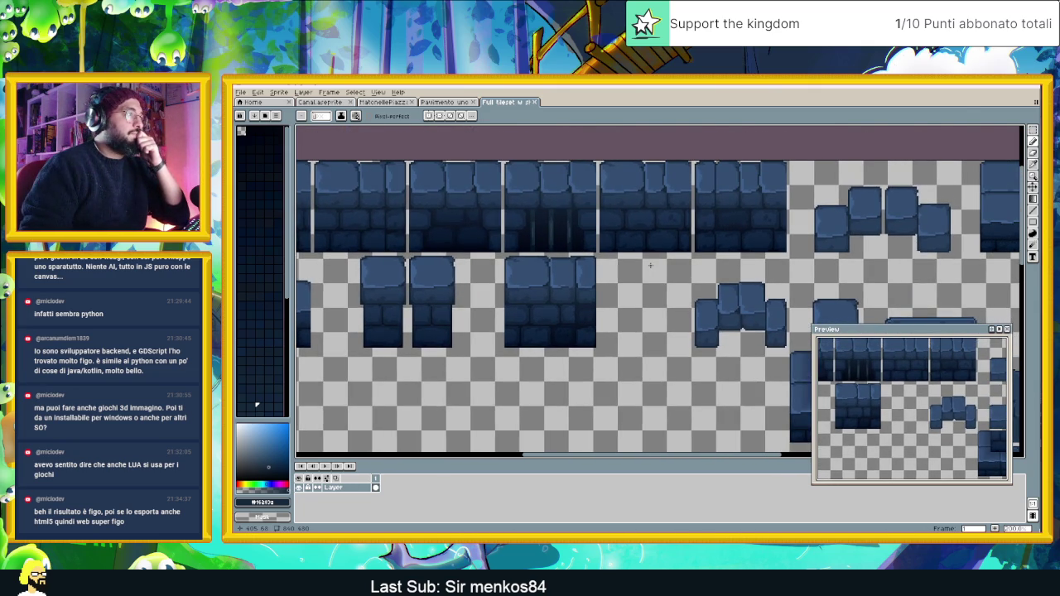
scroll(617, 189, up, 1)
drag(652, 236, 631, 216)
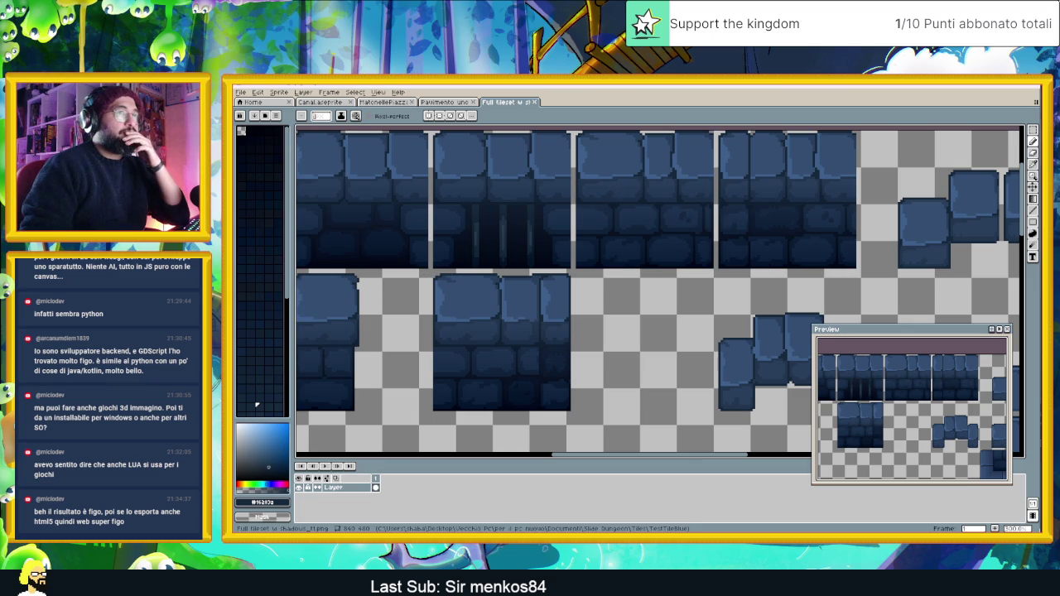
key(shift+q)
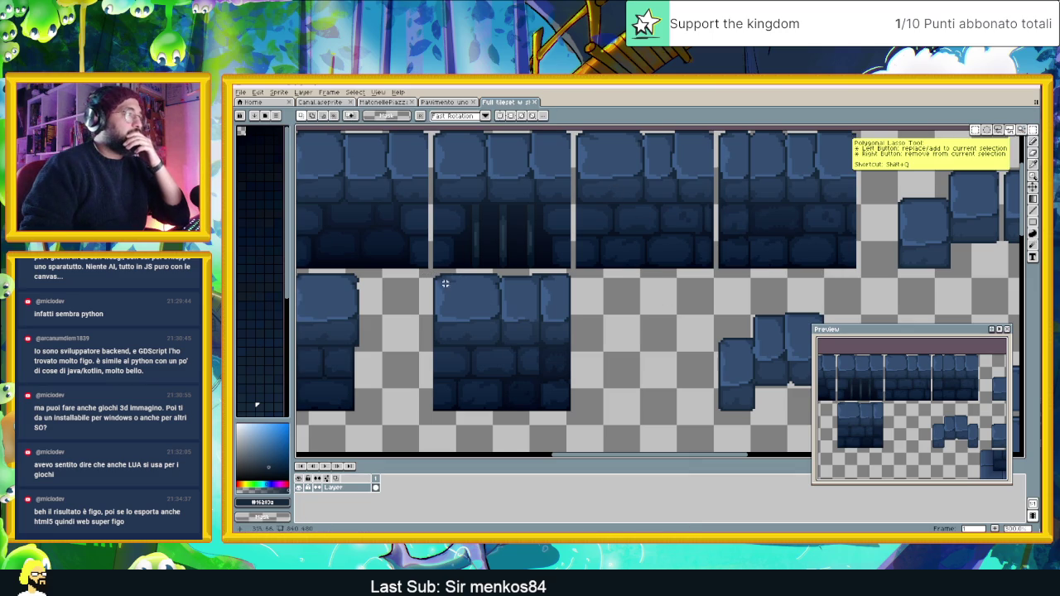